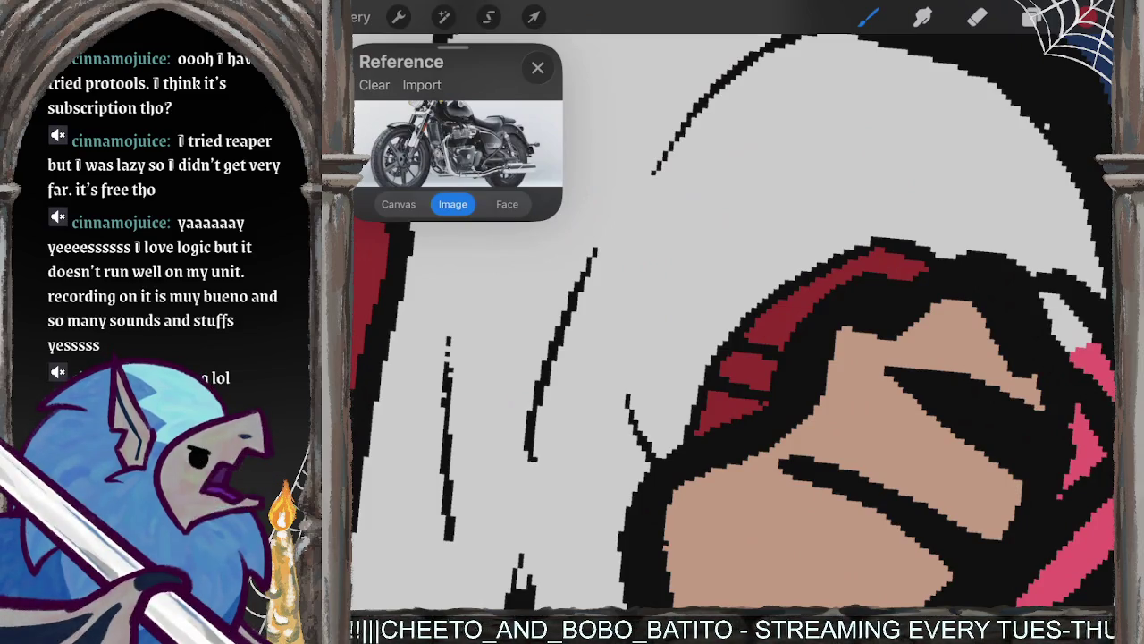
Zoom the canvas in and out to inspect the motorcycle's front
scroll(734, 322, "down", 5)
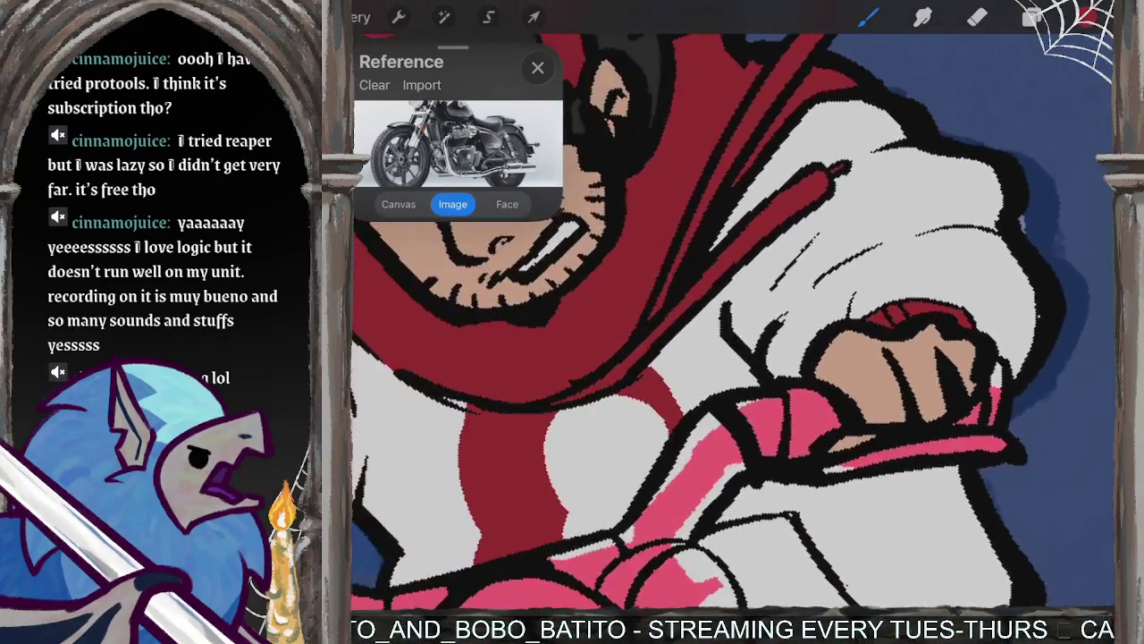
scroll(733, 322, "up", 3)
scroll(733, 322, "down", 3)
scroll(733, 322, "up", 1)
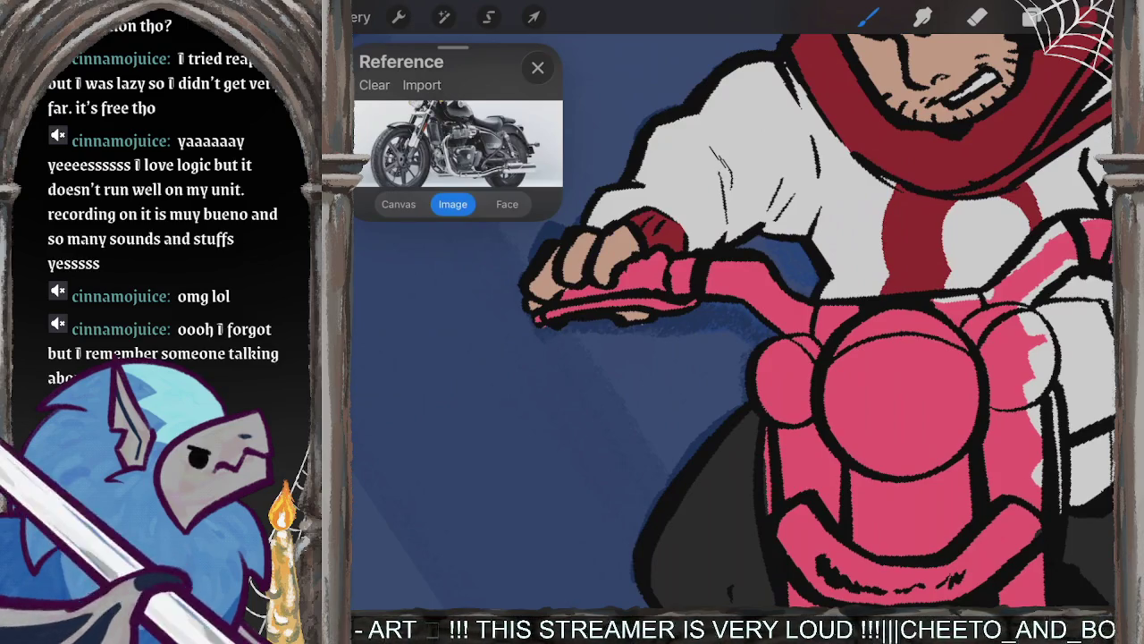
Brush a small dark-red stroke along the bike front's pink-white edge, undoing one attempt
scroll(733, 322, "down", 2)
scroll(733, 321, "down", 2)
scroll(733, 322, "down", 1)
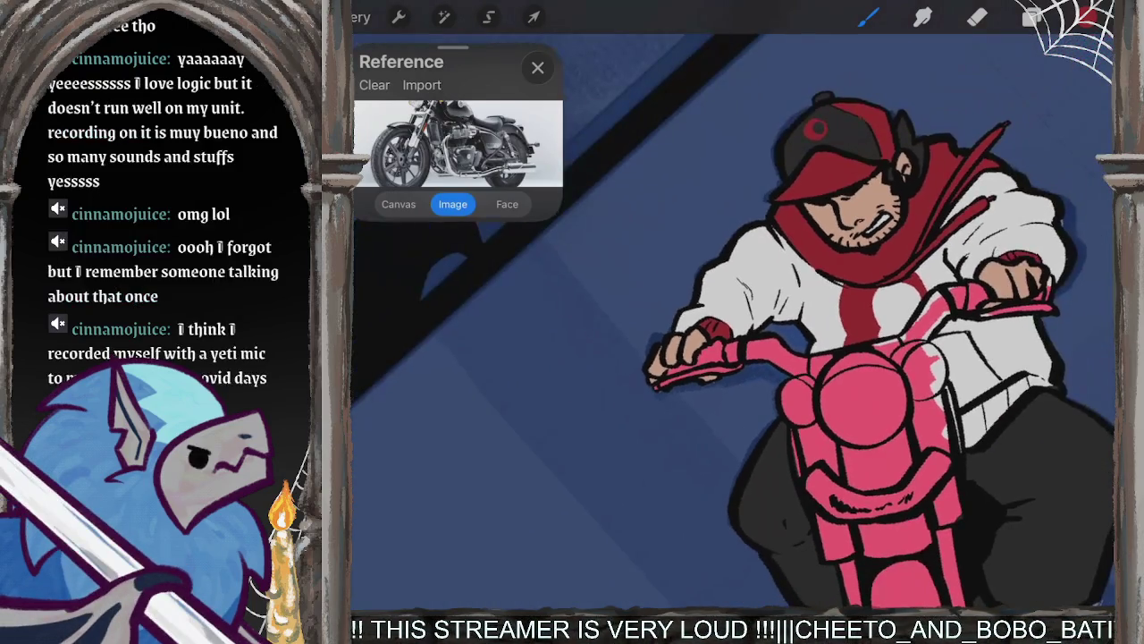
scroll(733, 322, "up", 1)
scroll(733, 322, "up", 2)
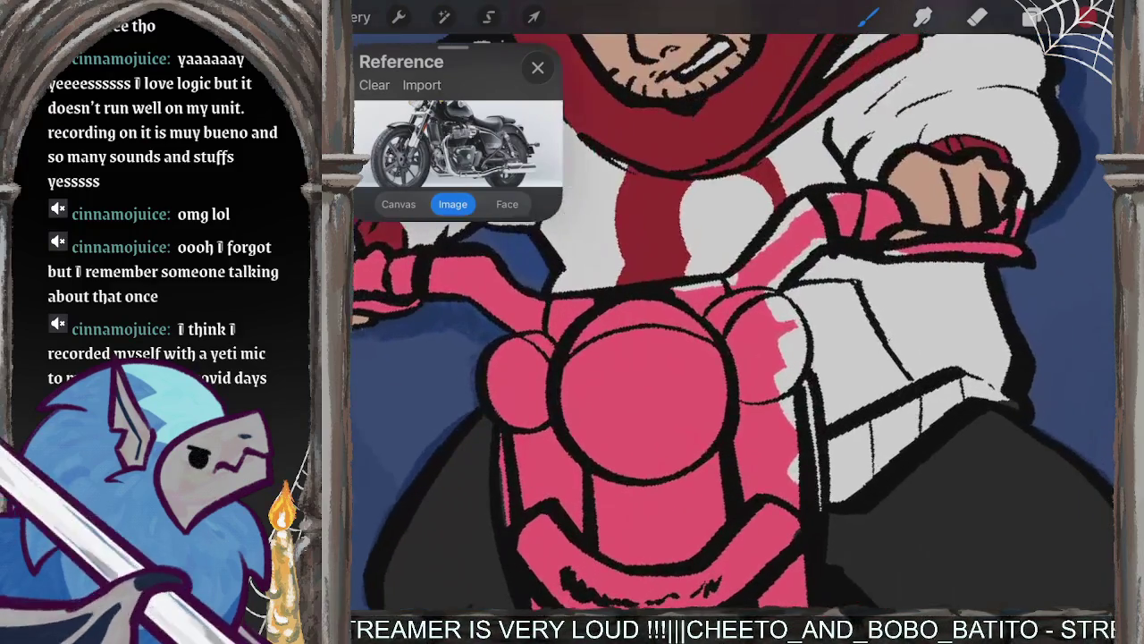
scroll(733, 322, "up", 2)
scroll(733, 322, "up", 1)
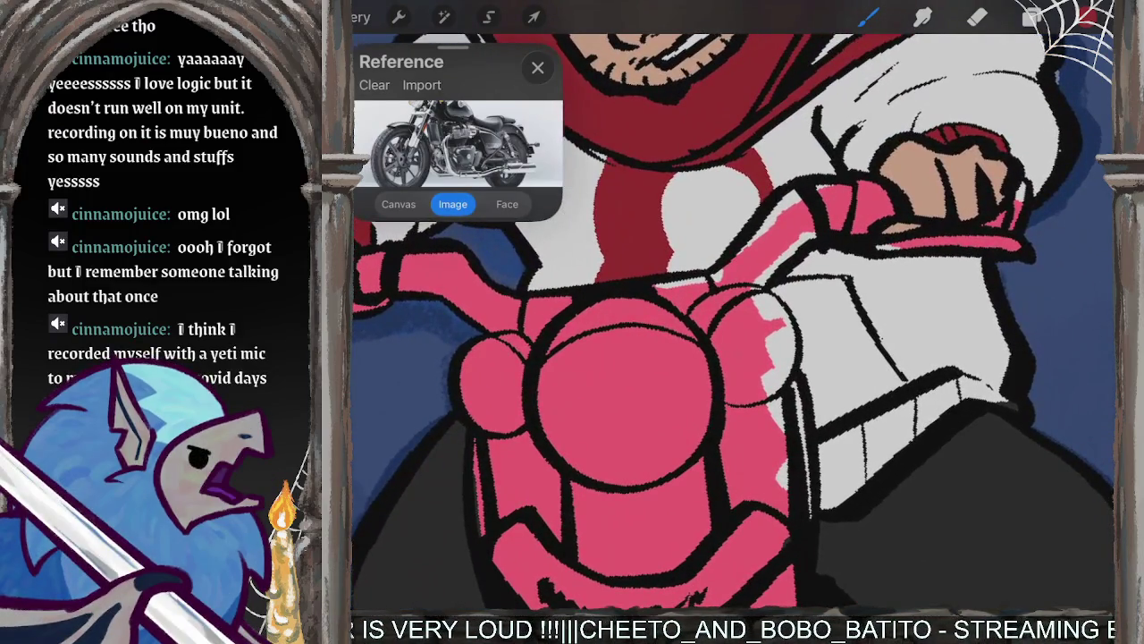
left_click_drag(809, 261, 778, 292)
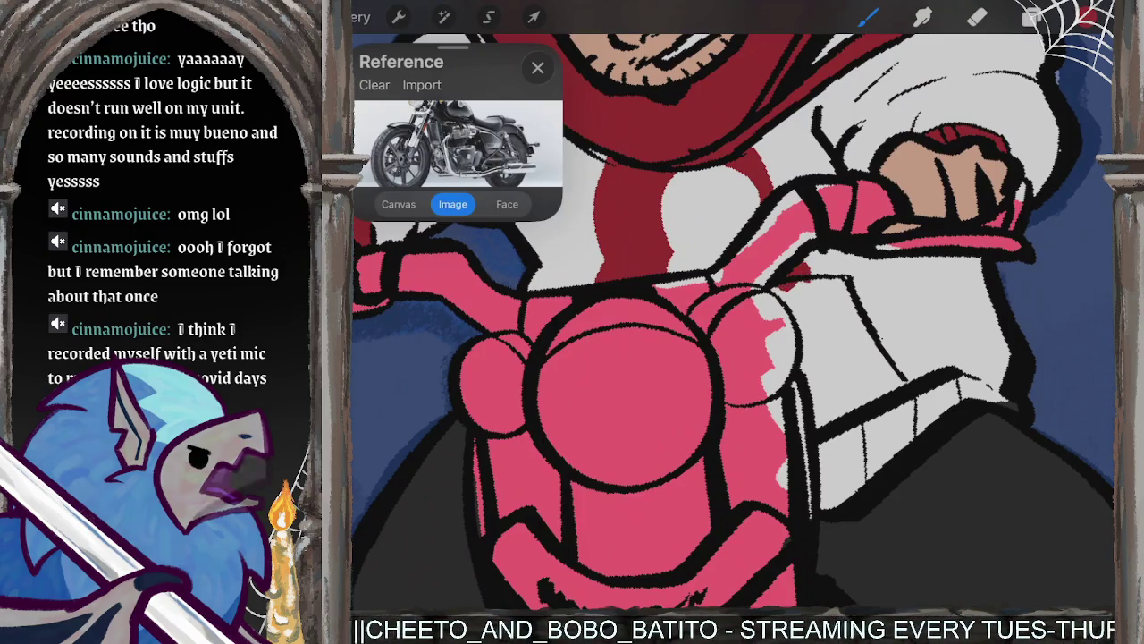
key("ctrl+z")
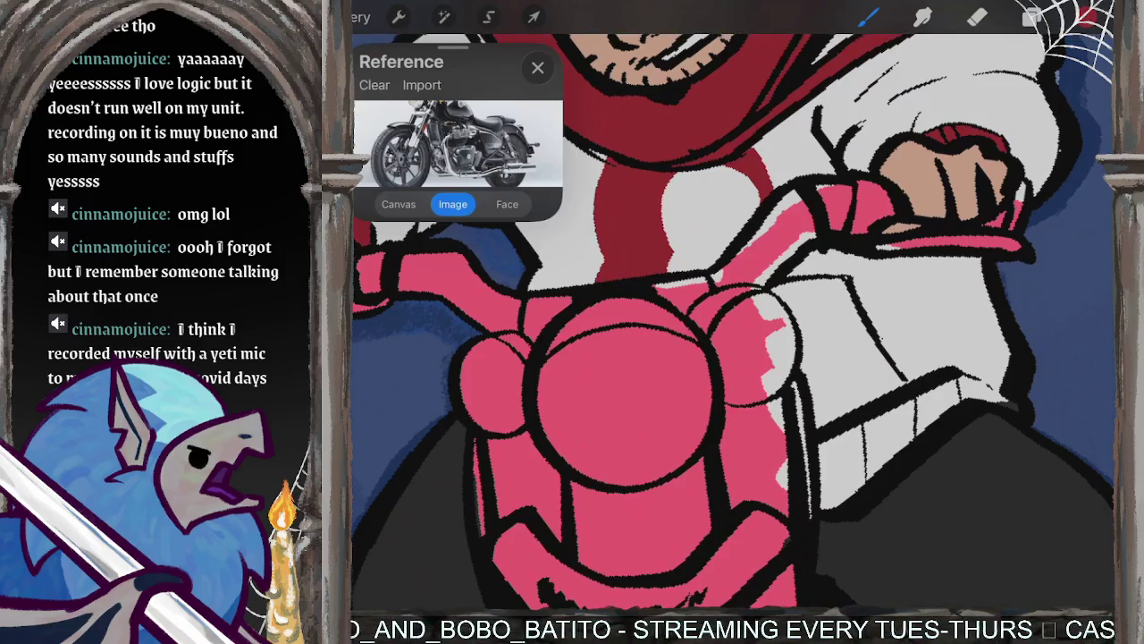
scroll(858, 313, "up", 5)
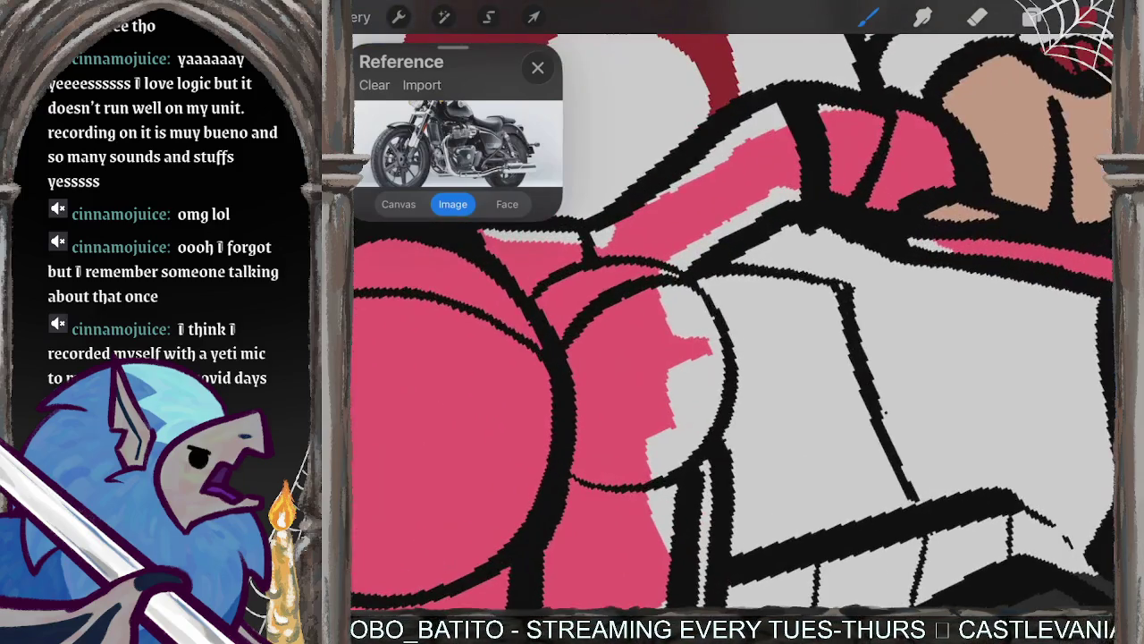
Paint a short dark-red stroke near the handlebar
left_click_drag(756, 239, 723, 284)
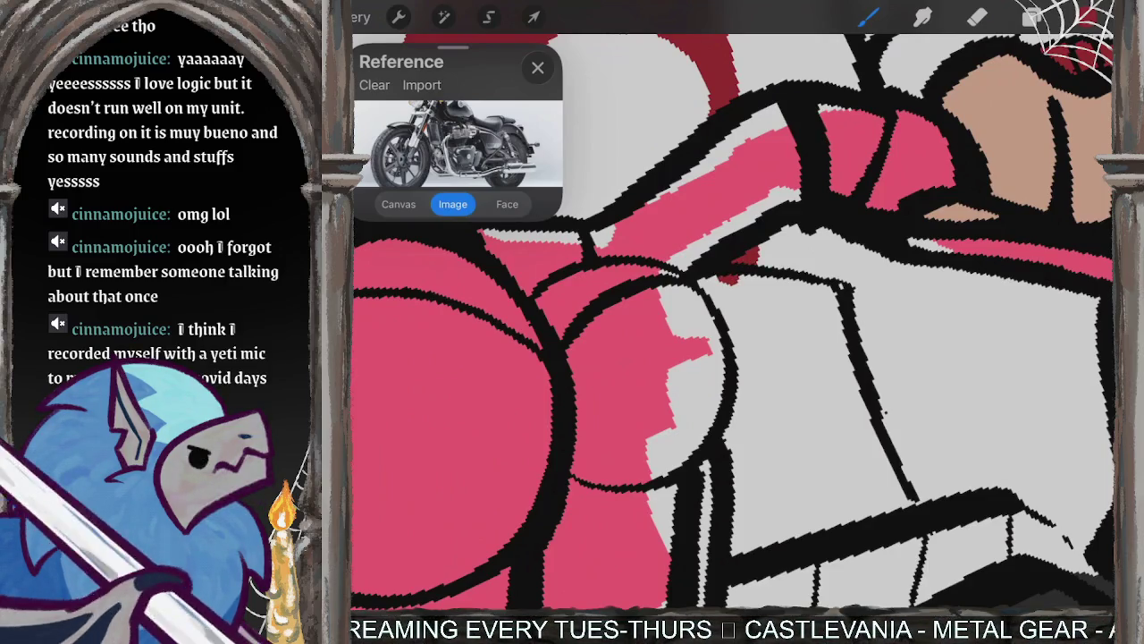
scroll(733, 313, "down", 5)
scroll(733, 322, "down", 5)
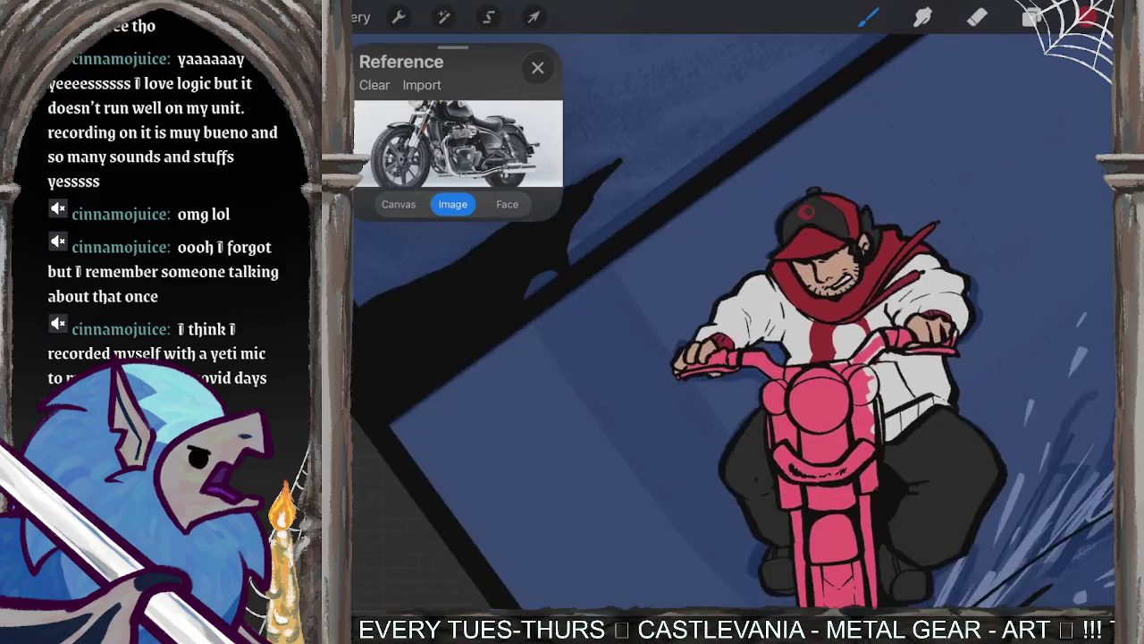
scroll(733, 358, "up", 5)
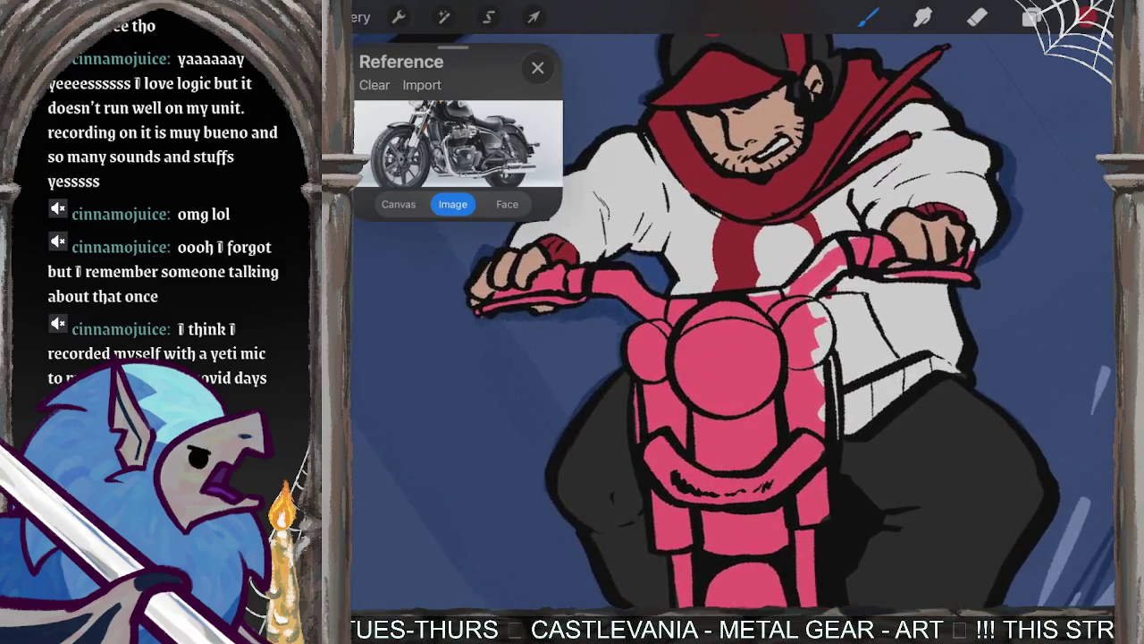
scroll(715, 358, "up", 3)
Shade the white jacket's edge beside the black trousers in dark red
scroll(733, 322, "down", 2)
scroll(733, 322, "down", 3)
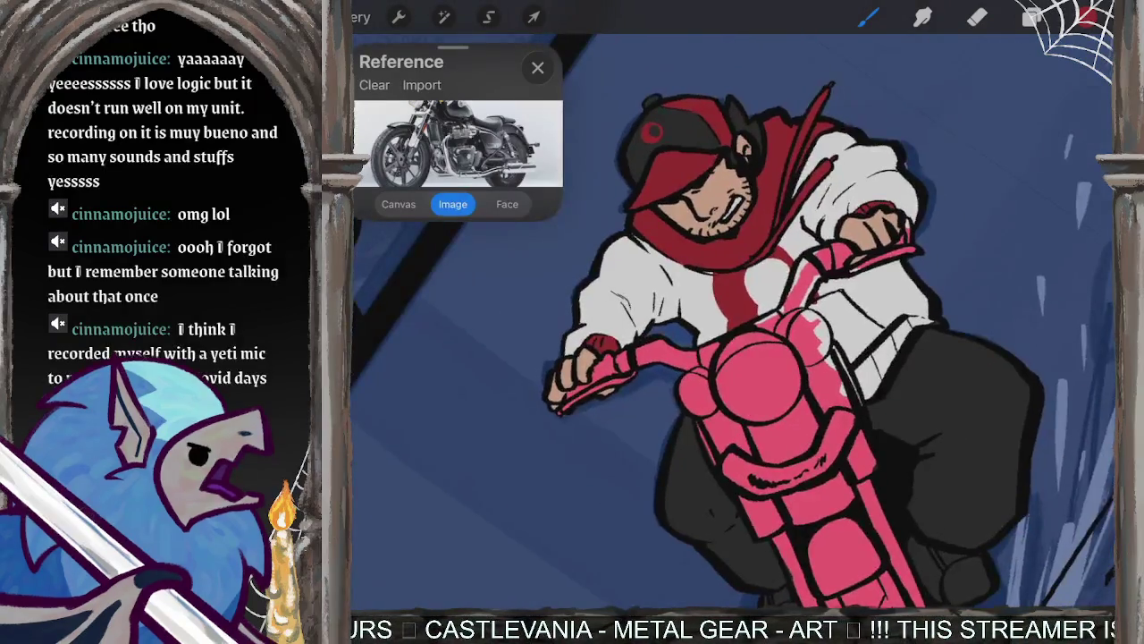
scroll(733, 322, "up", 2)
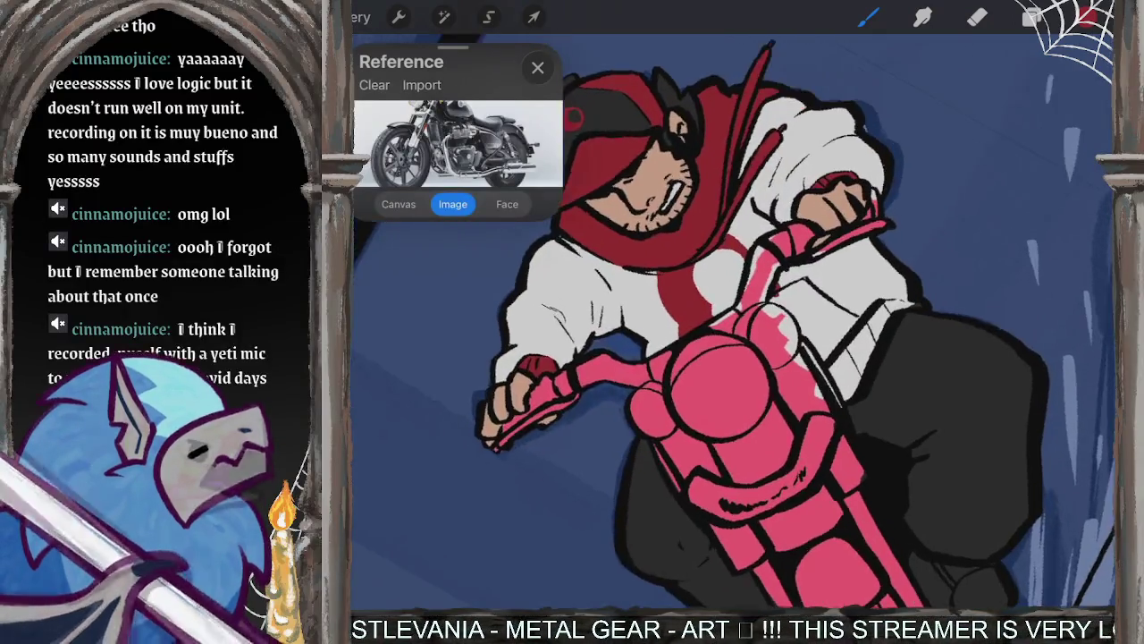
scroll(734, 322, "up", 2)
left_click_drag(869, 299, 804, 382)
mouse_move(840, 347)
left_mouse_down()
mouse_move(813, 408)
mouse_move(838, 388)
mouse_move(844, 358)
left_mouse_up()
mouse_move(868, 305)
left_mouse_down()
mouse_move(849, 346)
mouse_move(860, 306)
mouse_move(876, 297)
left_mouse_up()
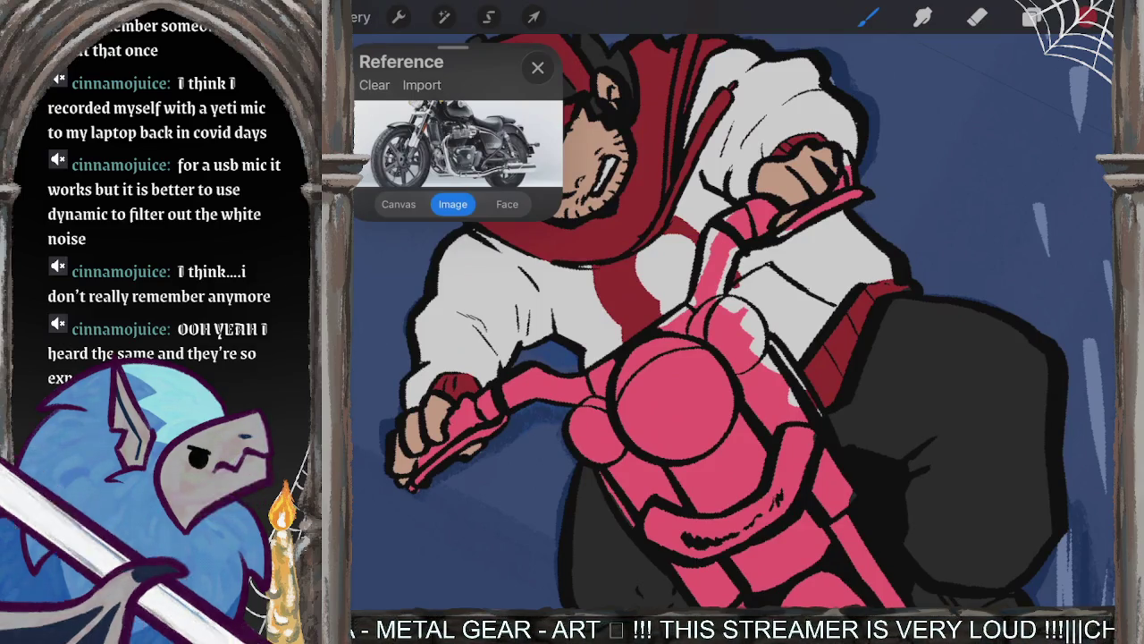
scroll(626, 349, "up", 3)
scroll(626, 349, "up", 1)
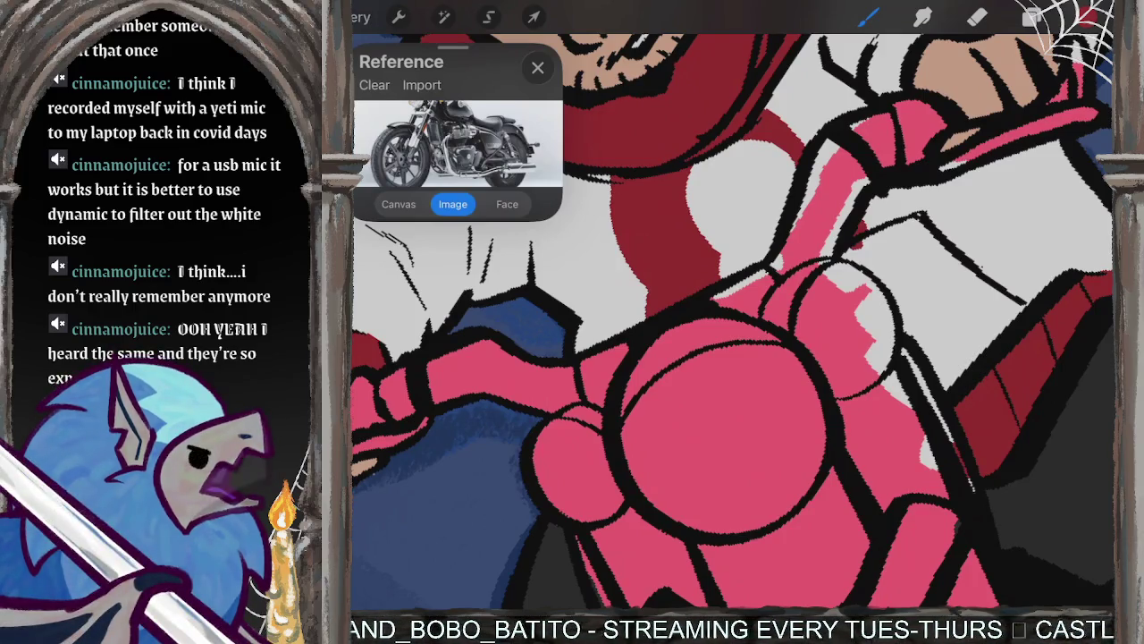
scroll(733, 321, "down", 3)
scroll(733, 322, "down", 2)
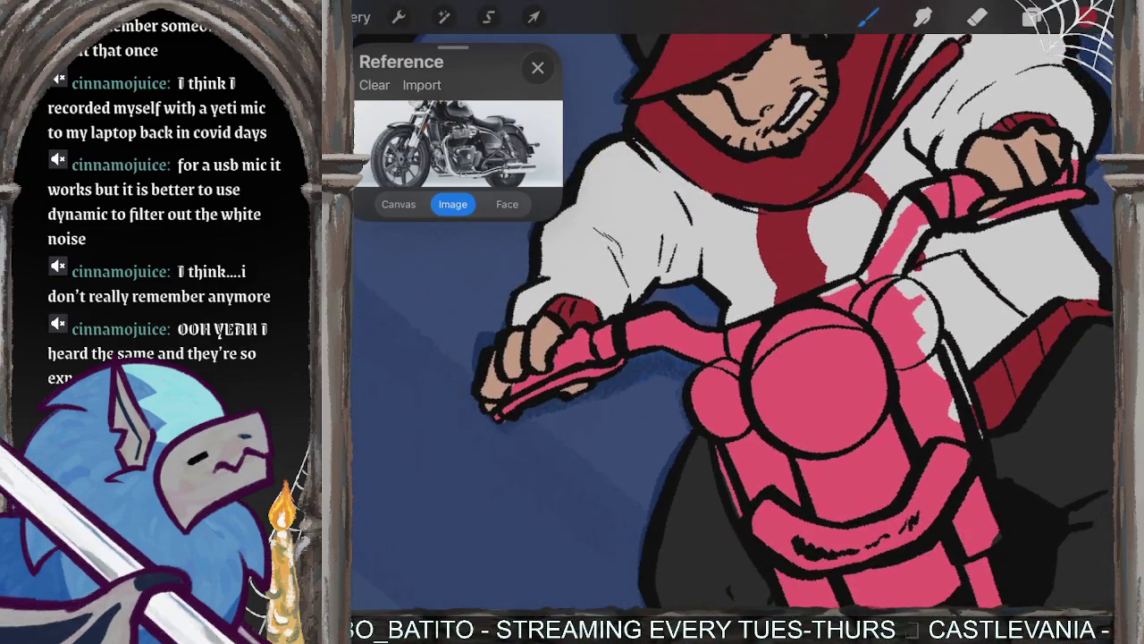
scroll(733, 321, "down", 2)
scroll(733, 322, "down", 2)
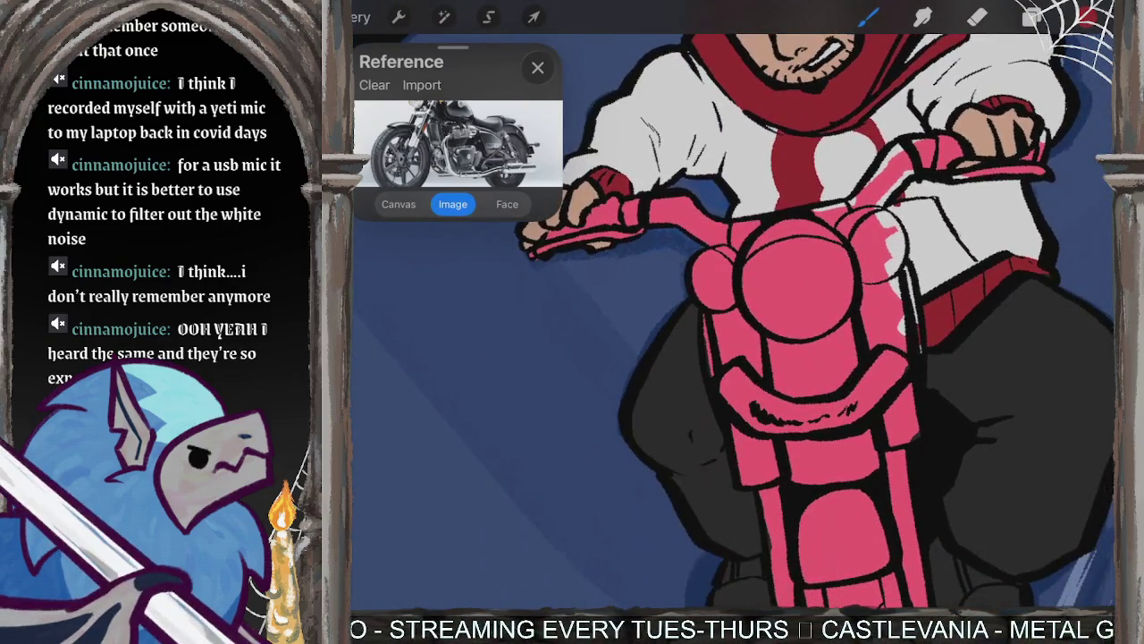
scroll(734, 322, "down", 2)
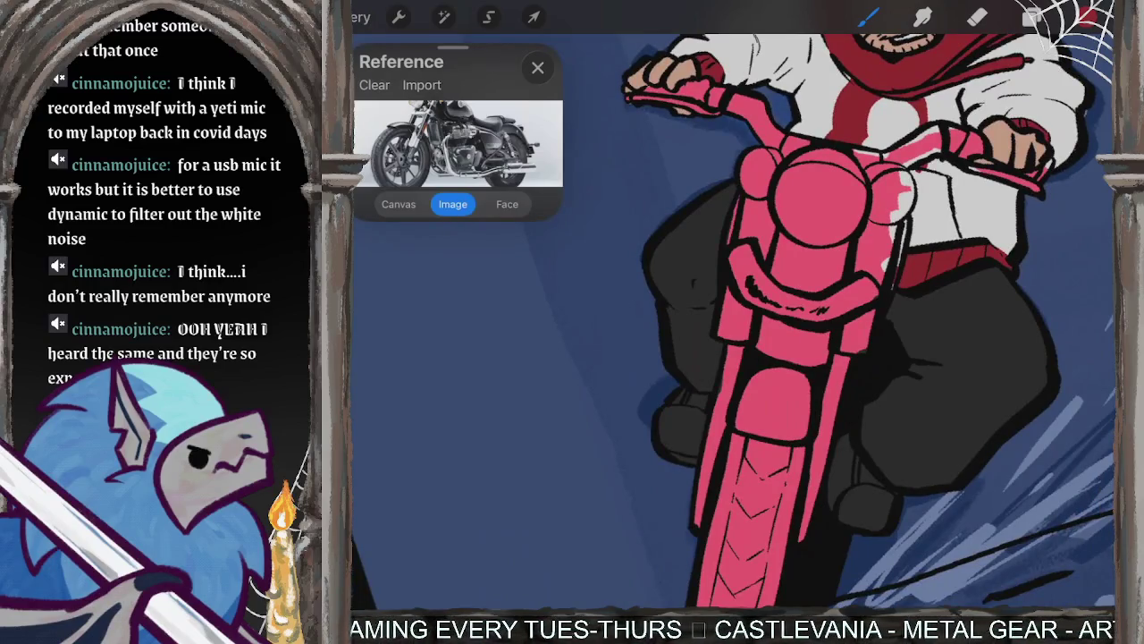
scroll(733, 322, "up", 2)
scroll(733, 321, "up", 1)
scroll(733, 322, "up", 2)
scroll(733, 322, "up", 1)
scroll(733, 322, "left", 1)
scroll(733, 321, "down", 2)
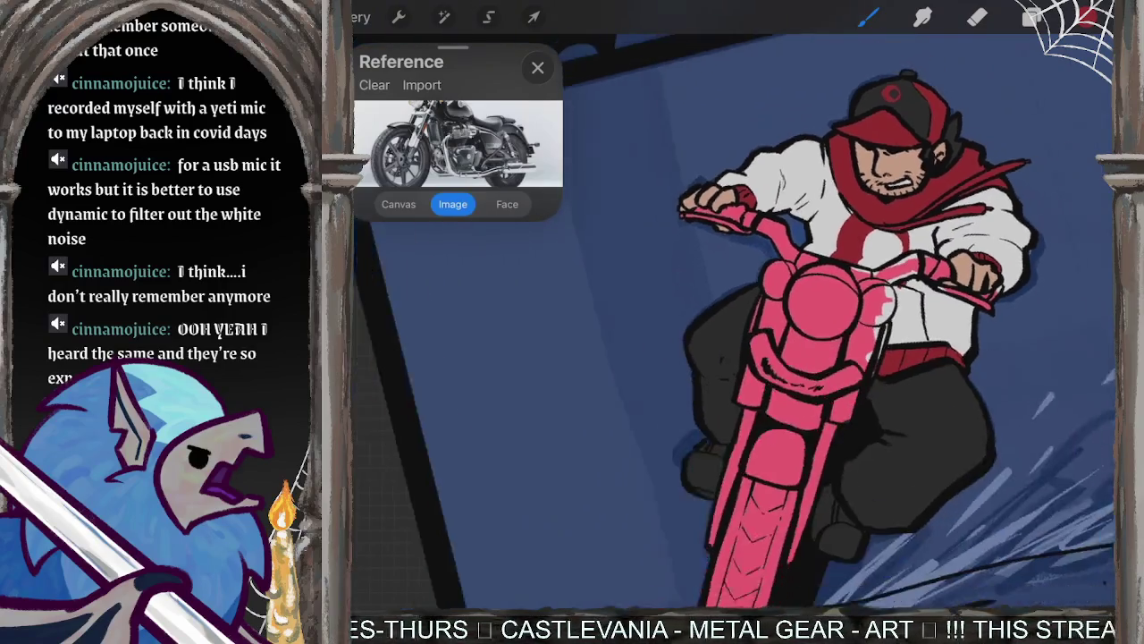
scroll(679, 482, "up", 3)
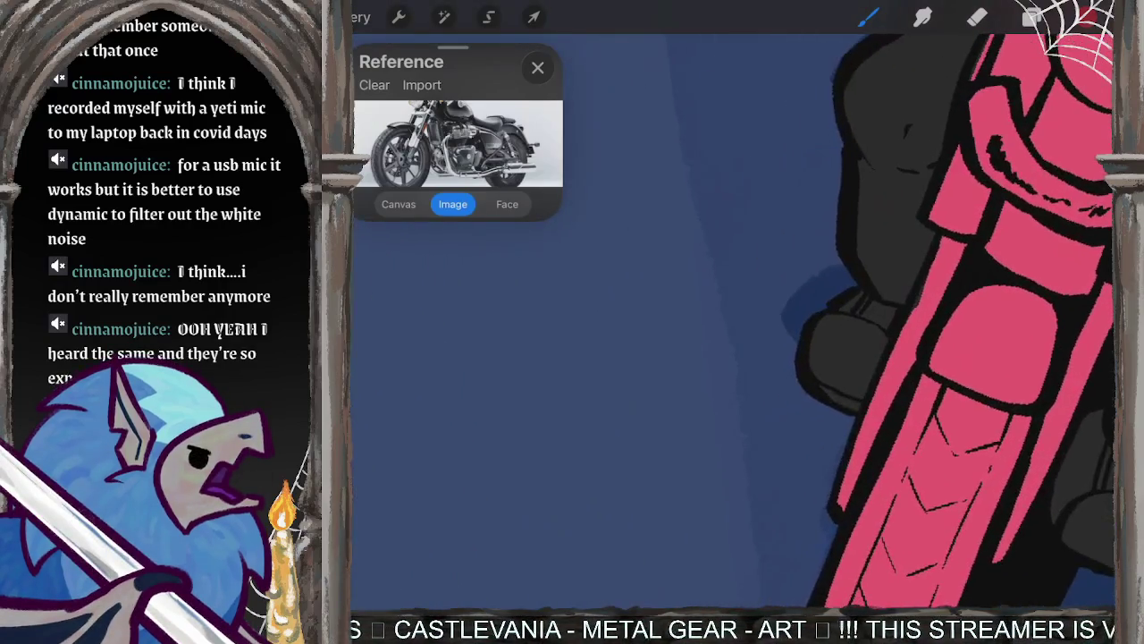
scroll(805, 357, "up", 2)
scroll(805, 357, "up", 2)
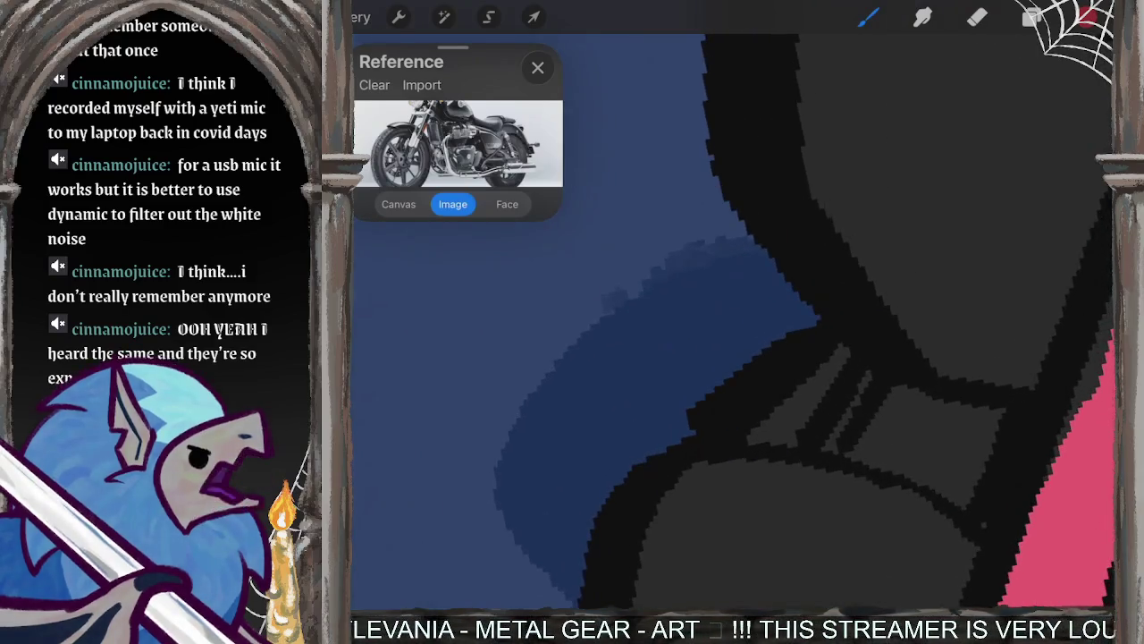
Draw a thin red line in the boot gap, then paint a light-grey highlight beside the boot
left_click_drag(867, 375, 827, 450)
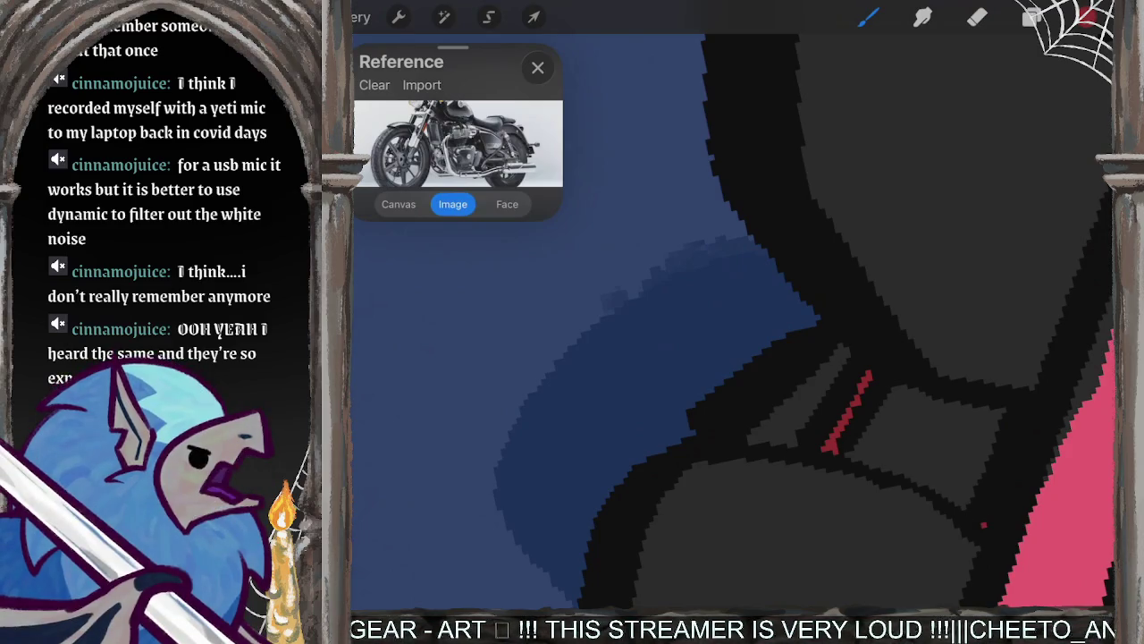
left_click(1087, 17)
left_click(880, 541)
mouse_move(912, 393)
left_mouse_down()
mouse_move(889, 433)
mouse_move(854, 461)
mouse_move(945, 407)
mouse_move(979, 417)
mouse_move(964, 495)
mouse_move(922, 468)
mouse_move(964, 501)
left_mouse_up()
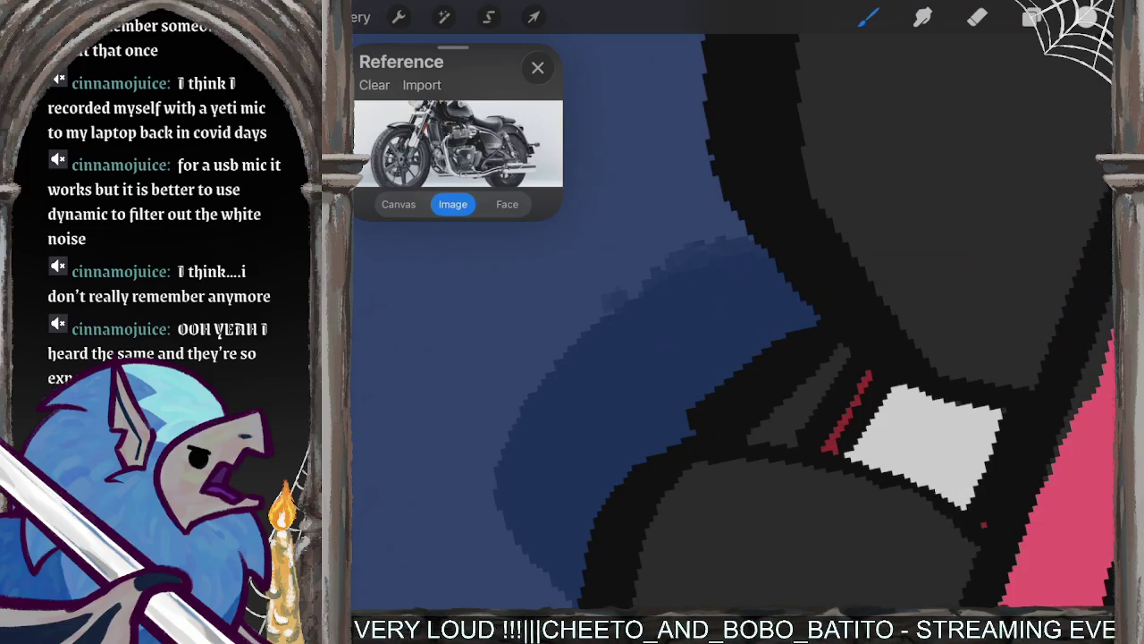
Paint another light-grey highlight in the gap between wheel and fork
scroll(894, 357, "down", 3)
scroll(894, 358, "down", 2)
scroll(894, 357, "down", 3)
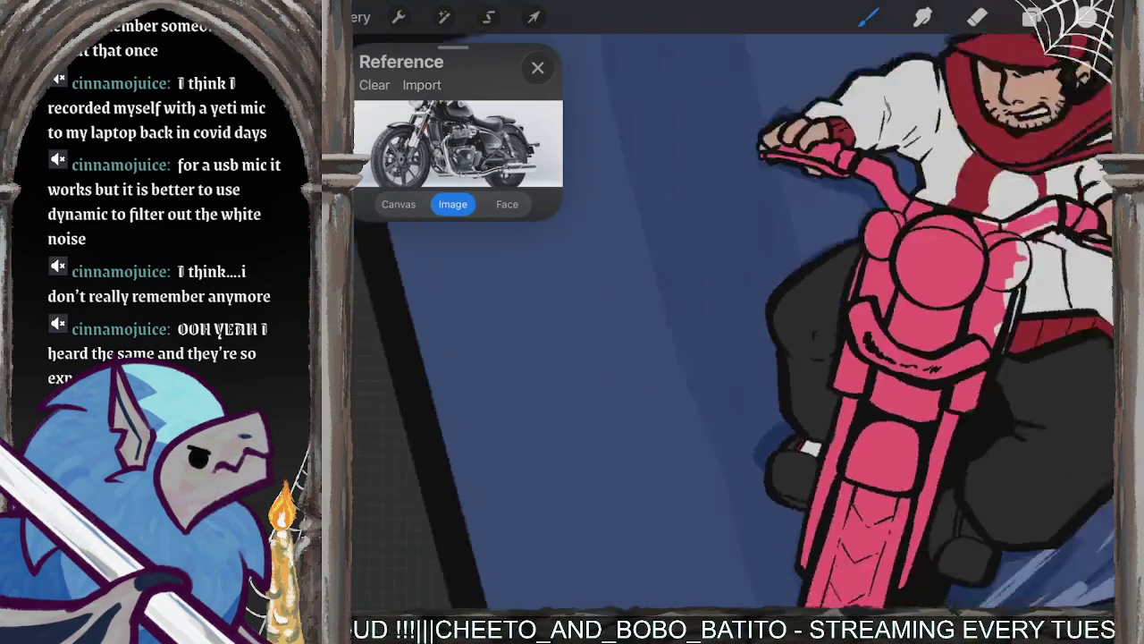
scroll(894, 357, "down", 3)
scroll(733, 358, "up", 3)
scroll(734, 358, "up", 3)
scroll(733, 358, "up", 3)
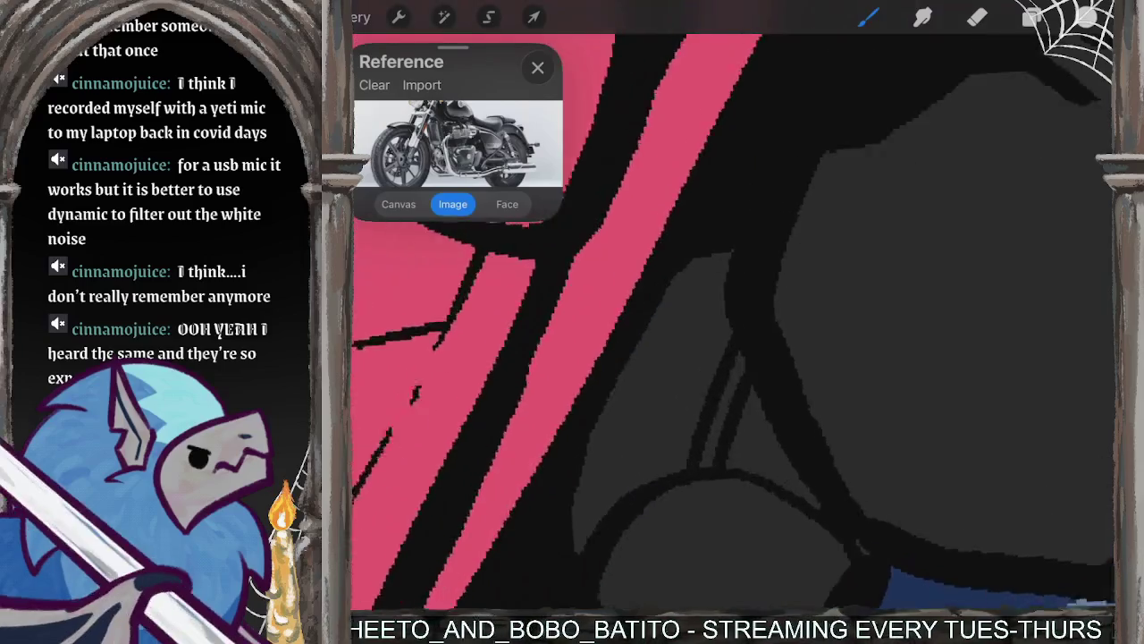
scroll(733, 358, "up", 2)
mouse_move(738, 392)
left_mouse_down()
mouse_move(725, 469)
mouse_move(702, 492)
mouse_move(754, 497)
mouse_move(742, 438)
mouse_move(733, 483)
mouse_move(818, 553)
left_mouse_up()
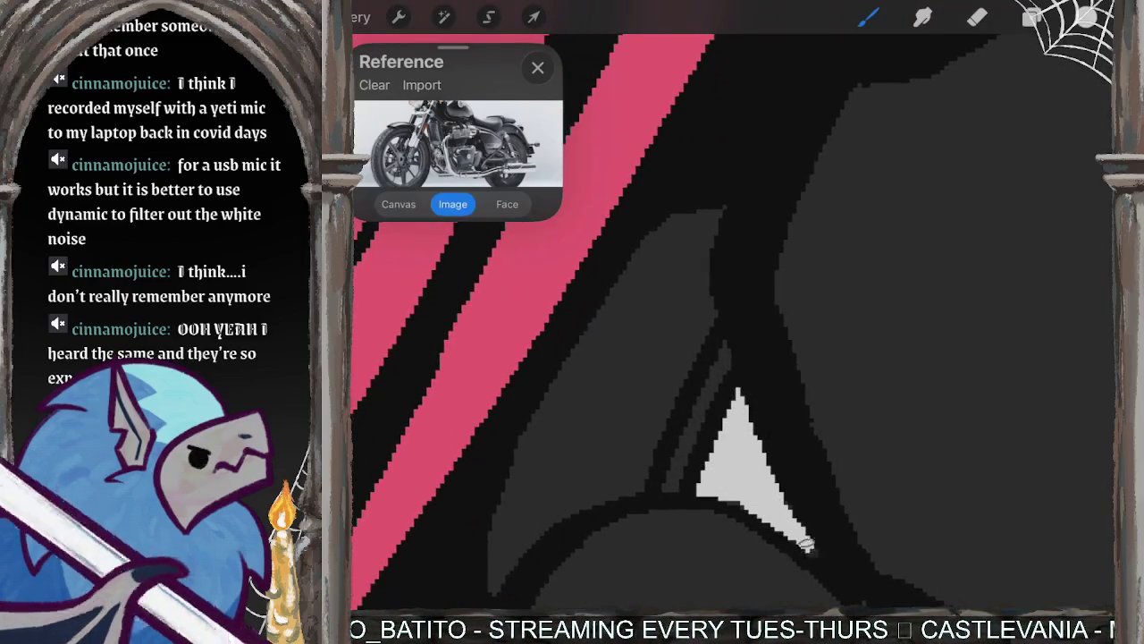
Switch back to red and draw a thin edge line beside the grey highlight
left_click(1086, 18)
left_click(881, 511)
left_click(1086, 17)
left_click_drag(675, 482, 729, 353)
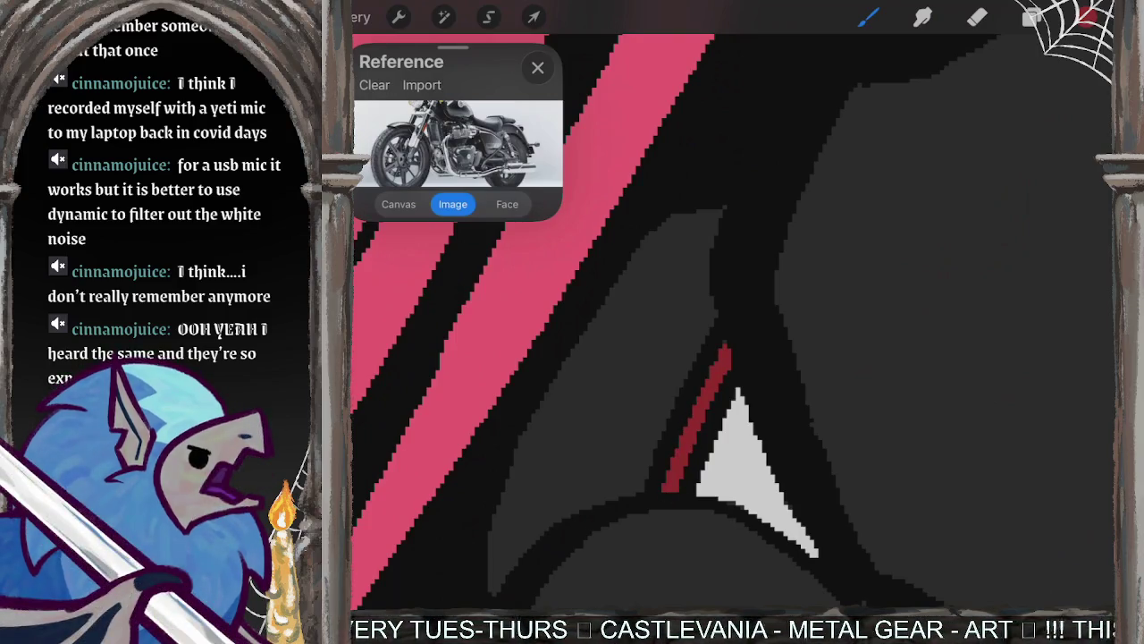
scroll(733, 322, "down", 2)
scroll(733, 322, "down", 2)
scroll(733, 321, "down", 2)
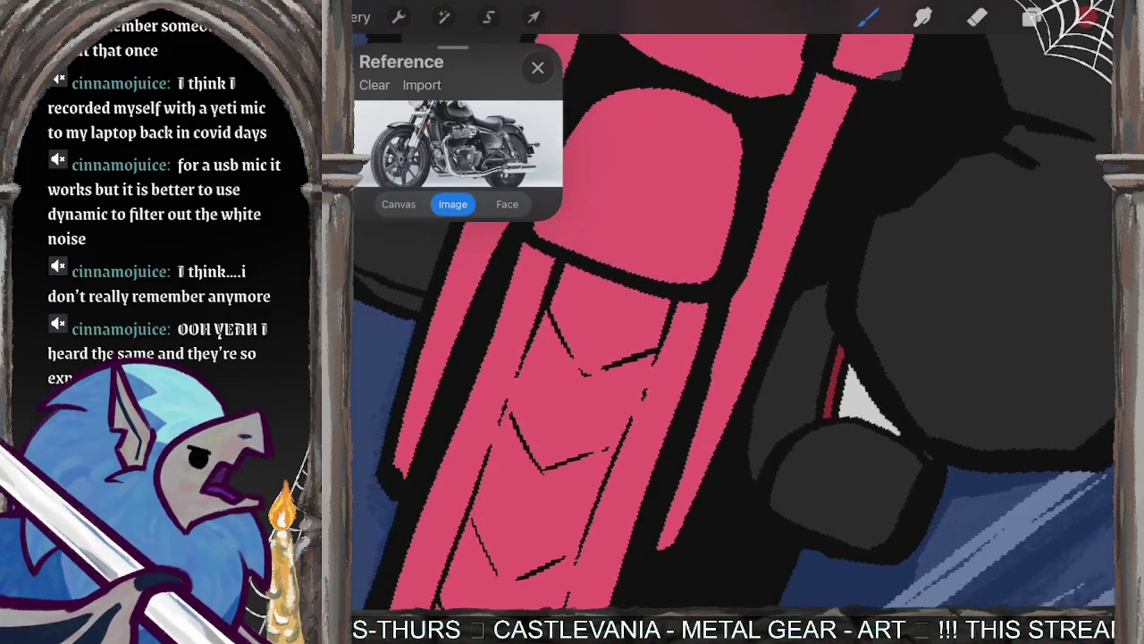
scroll(733, 322, "down", 2)
scroll(733, 321, "down", 2)
scroll(733, 322, "down", 2)
scroll(733, 322, "down", 2)
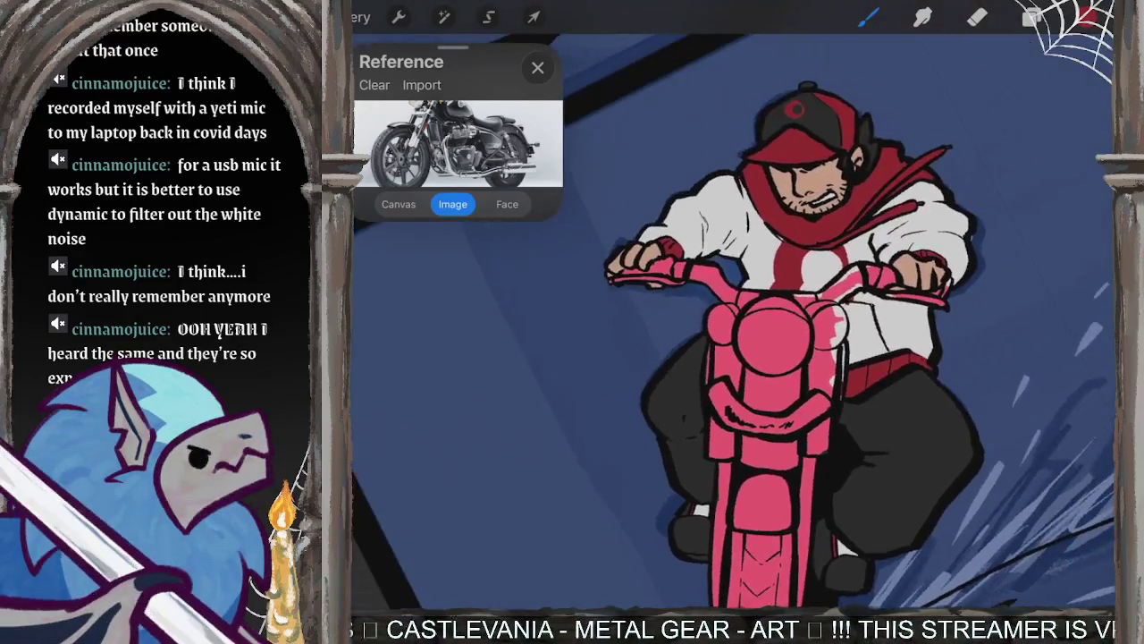
Pan and zoom the canvas toward the boot and engine panels
scroll(733, 322, "down", 2)
scroll(733, 322, "down", 2)
scroll(733, 321, "down", 1)
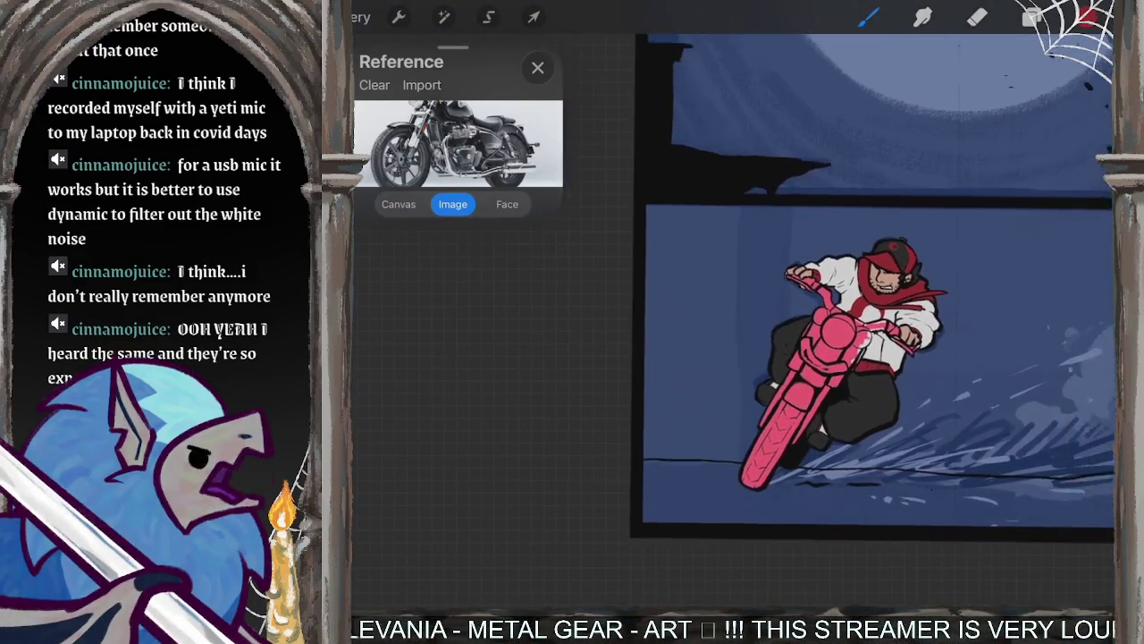
scroll(734, 322, "down", 2)
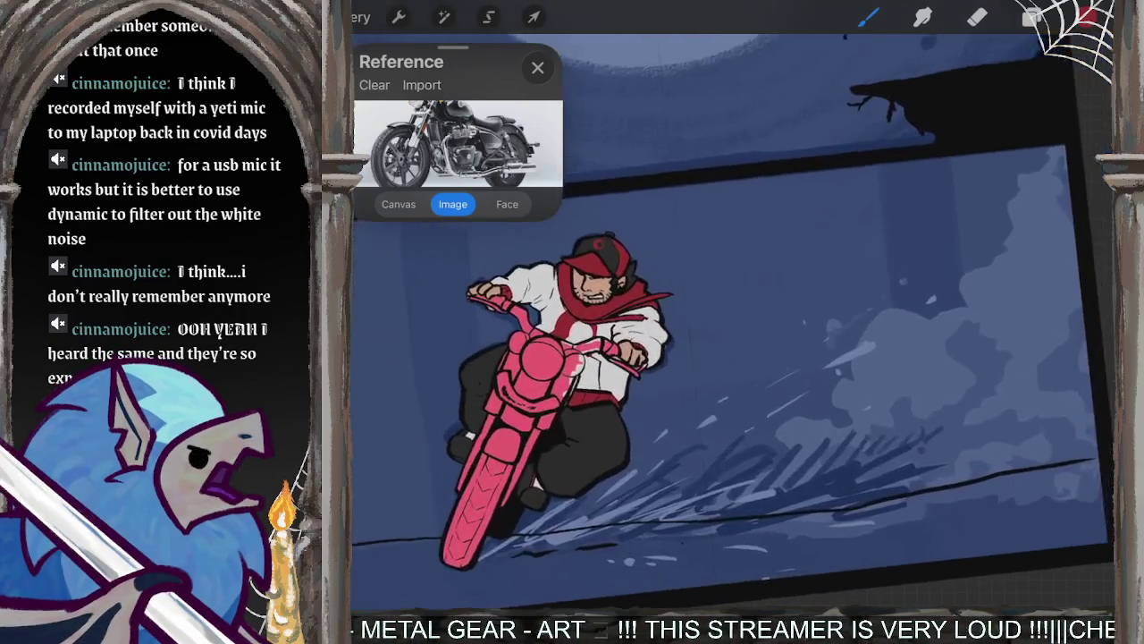
scroll(733, 322, "up", 2)
scroll(715, 321, "up", 3)
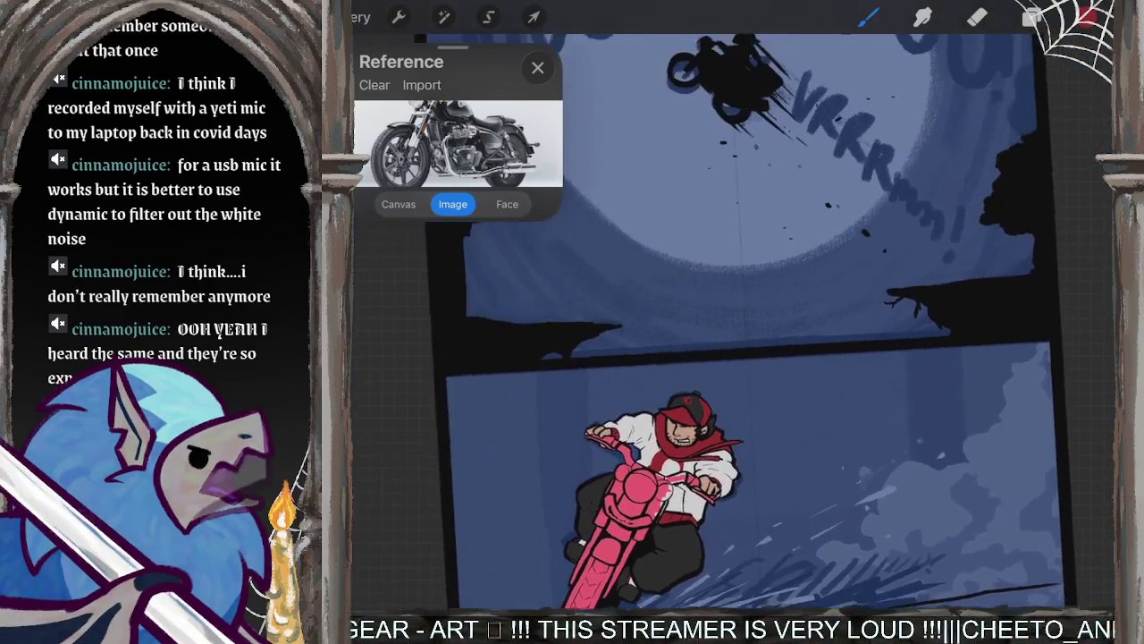
scroll(715, 322, "up", 3)
scroll(715, 322, "up", 2)
scroll(804, 322, "up", 3)
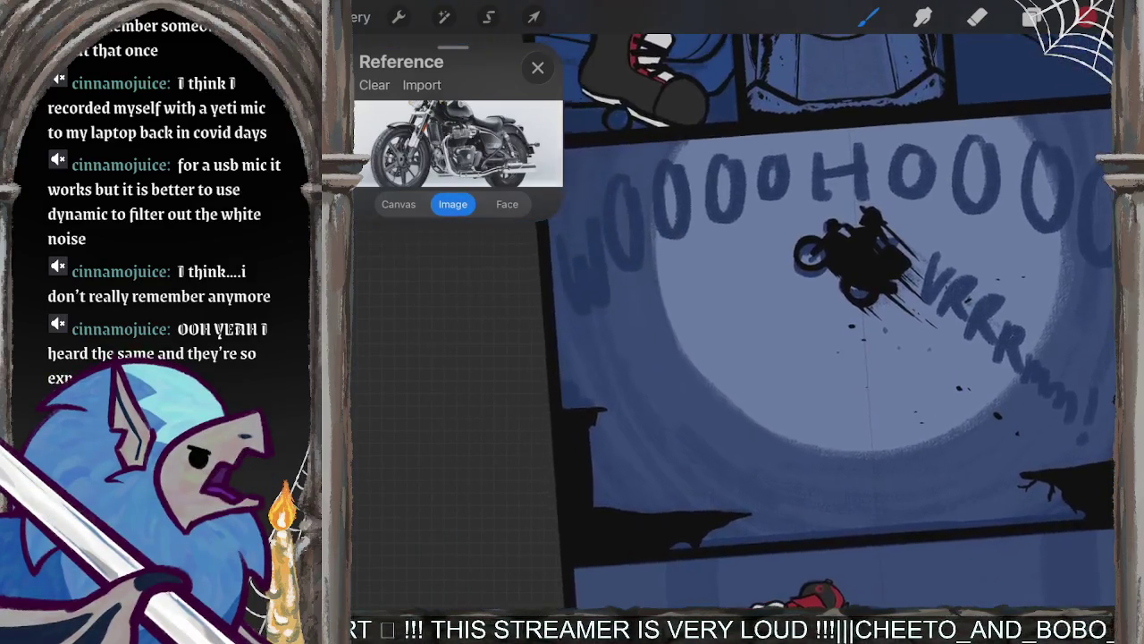
scroll(805, 322, "up", 2)
Frame the boot close-up panel and bring up the Layers list
scroll(858, 268, "up", 3)
scroll(858, 268, "up", 2)
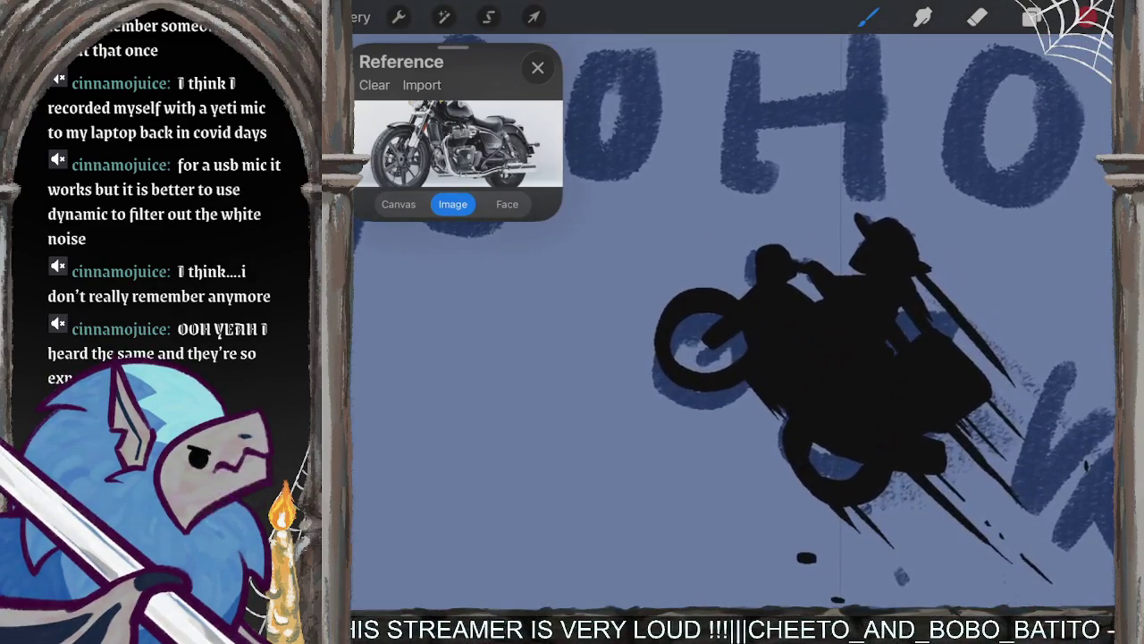
scroll(858, 268, "up", 2)
scroll(734, 322, "down", 1)
scroll(733, 322, "down", 3)
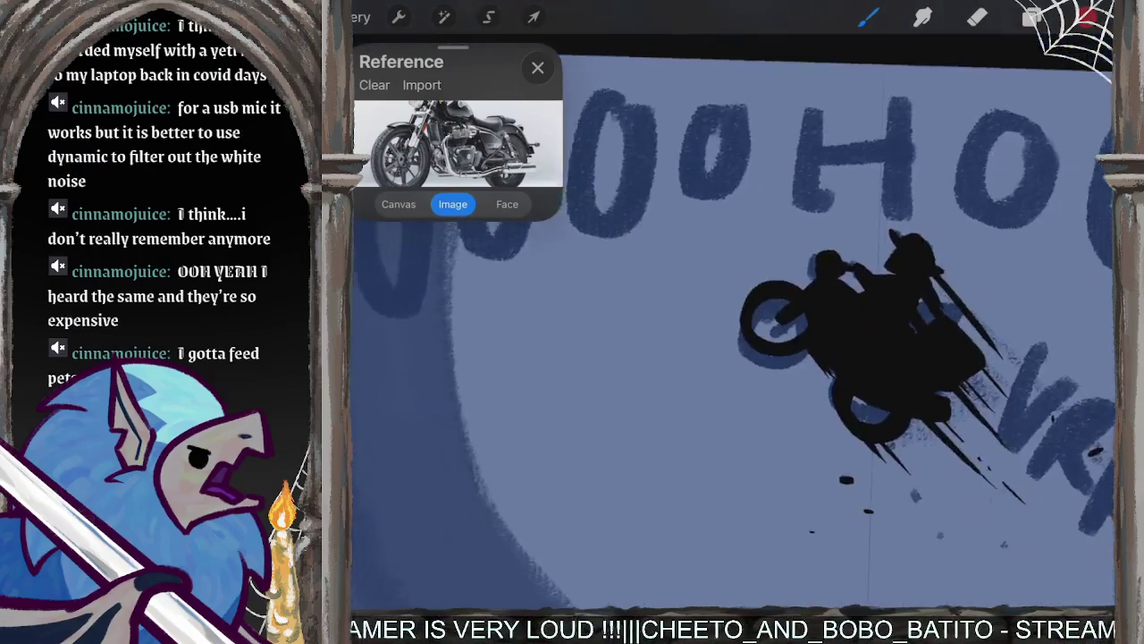
scroll(733, 322, "down", 2)
scroll(782, 358, "up", 3)
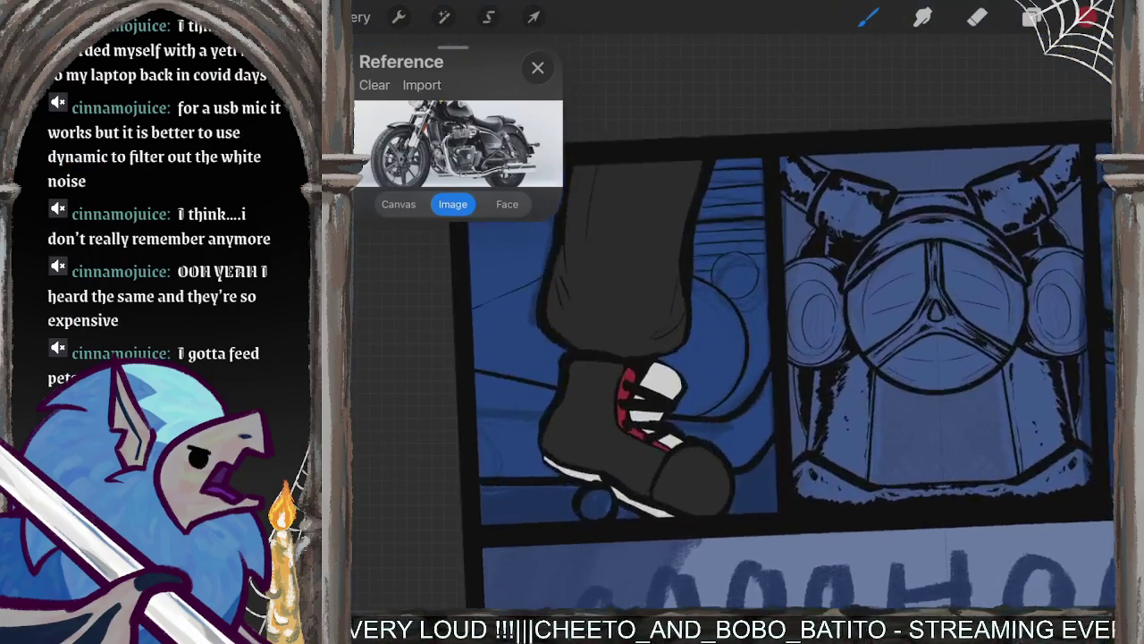
left_click(1033, 17)
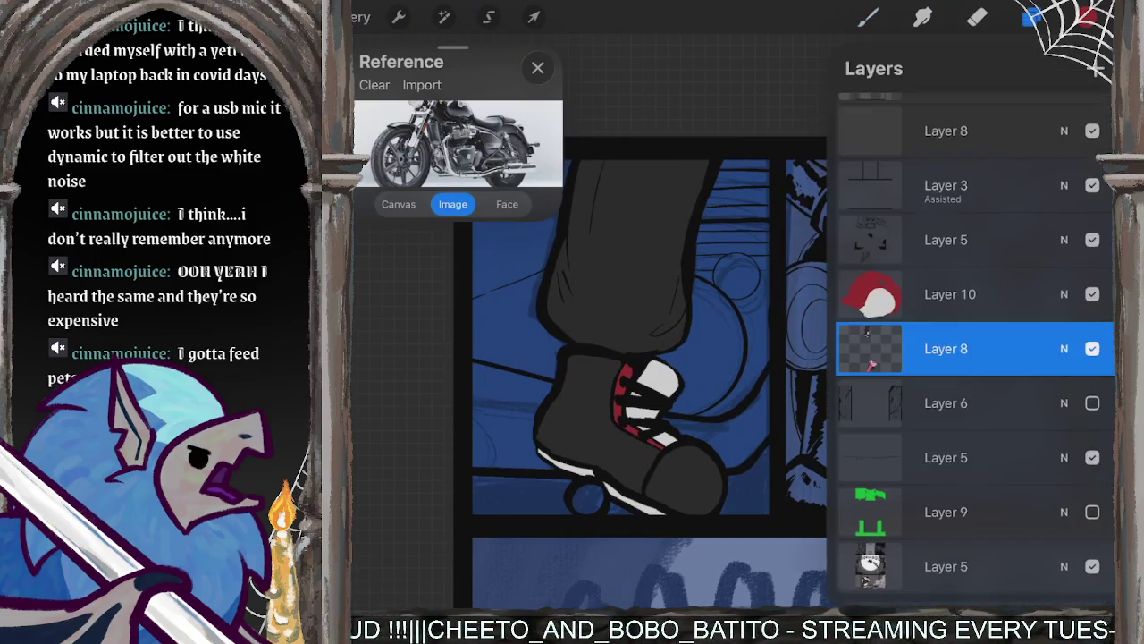
Show the green flat-fill Layer 9, select it and turn on Alpha Lock
left_click(1092, 511)
left_click(947, 512)
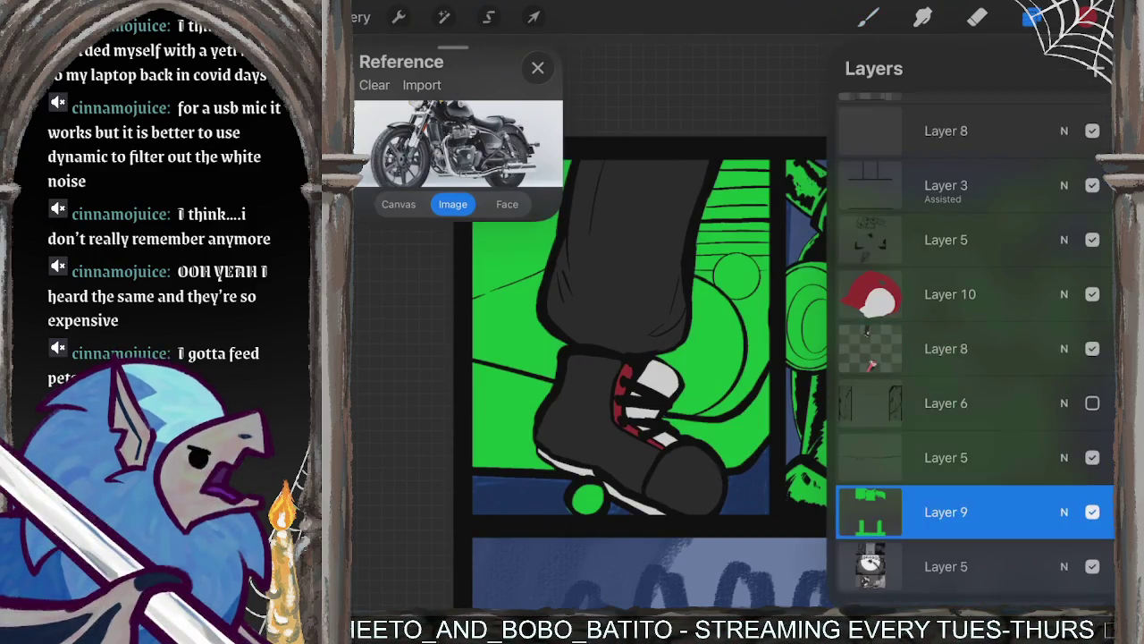
left_click(947, 511)
left_click(715, 391)
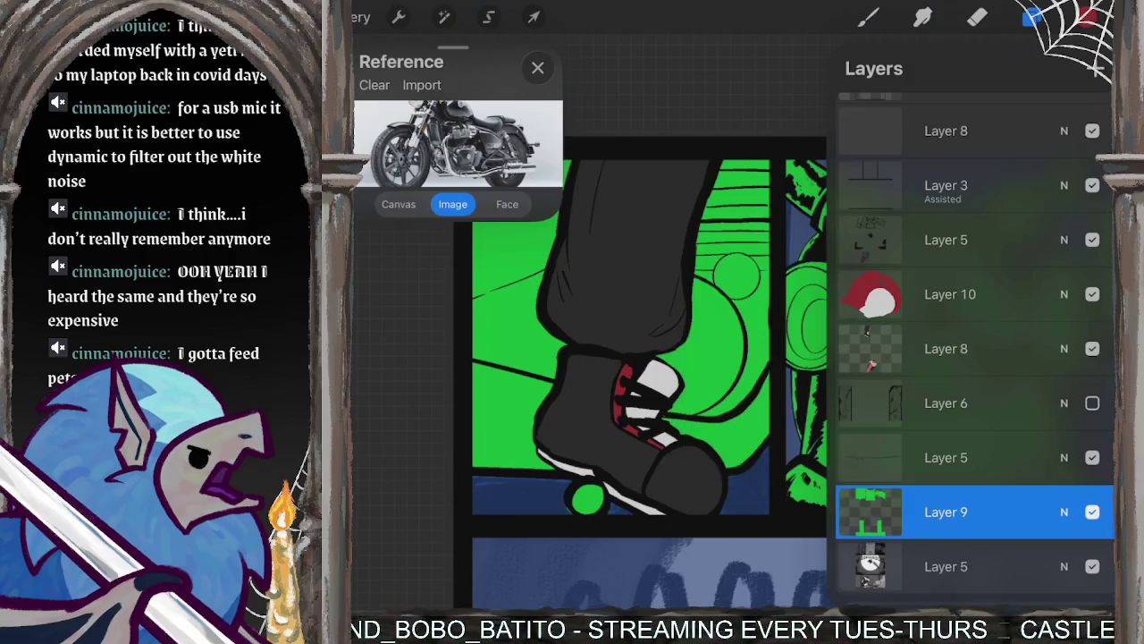
left_click(1033, 17)
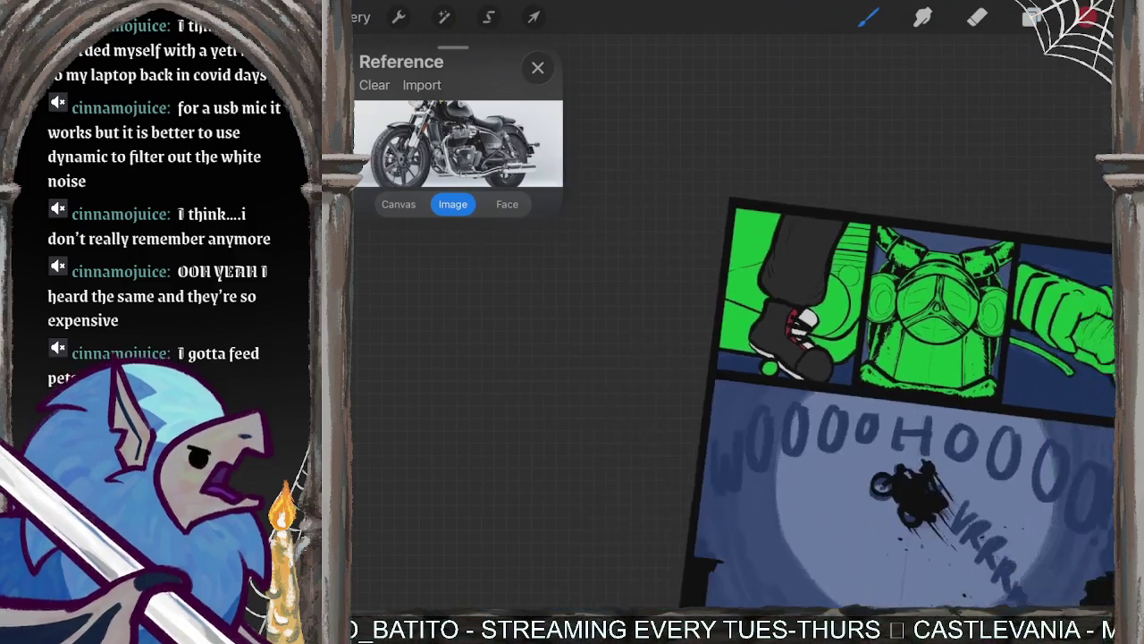
Paint a red test stroke over the foot and undo it
scroll(733, 375, "down", 3)
scroll(838, 372, "up", 5)
left_click_drag(715, 183, 639, 398)
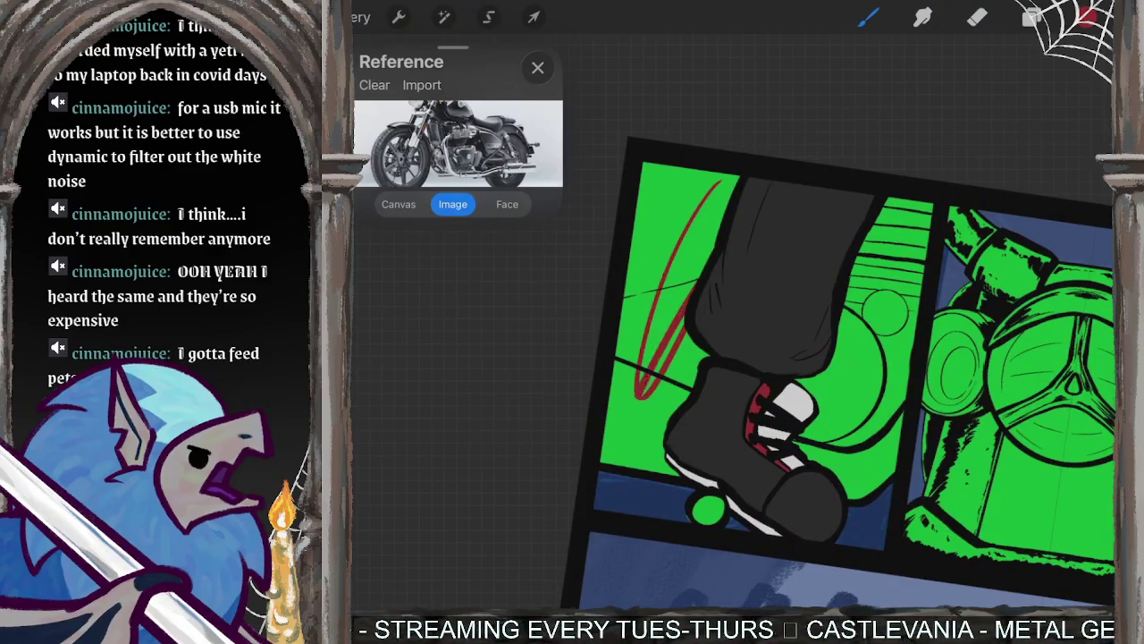
key("ctrl+z")
scroll(840, 375, "down", 3)
scroll(903, 429, "down", 1)
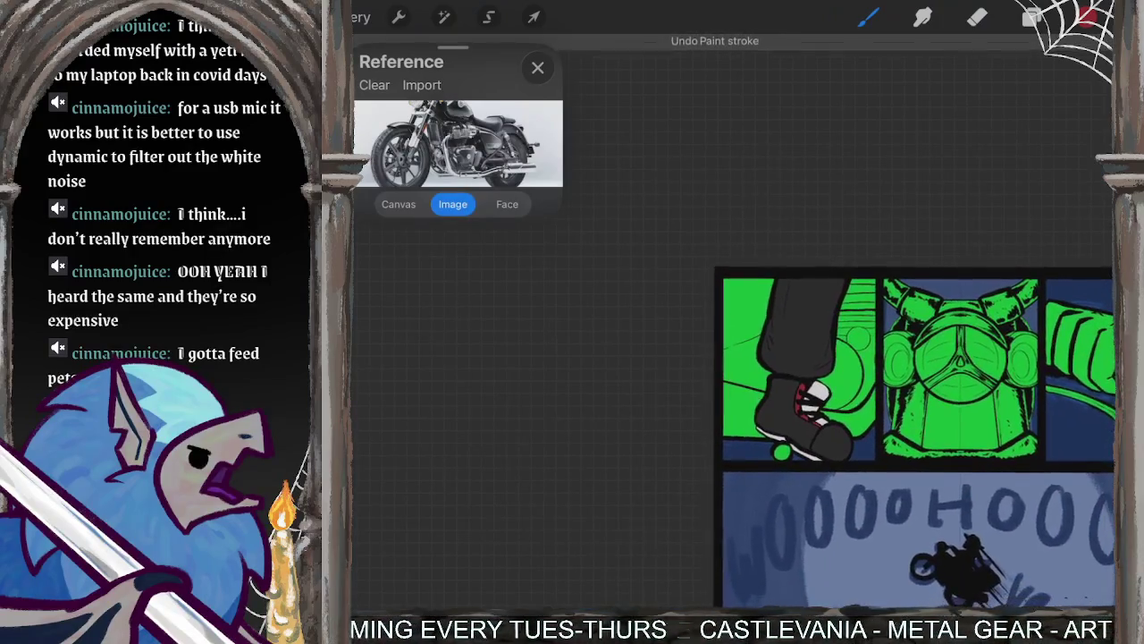
scroll(859, 412, "down", 3)
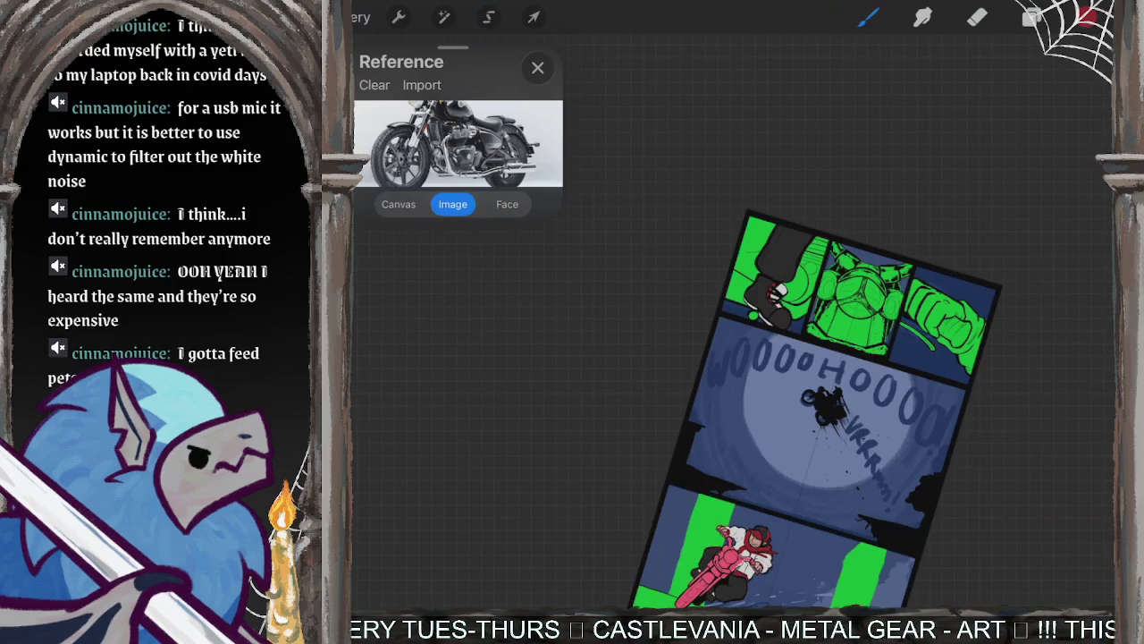
scroll(805, 403, "up", 5)
scroll(644, 482, "up", 3)
Show Layer 6's green hatching and make Layer 9 the working layer again
left_click(1032, 17)
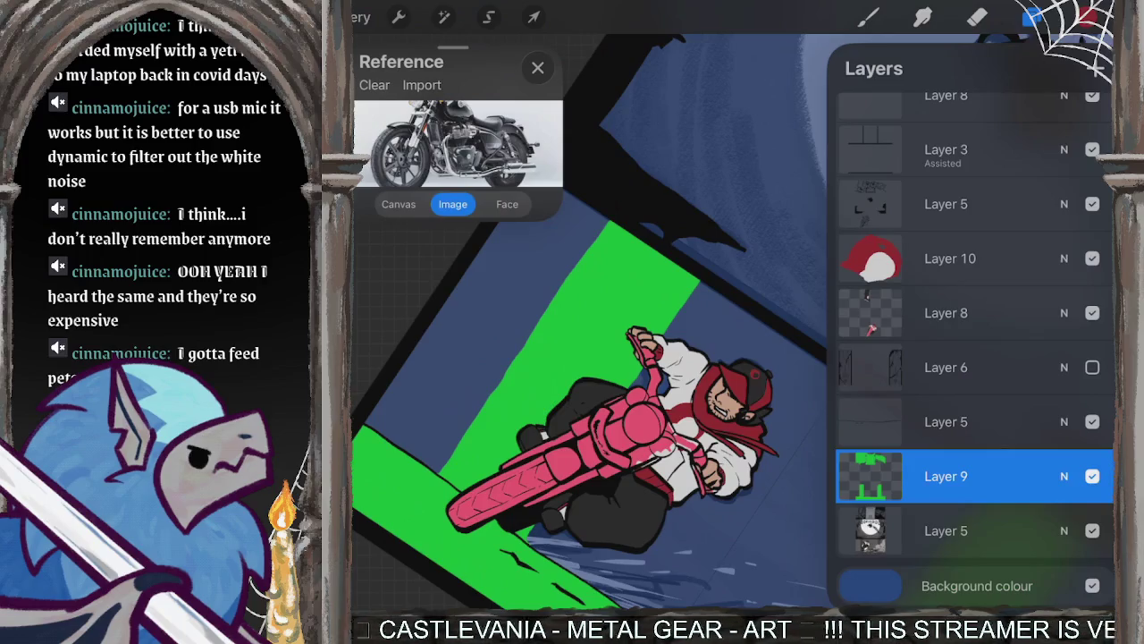
left_click(1093, 366)
left_click(946, 421)
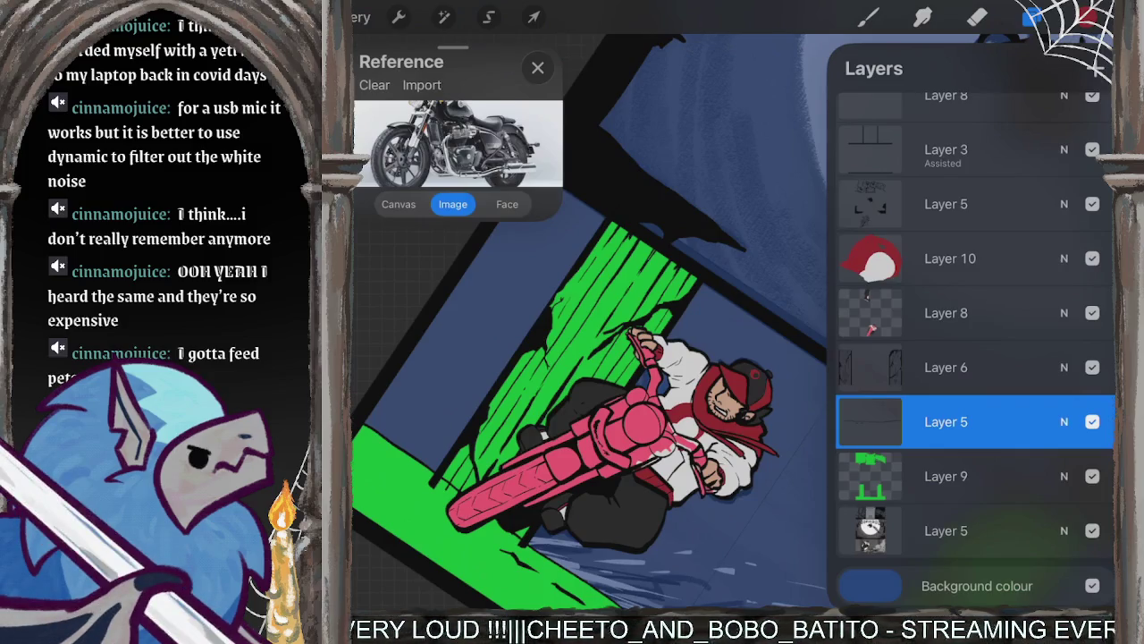
left_click(965, 475)
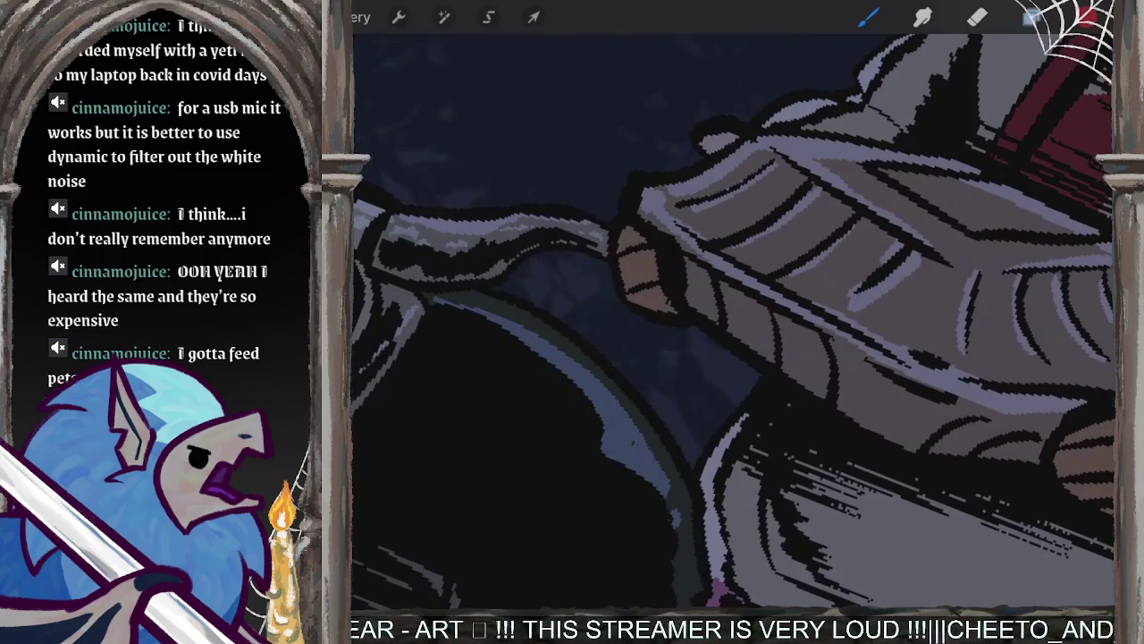
Toggle Layer 25's visibility to compare colours, leaving it hidden
left_click(1032, 17)
scroll(974, 357, "down", 5)
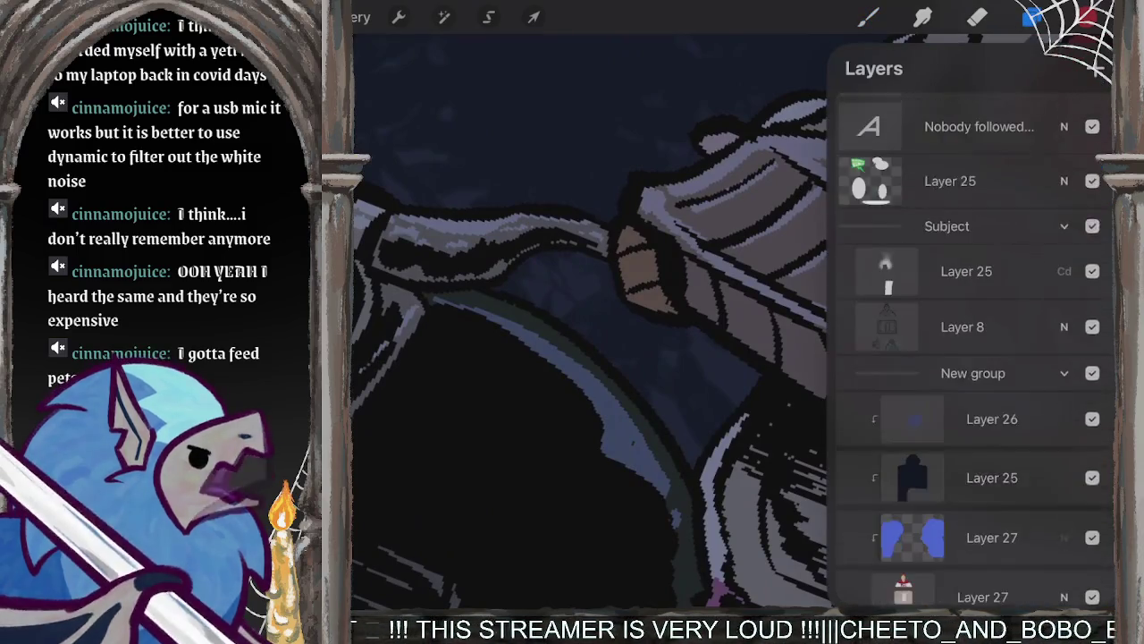
scroll(974, 357, "down", 3)
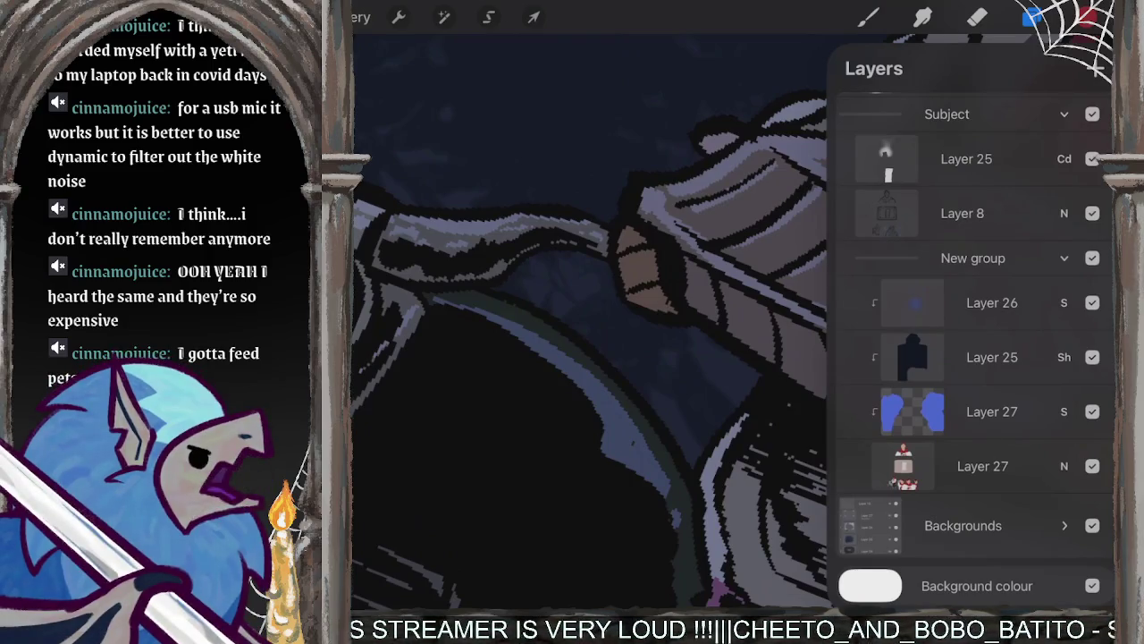
left_click(1093, 357)
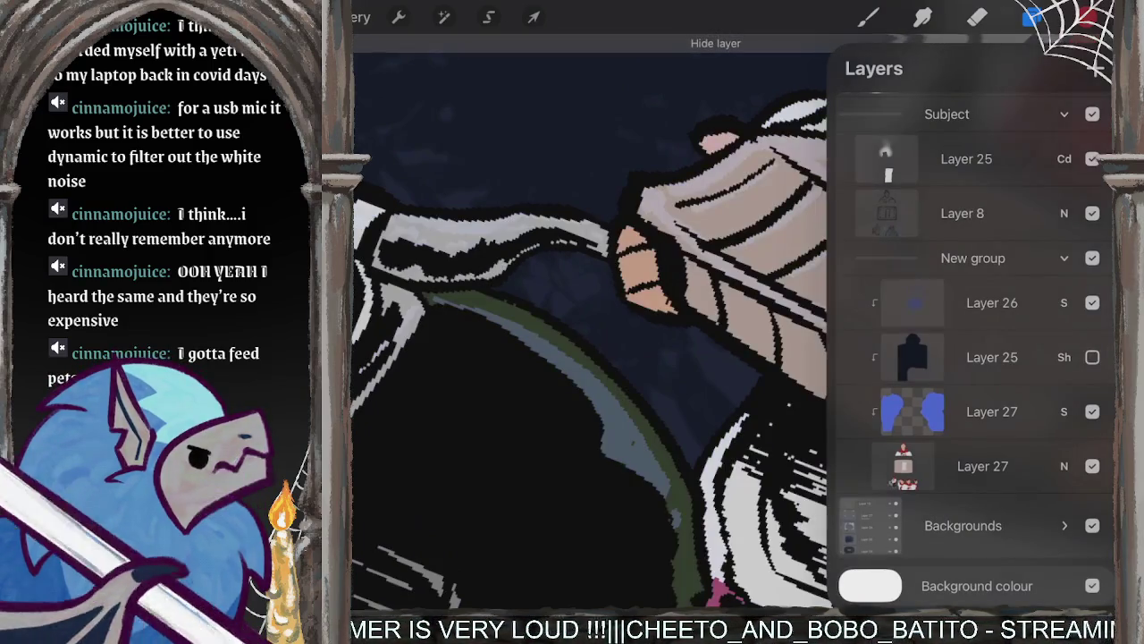
left_click(1093, 357)
left_click(1092, 356)
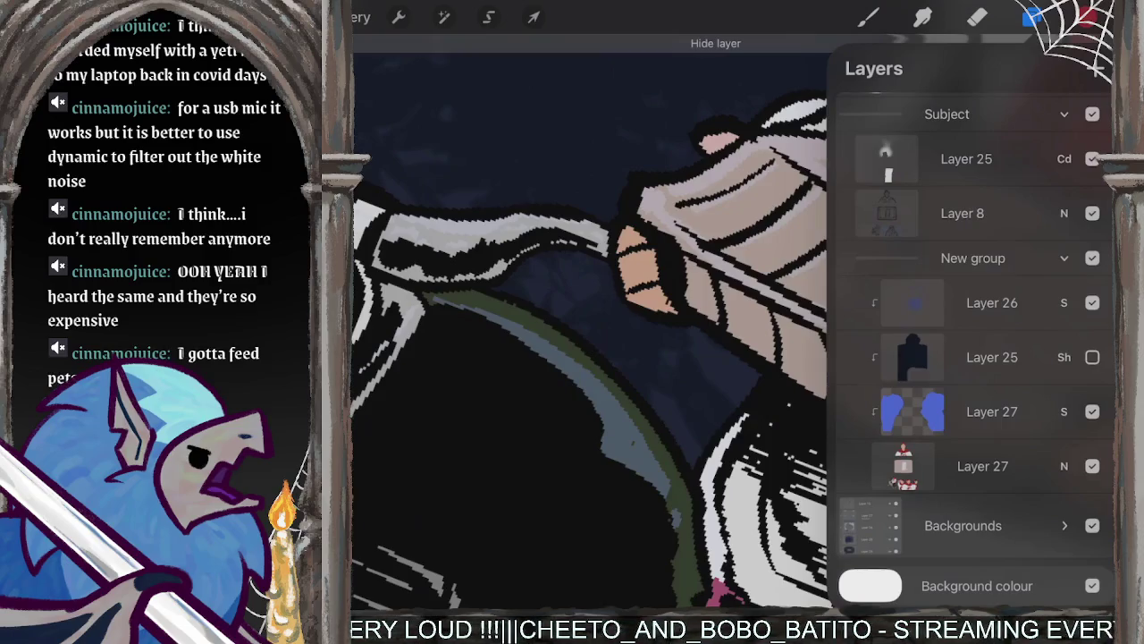
Sample the dark green from the wheel and save it to the palette
left_click_drag(659, 409, 662, 422)
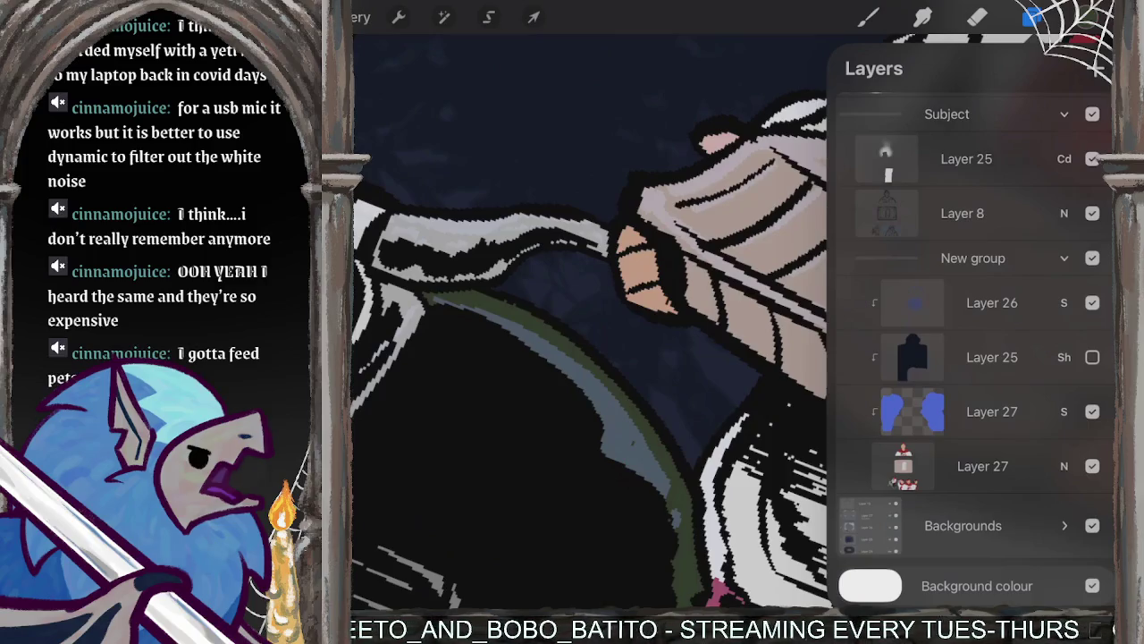
left_click(1092, 16)
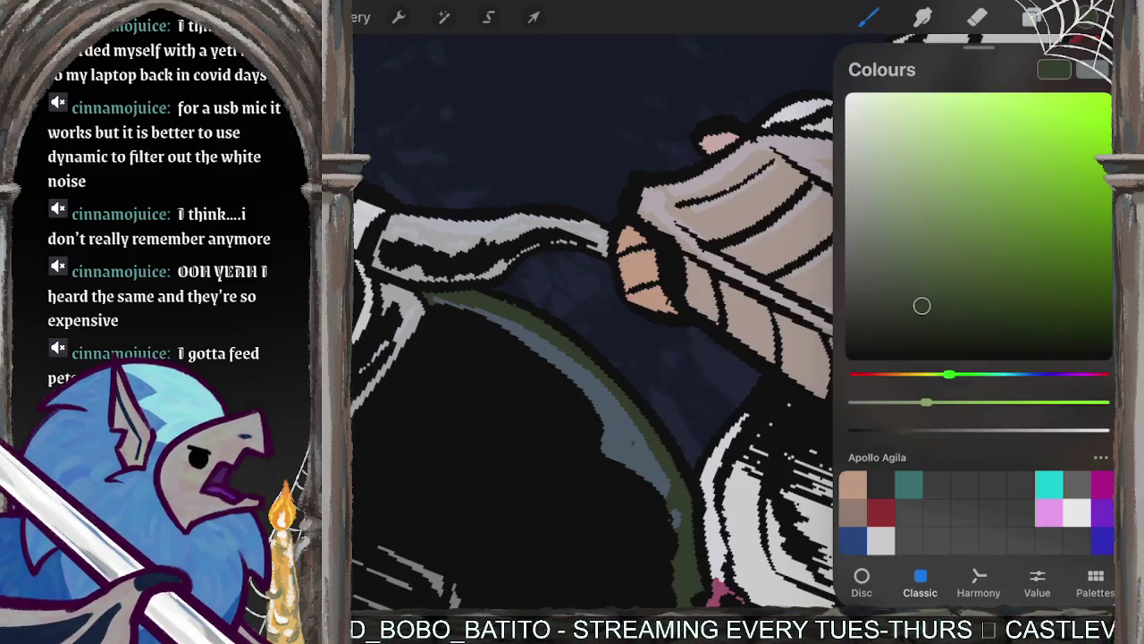
left_click(910, 513)
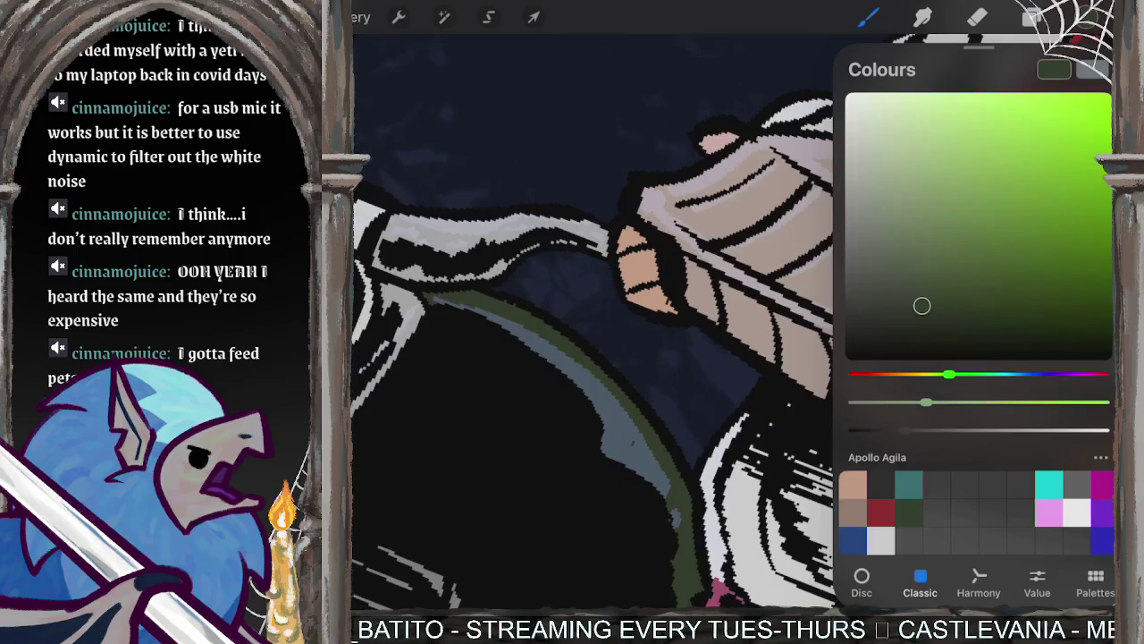
Save the current grey and a lighter grey sampled from the helmeted face to the palette
left_click(1032, 16)
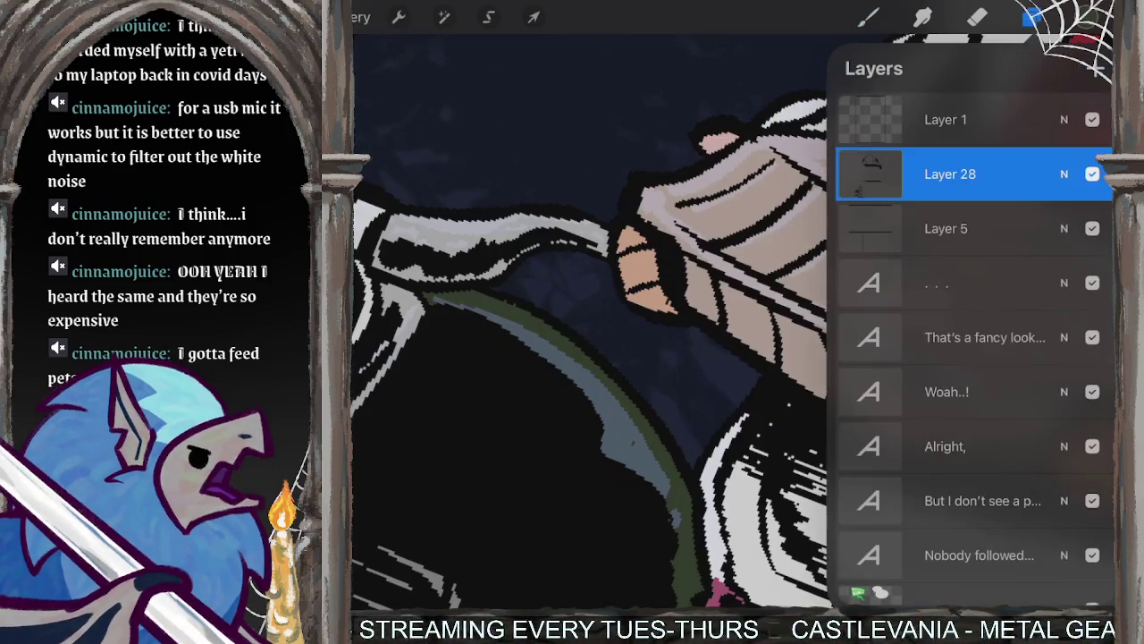
scroll(590, 322, "up", 5)
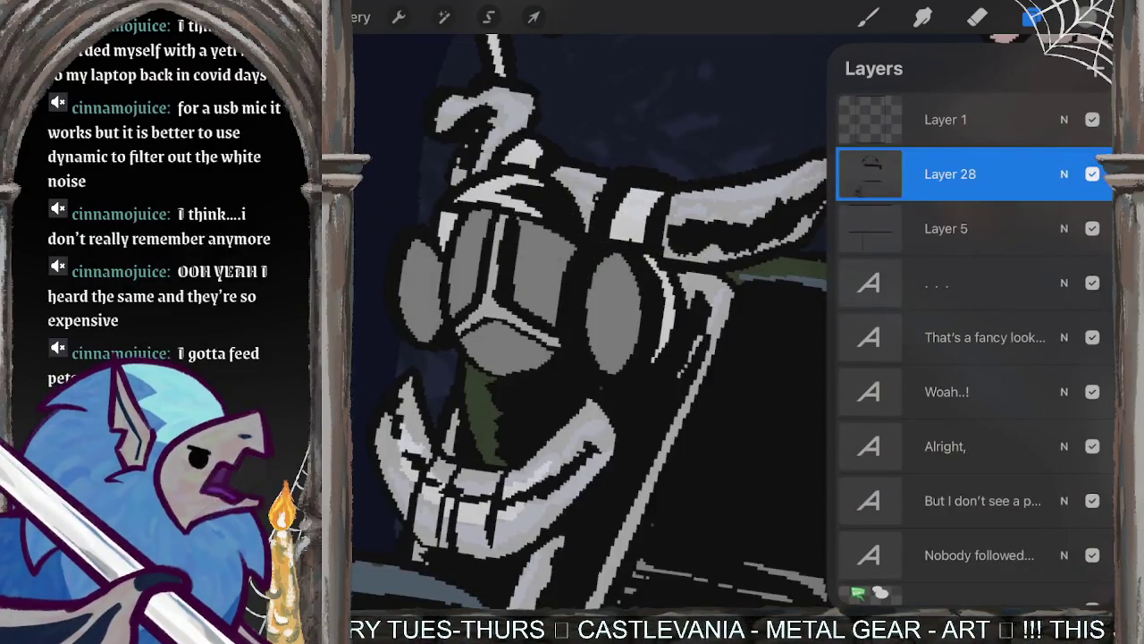
left_click(1092, 16)
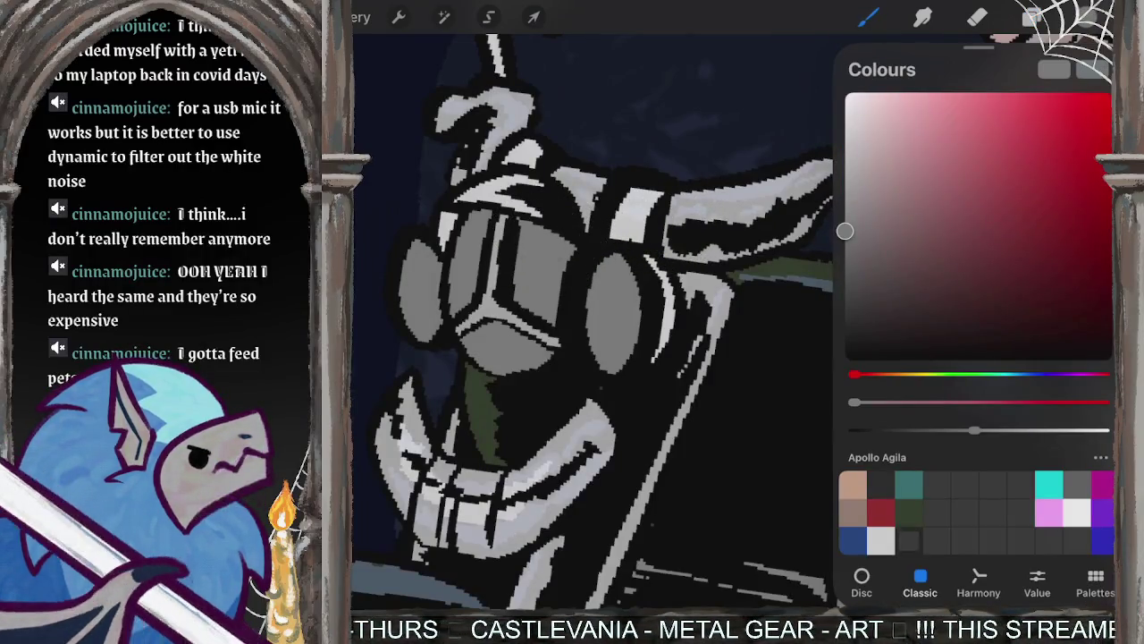
left_click(909, 541)
left_click_drag(637, 344, 590, 383)
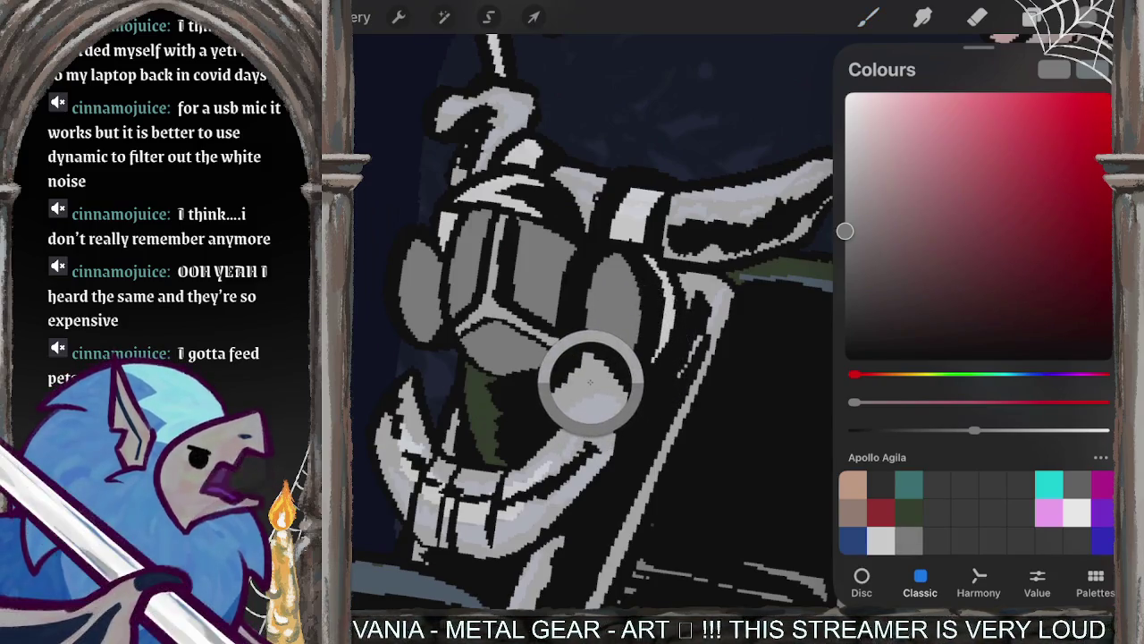
left_click_drag(590, 382, 590, 382)
left_click(937, 485)
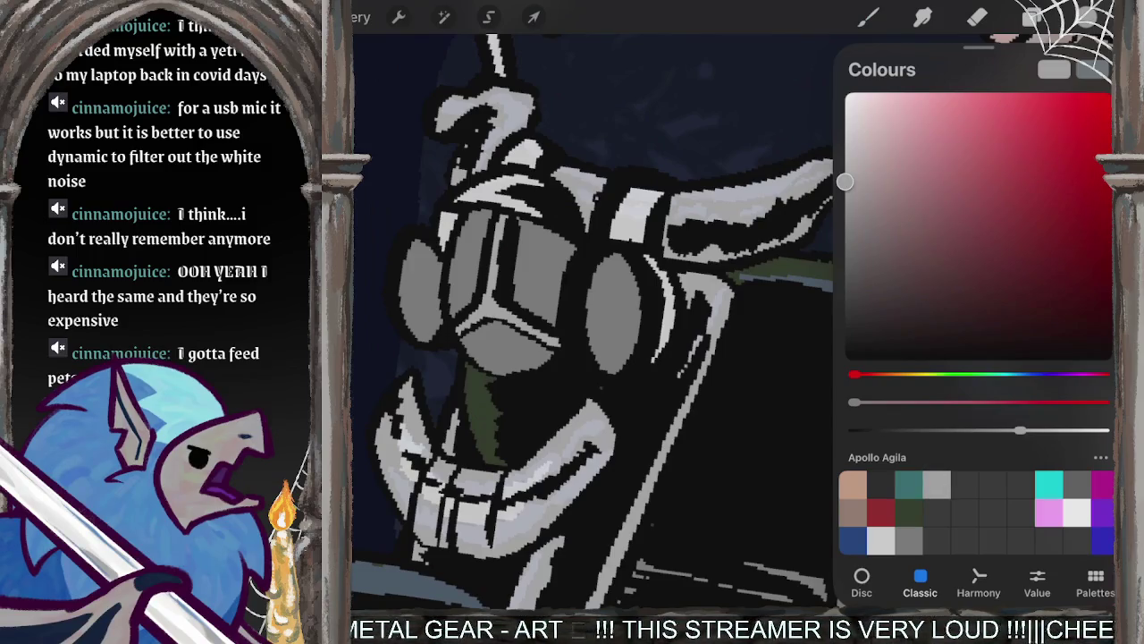
Glance at the brush library and pan around the canvas
left_click(867, 16)
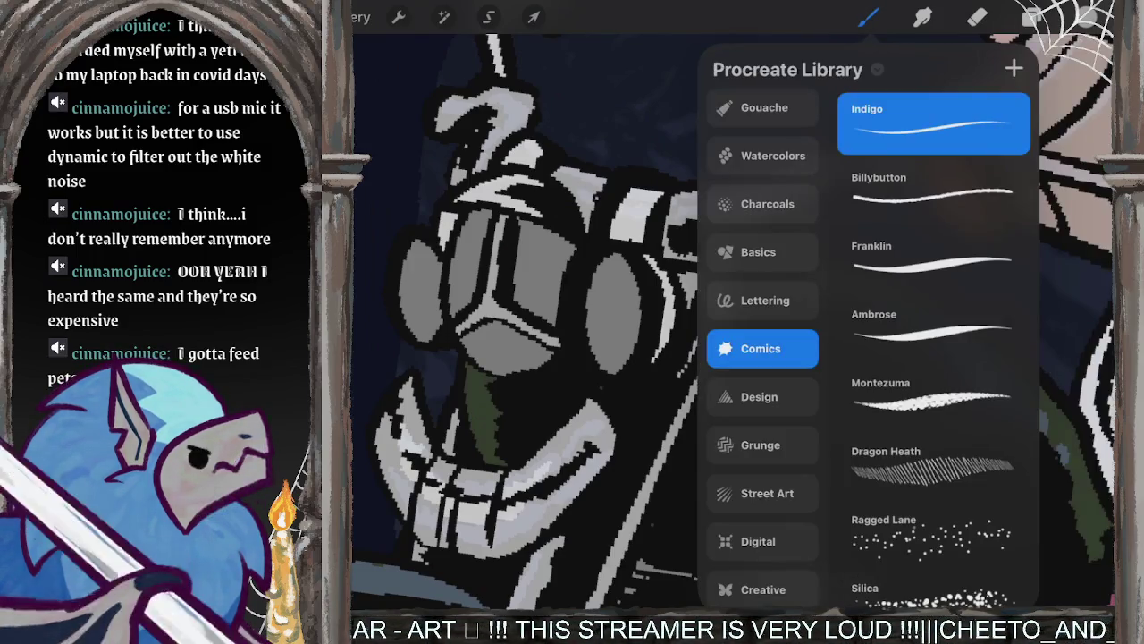
left_click(867, 16)
scroll(733, 322, "down", 3)
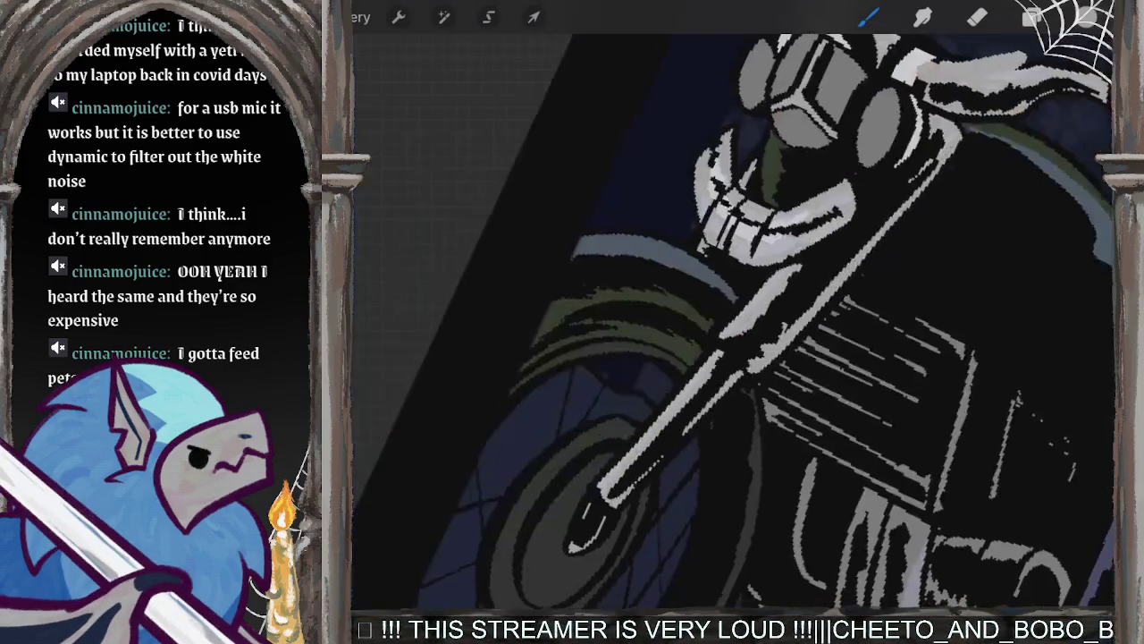
scroll(733, 322, "down", 2)
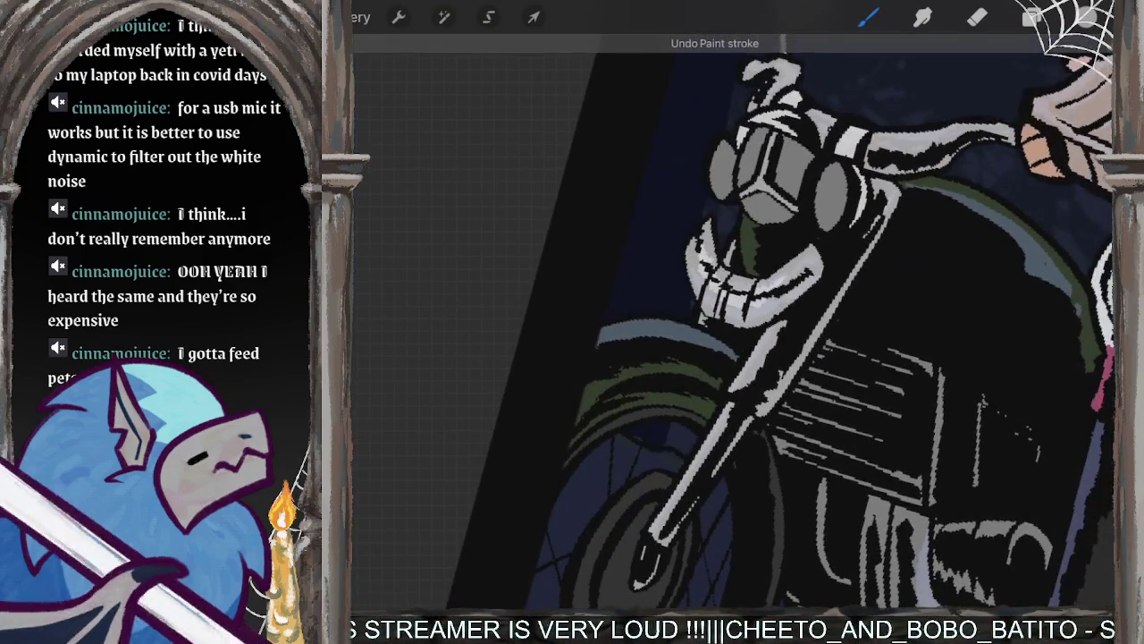
scroll(733, 322, "up", 3)
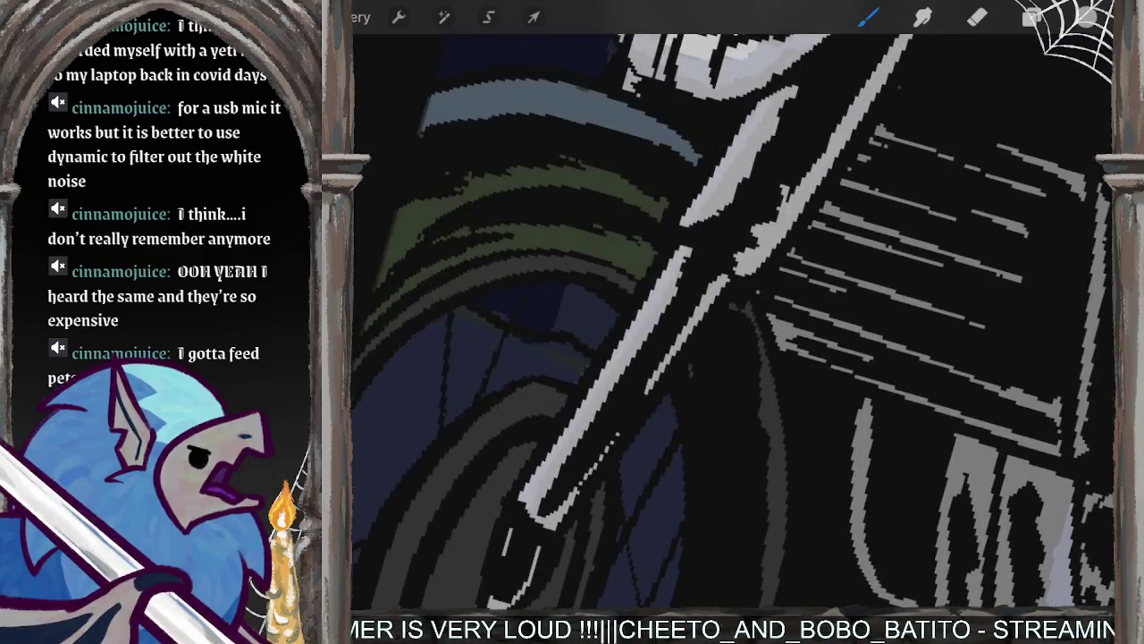
scroll(733, 322, "down", 3)
scroll(733, 322, "down", 1)
scroll(733, 322, "down", 3)
scroll(733, 322, "down", 1)
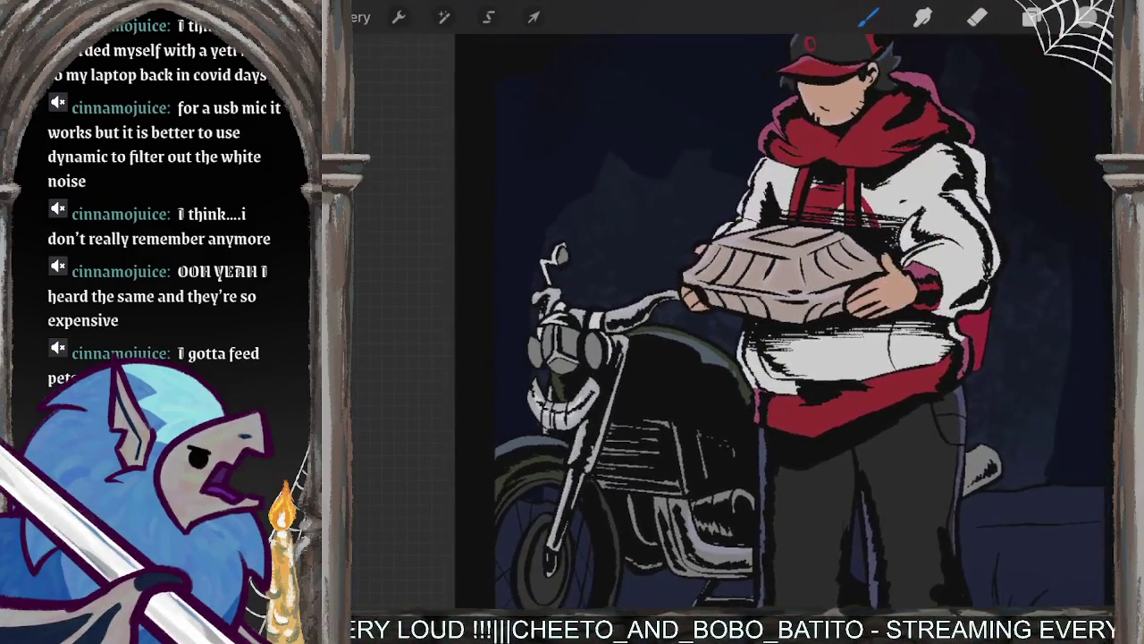
Review the layers list, then return to the Solemn Night gallery stack
left_click(1033, 16)
scroll(974, 349, "down", 3)
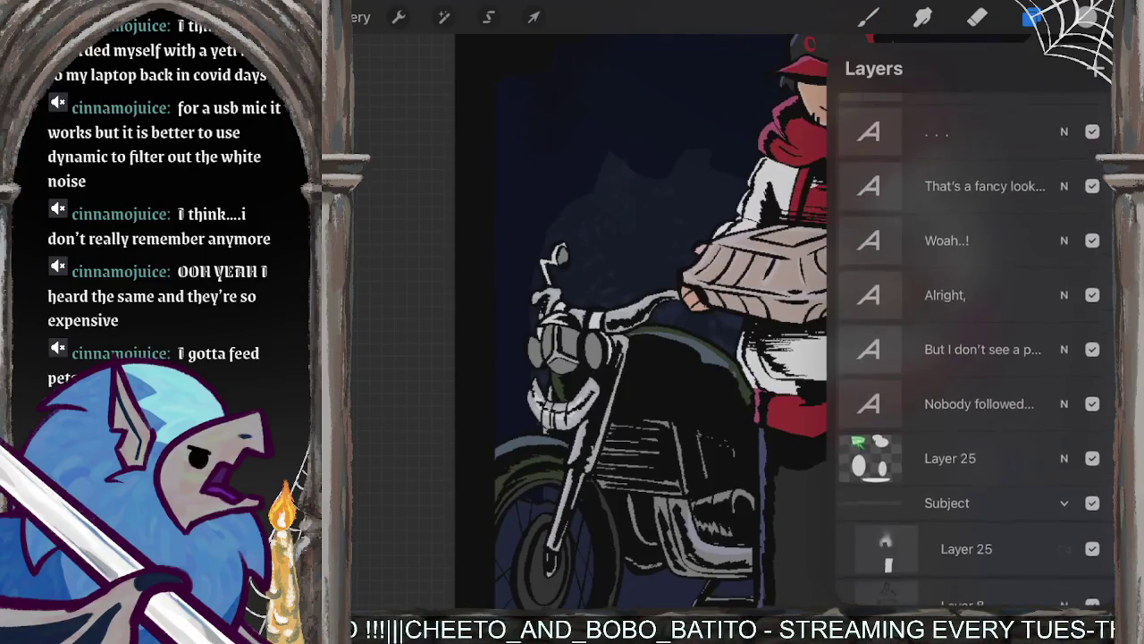
scroll(975, 349, "down", 5)
scroll(975, 348, "down", 3)
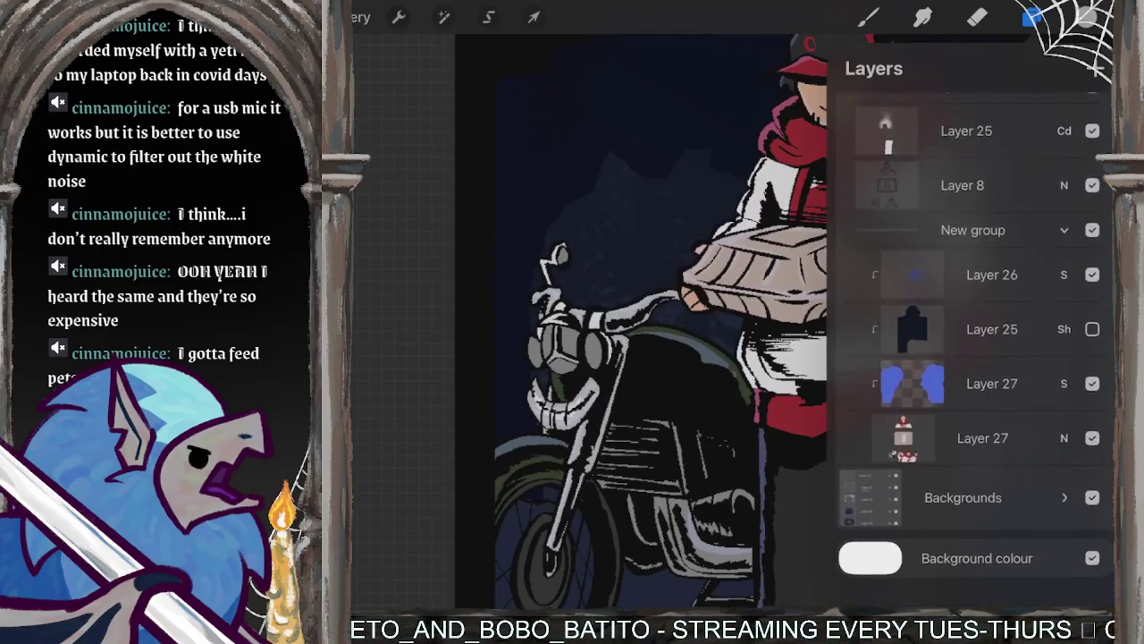
left_click(1033, 16)
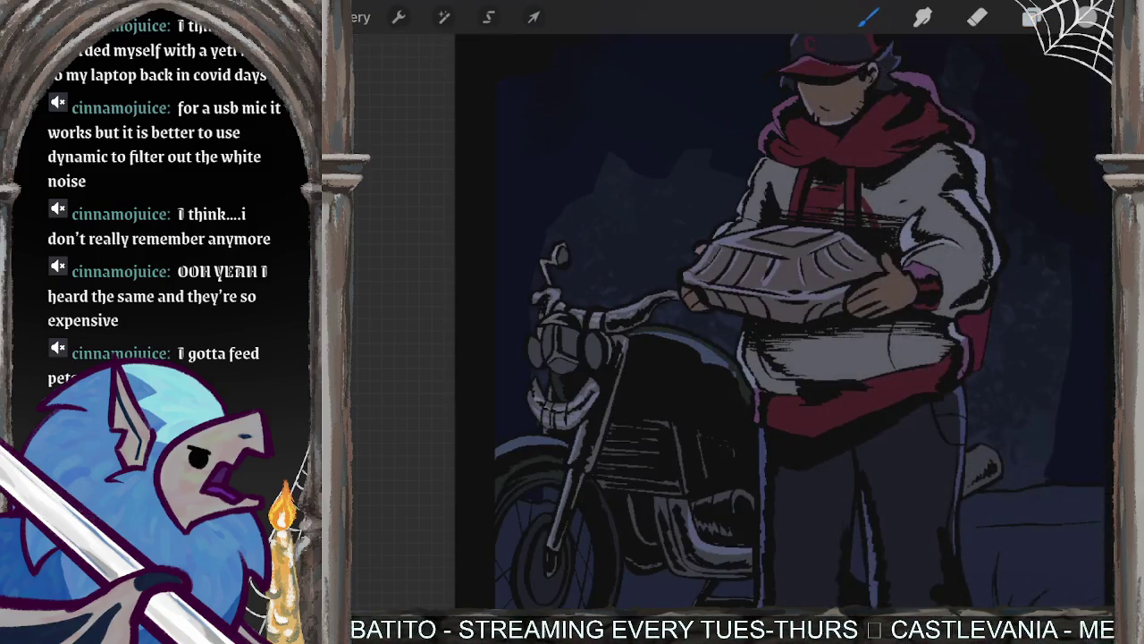
left_click(358, 17)
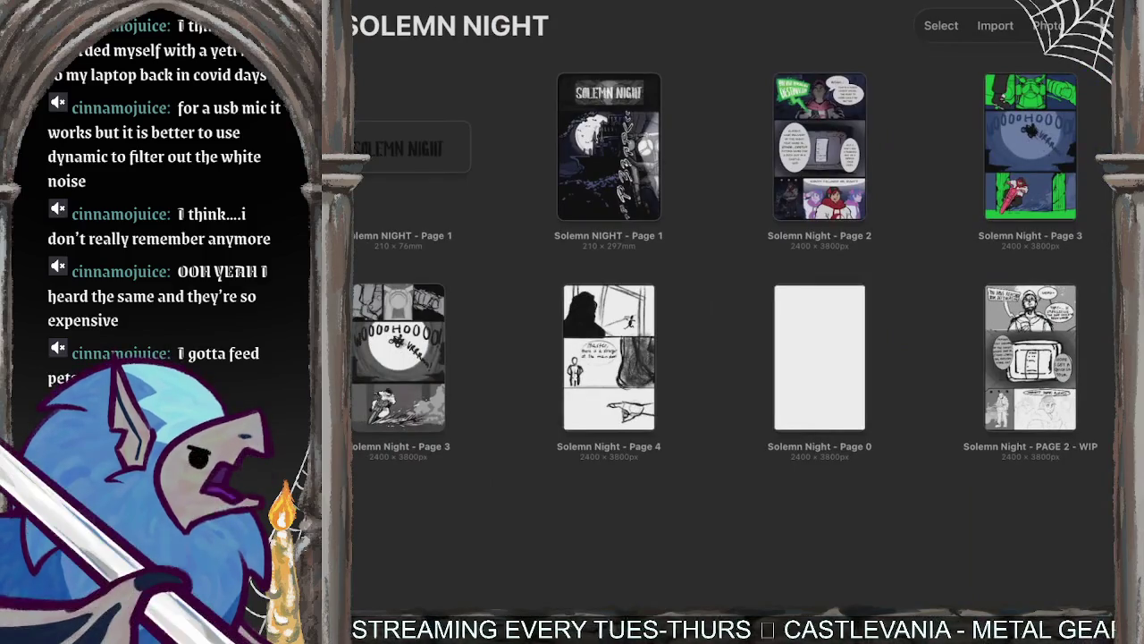
Open Solemn Night - Page 3 from the stack, bringing up the motorcycle reference photo
left_click(1029, 146)
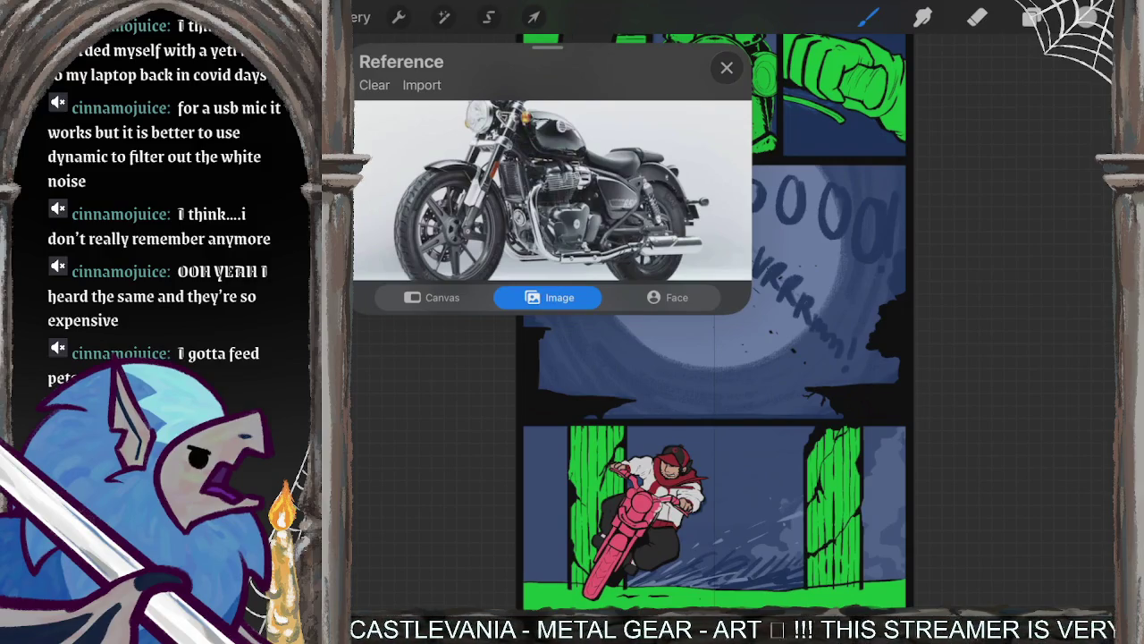
Enlarge the comic page and shrink the motorcycle reference window
left_click_drag(715, 358, 866, 376)
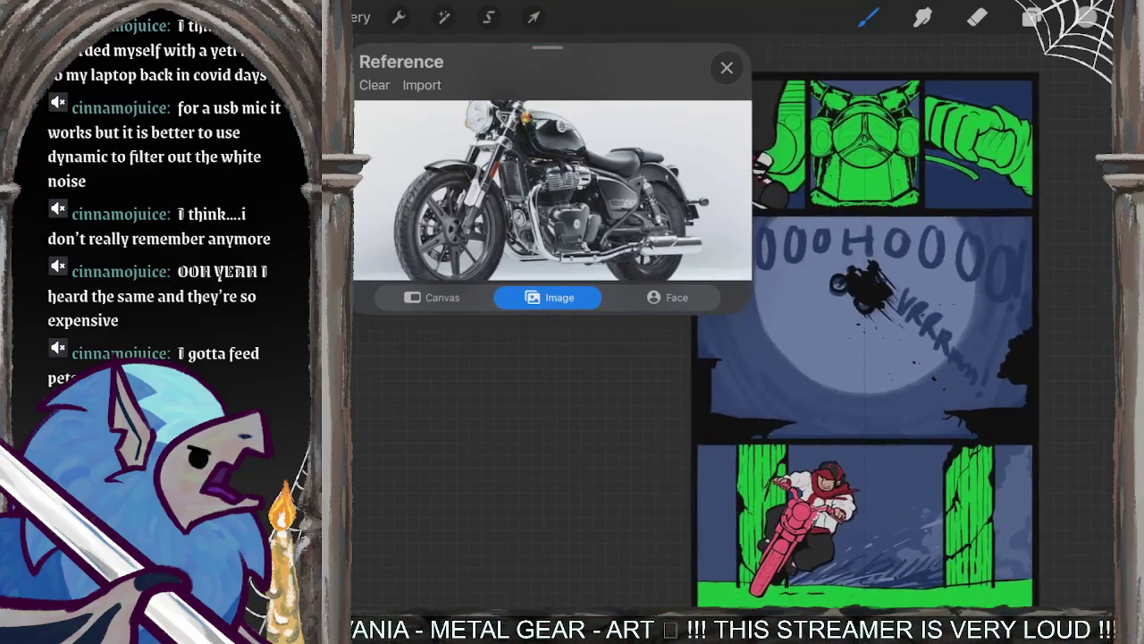
mouse_move(749, 311)
left_mouse_down()
mouse_move(671, 318)
mouse_move(561, 217)
left_mouse_up()
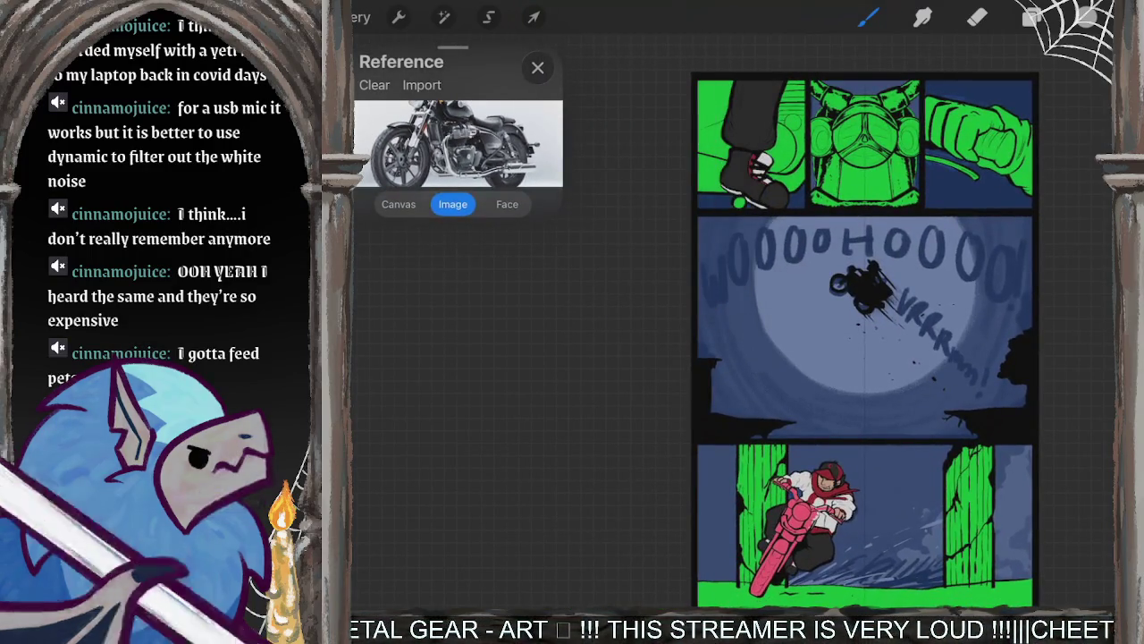
scroll(867, 134, "up", 3)
scroll(868, 134, "up", 3)
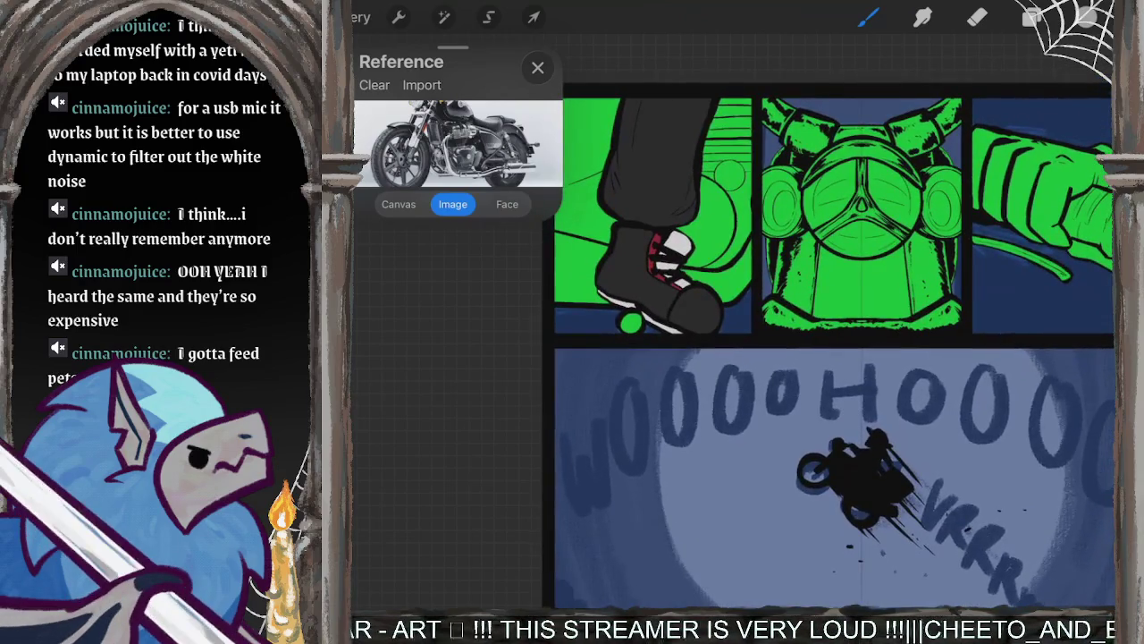
Choose a dark green painting colour
left_click(1033, 17)
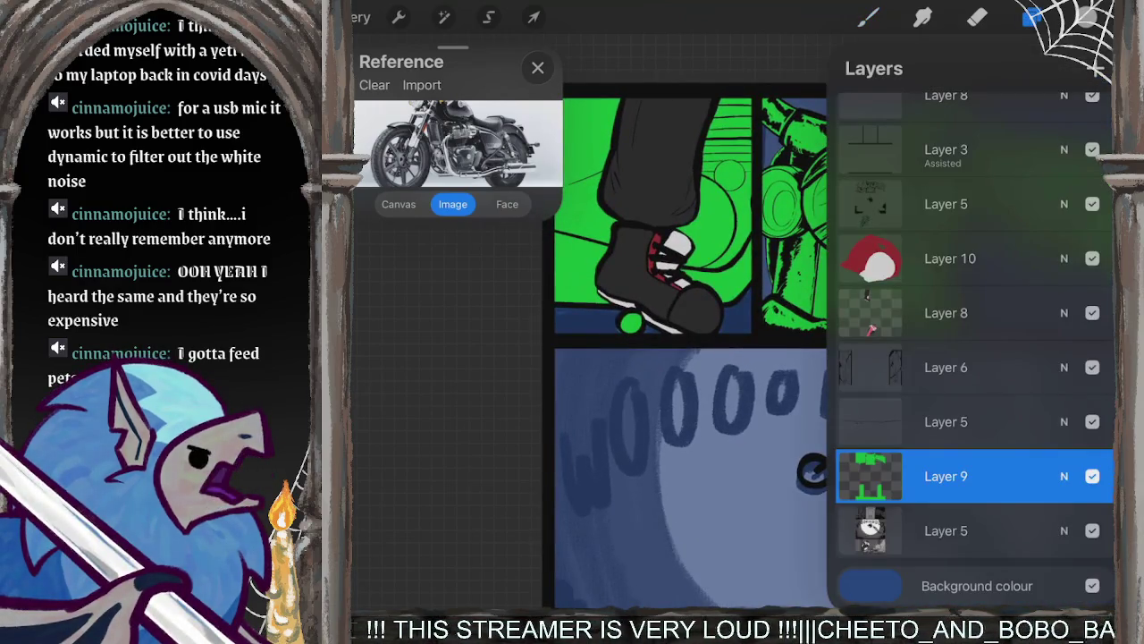
left_click(1086, 17)
left_click(909, 512)
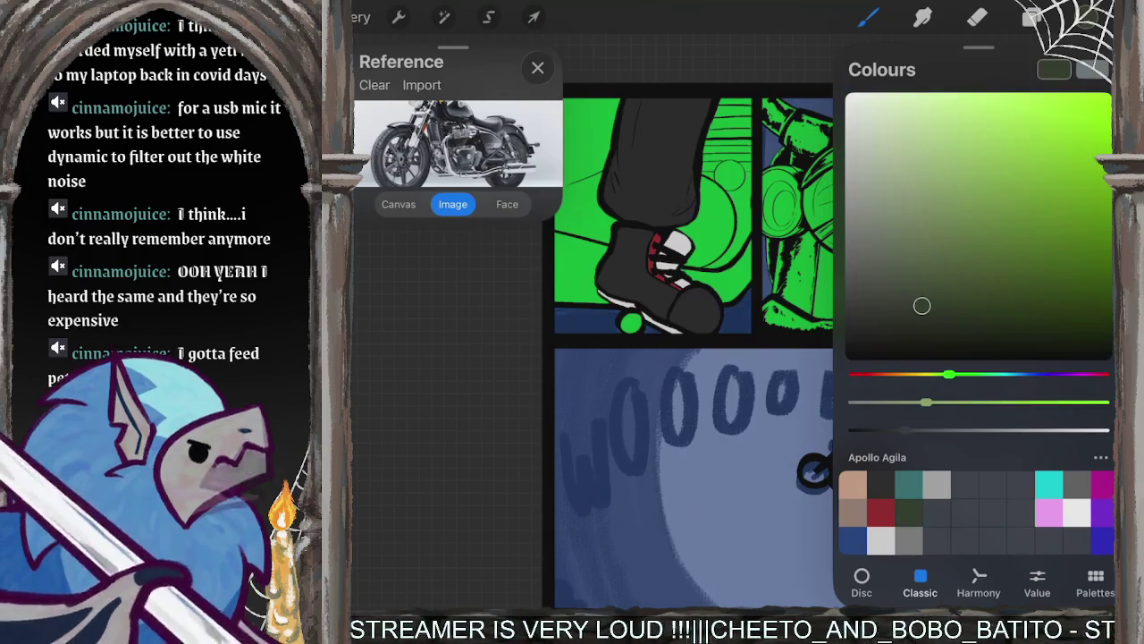
left_click(1086, 17)
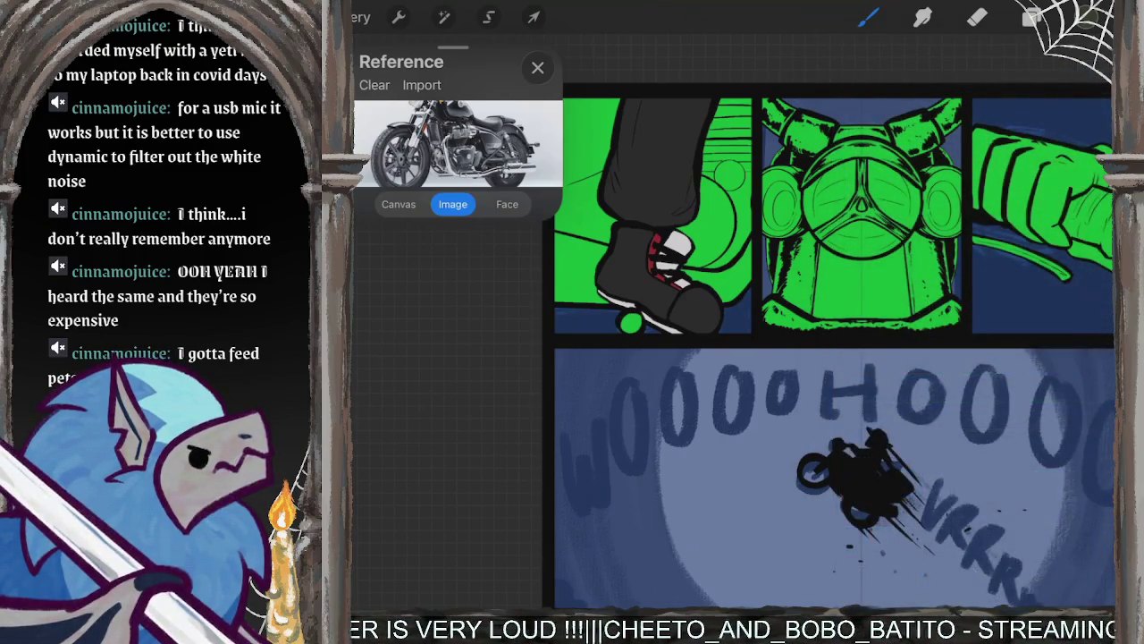
Turn on Drawing Assist for Layer 9
scroll(760, 134, "up", 5)
left_click(1033, 17)
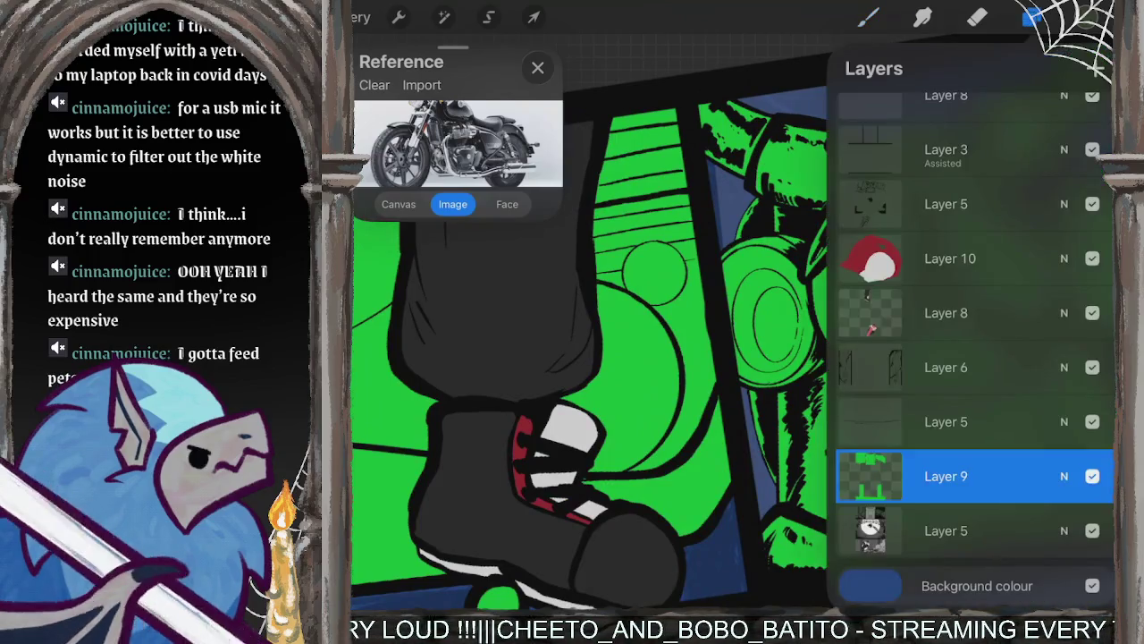
left_click(946, 476)
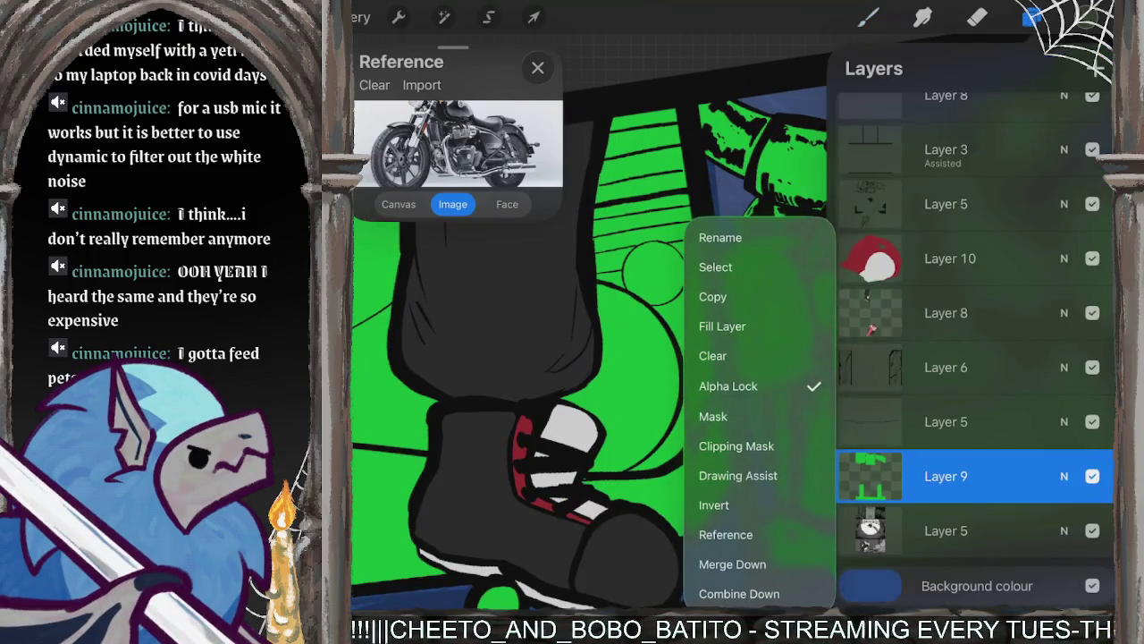
left_click(738, 475)
left_click(1033, 17)
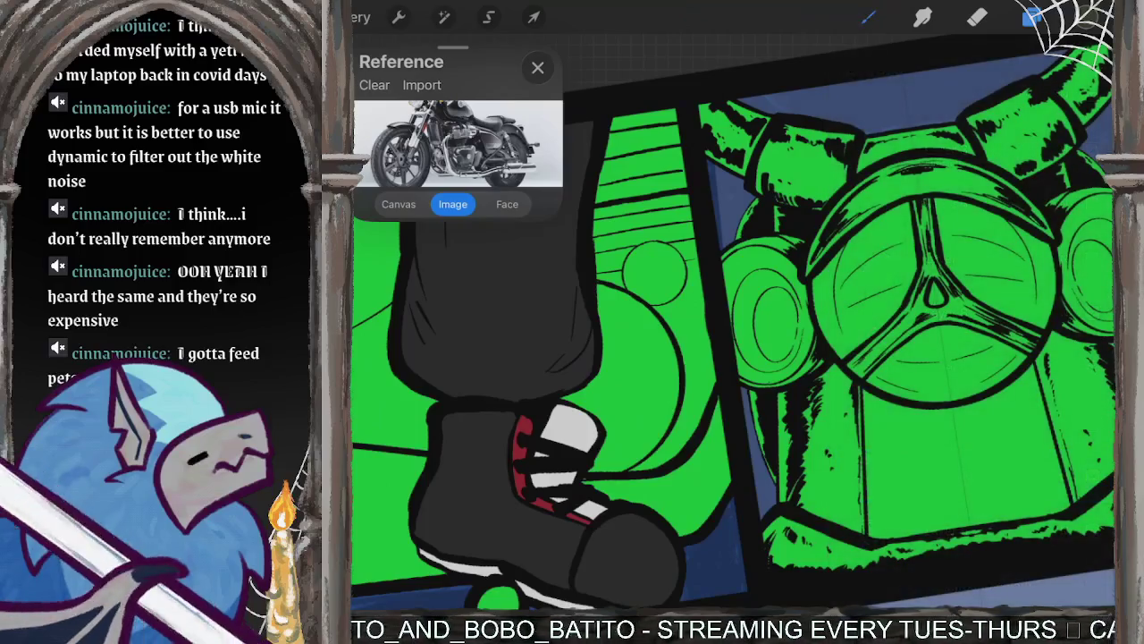
Shade the engine's edge and the blue strip's left edge in dark olive
scroll(777, 322, "up", 2)
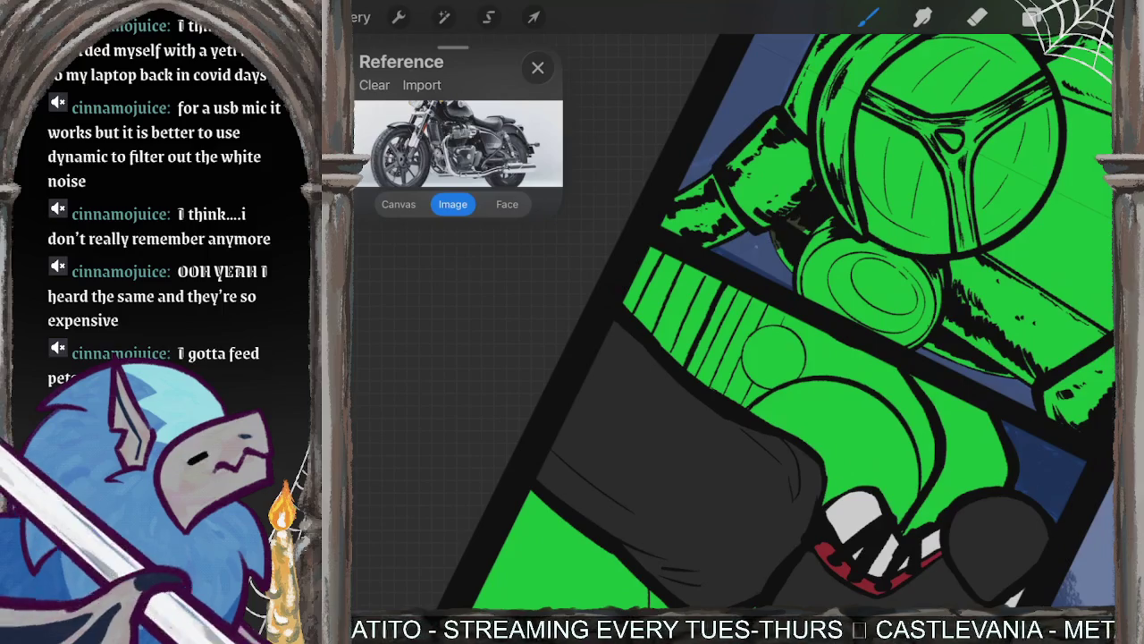
scroll(733, 322, "up", 3)
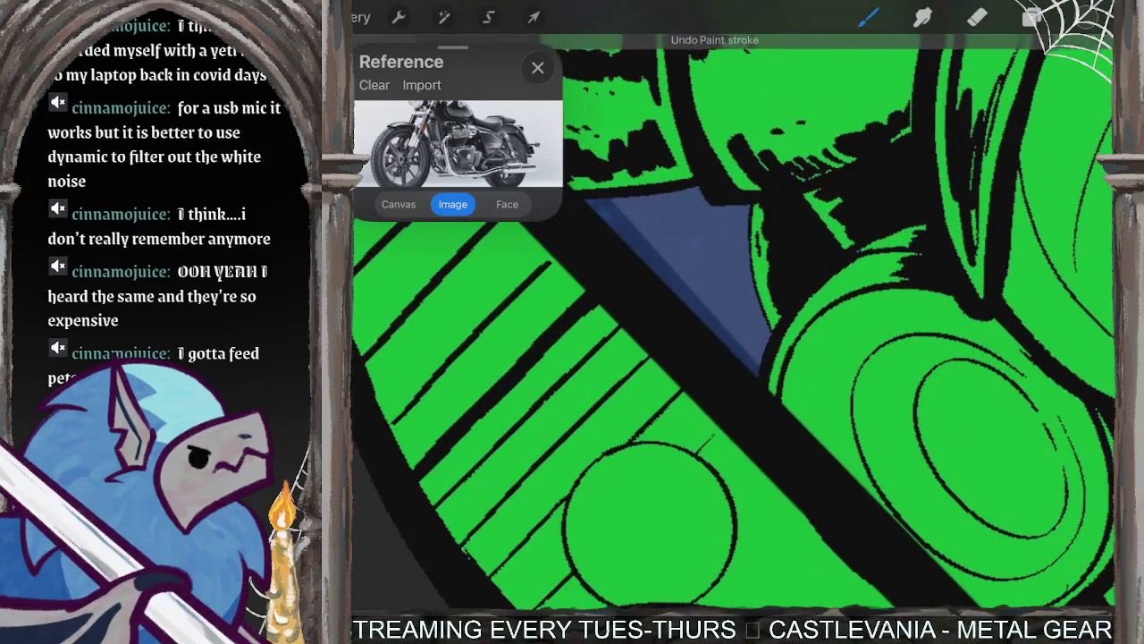
mouse_move(756, 268)
left_mouse_down()
mouse_move(760, 206)
mouse_move(770, 221)
left_mouse_up()
left_click_drag(761, 315, 779, 261)
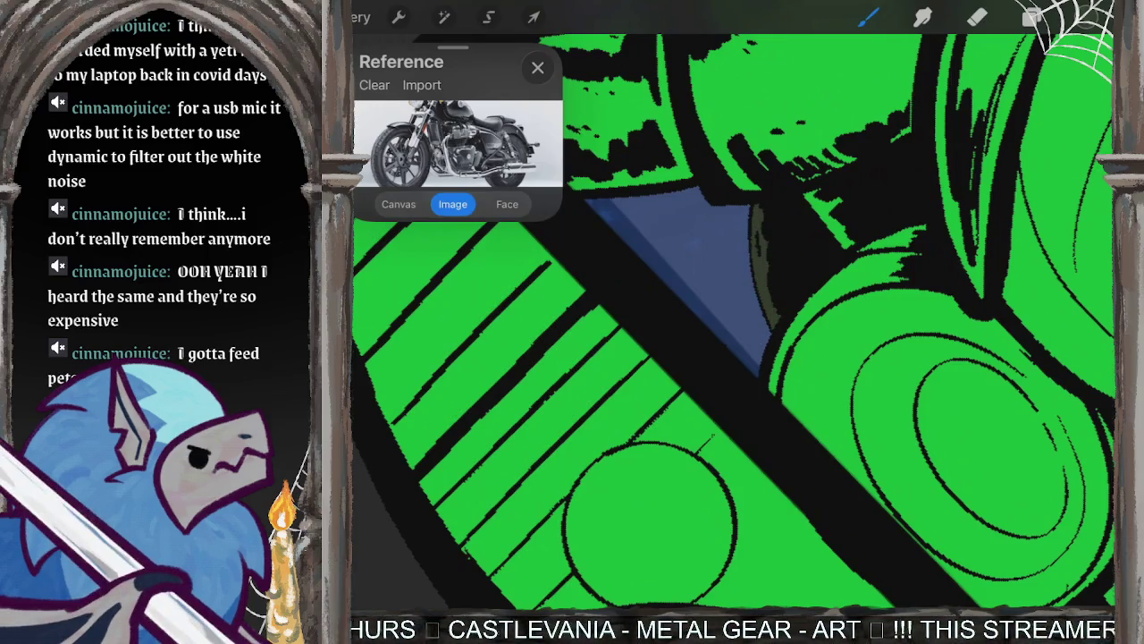
scroll(733, 322, "down", 3)
scroll(733, 322, "up", 2)
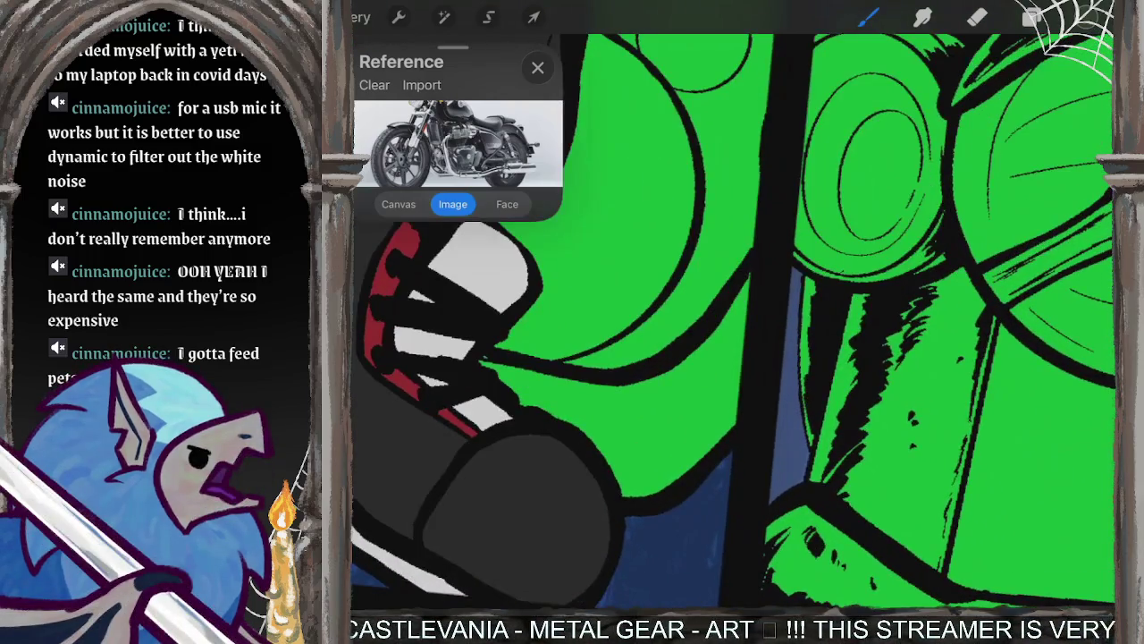
left_click_drag(808, 279, 808, 441)
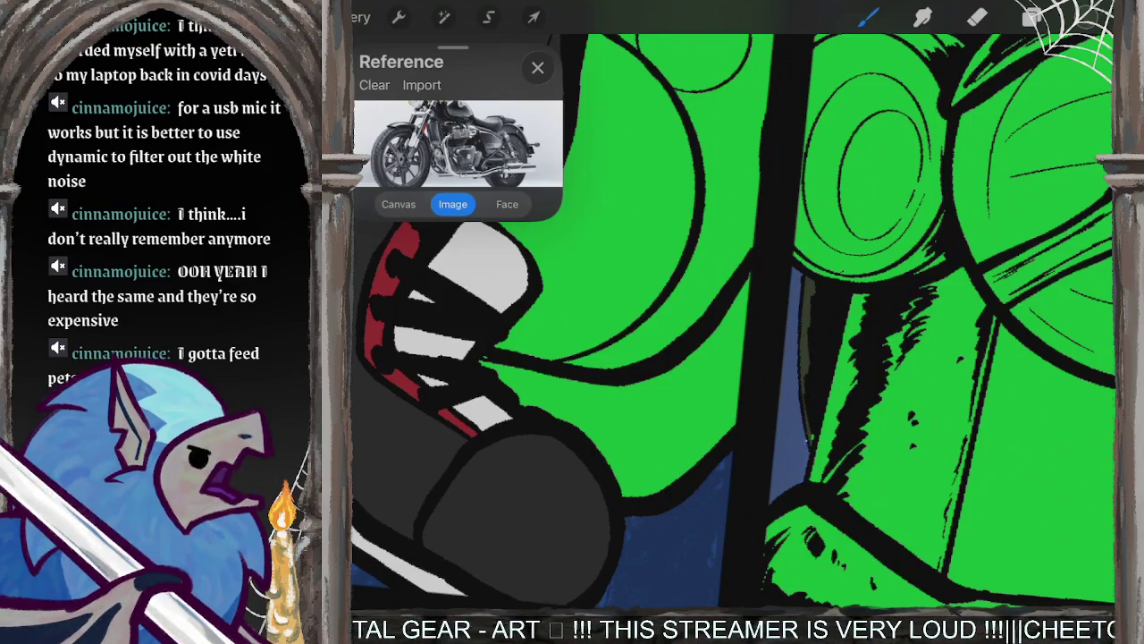
left_click_drag(810, 431, 814, 440)
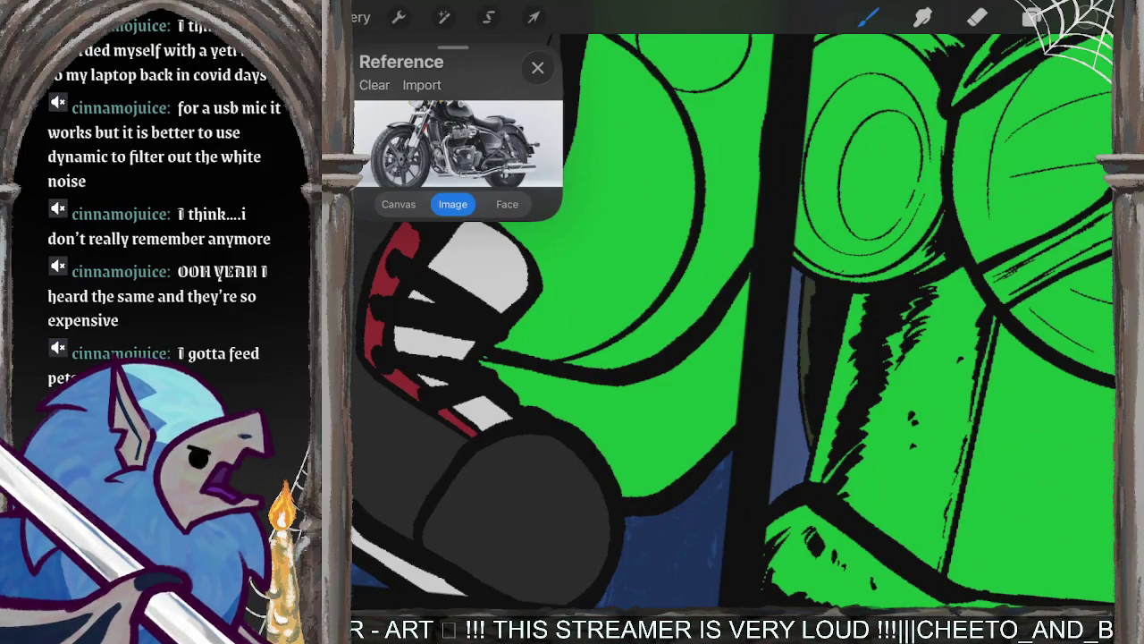
Paint two mirrored dark patches on the engine
scroll(733, 322, "down", 3)
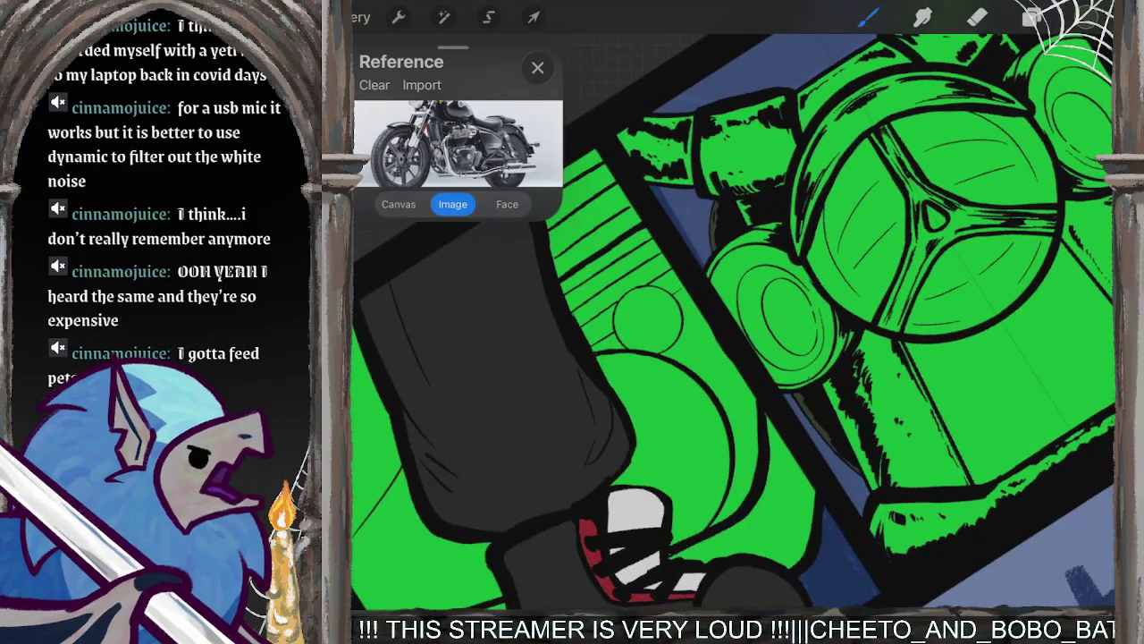
scroll(733, 322, "down", 3)
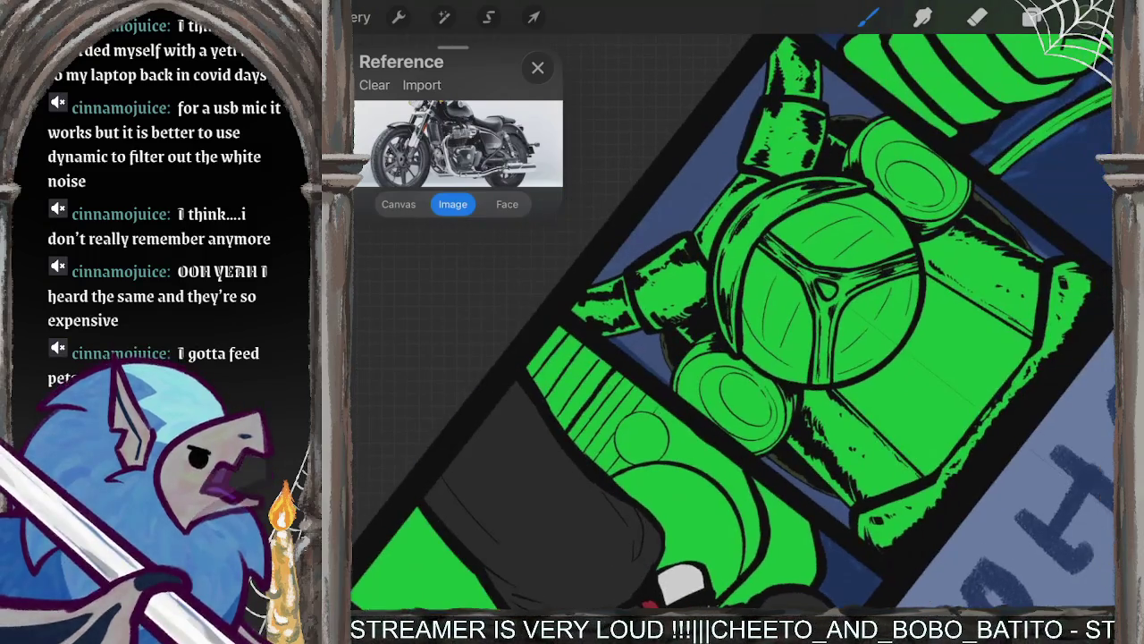
scroll(733, 321, "up", 5)
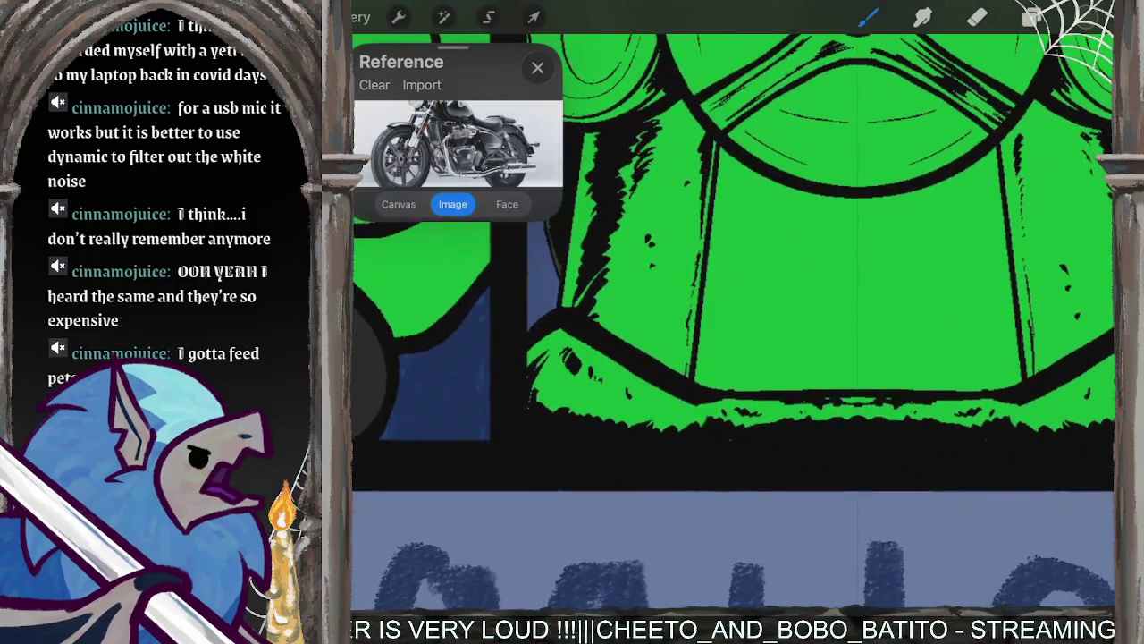
mouse_move(926, 263)
left_mouse_down()
mouse_move(926, 334)
mouse_move(938, 336)
left_mouse_up()
mouse_move(948, 224)
left_mouse_down()
mouse_move(956, 329)
mouse_move(979, 329)
left_mouse_up()
scroll(733, 322, "down", 2)
scroll(733, 322, "up", 3)
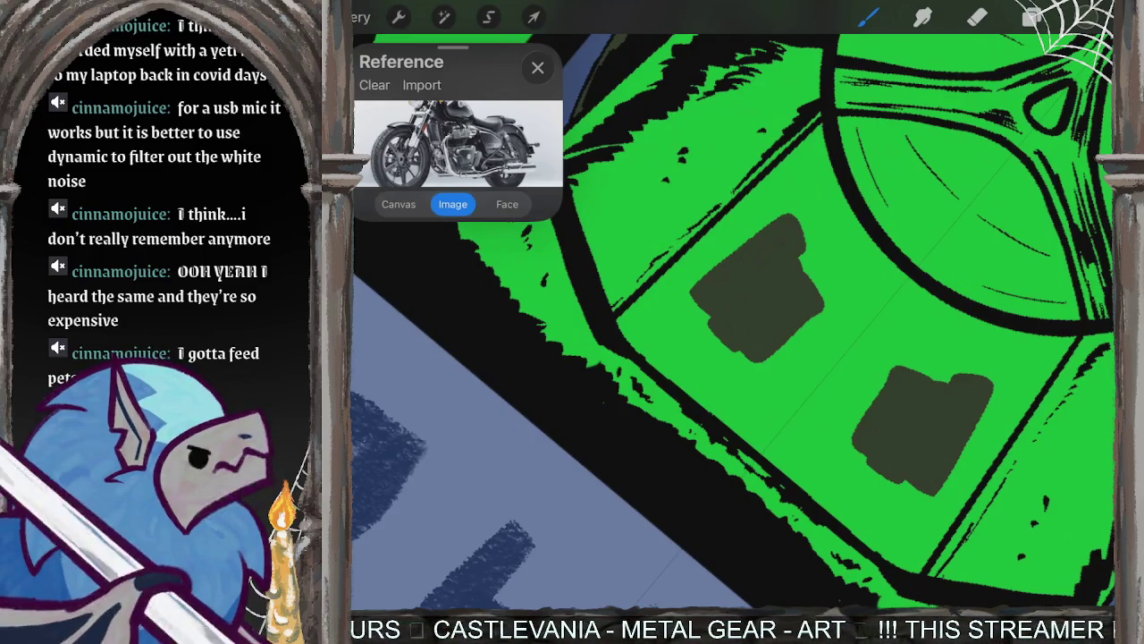
Enlarge both dark olive patches until the upper one joins the lower
left_click_drag(715, 278, 661, 300)
left_click_drag(787, 175, 742, 205)
left_click_drag(934, 519, 1033, 375)
mouse_move(796, 156)
left_mouse_down()
mouse_move(771, 179)
mouse_move(814, 134)
left_mouse_up()
left_click_drag(1037, 376, 1073, 340)
mouse_move(809, 159)
left_mouse_down()
mouse_move(793, 181)
mouse_move(803, 268)
left_mouse_up()
left_click_drag(1010, 351, 930, 380)
left_click_drag(813, 188, 821, 286)
left_click_drag(885, 376, 862, 402)
mouse_move(821, 340)
left_mouse_down()
mouse_move(809, 399)
mouse_move(780, 362)
mouse_move(814, 425)
left_mouse_up()
Fill the green gap between the patches and push the olive outward
left_click_drag(716, 331, 840, 447)
left_click_drag(894, 501, 666, 322)
left_click_drag(813, 447, 912, 528)
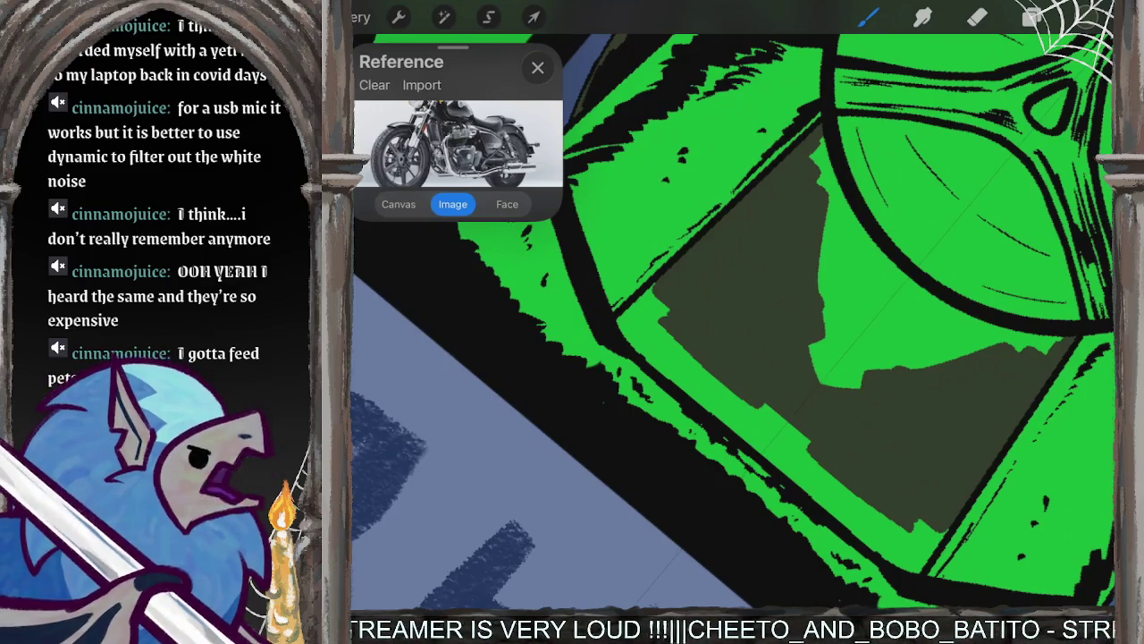
left_click_drag(638, 295, 660, 313)
left_click_drag(923, 529, 947, 561)
left_click_drag(626, 318, 630, 336)
left_click_drag(921, 563, 902, 550)
left_click_drag(630, 309, 662, 348)
left_click_drag(925, 554, 857, 515)
Rotate the canvas and paint olive along the shape's left edge
left_click_drag(715, 268, 759, 340)
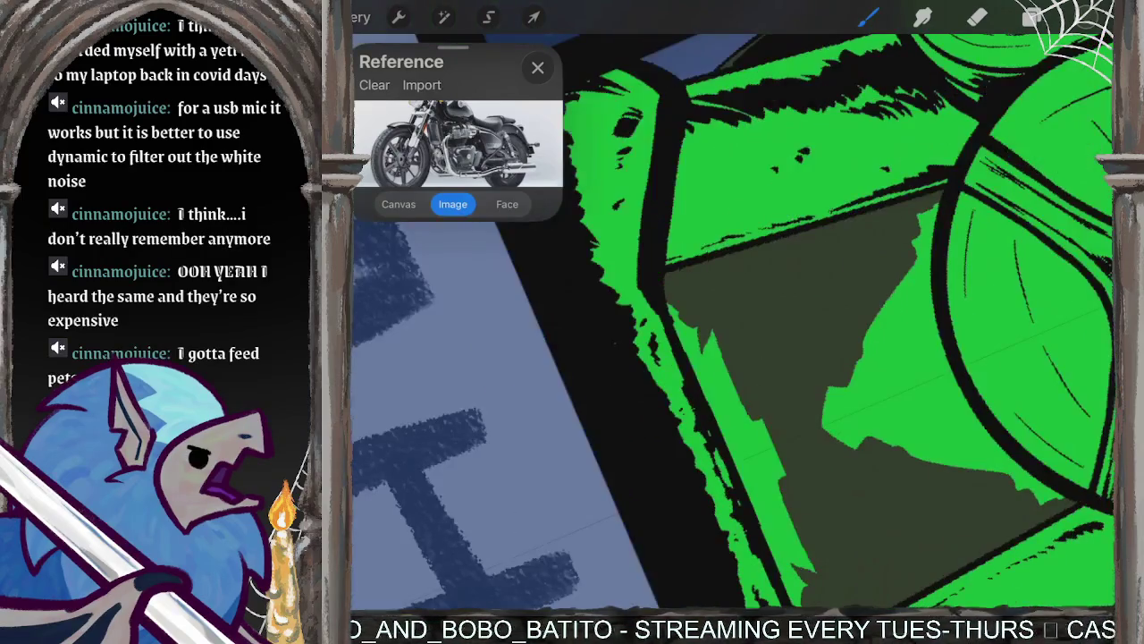
left_click_drag(672, 308, 707, 368)
left_click_drag(776, 550, 803, 597)
left_click_drag(698, 367, 776, 537)
left_click_drag(708, 333, 809, 569)
left_click_drag(740, 408, 777, 476)
mouse_move(726, 438)
left_mouse_down()
mouse_move(760, 506)
mouse_move(733, 486)
left_mouse_up()
Cover the remaining thin green spike and sliver with olive
scroll(733, 322, "up", 3)
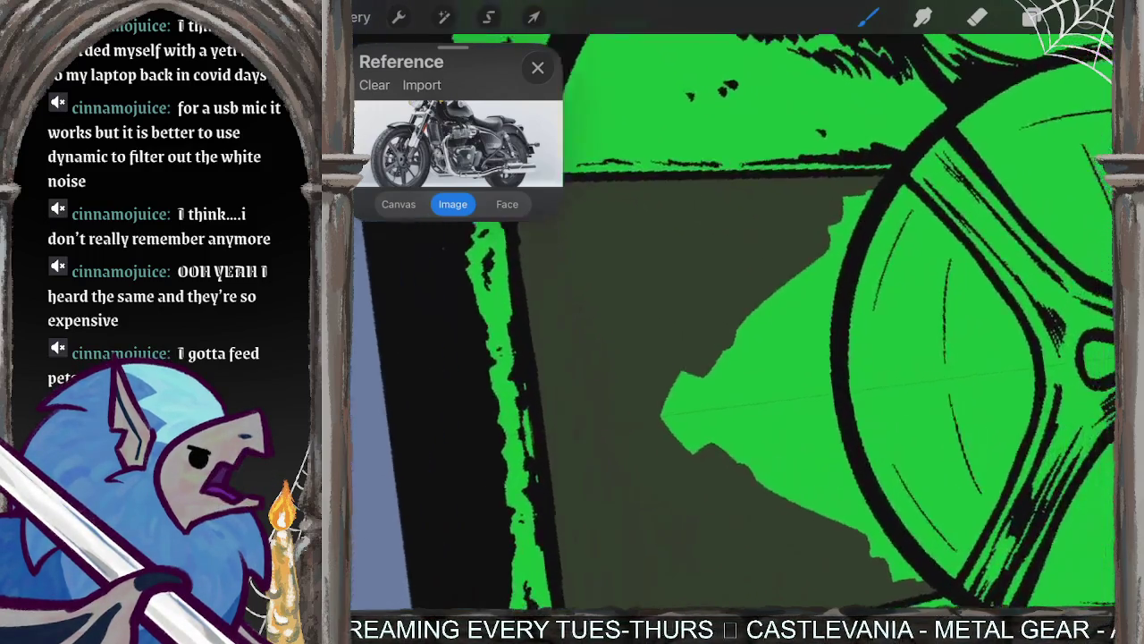
left_click_drag(631, 384, 661, 434)
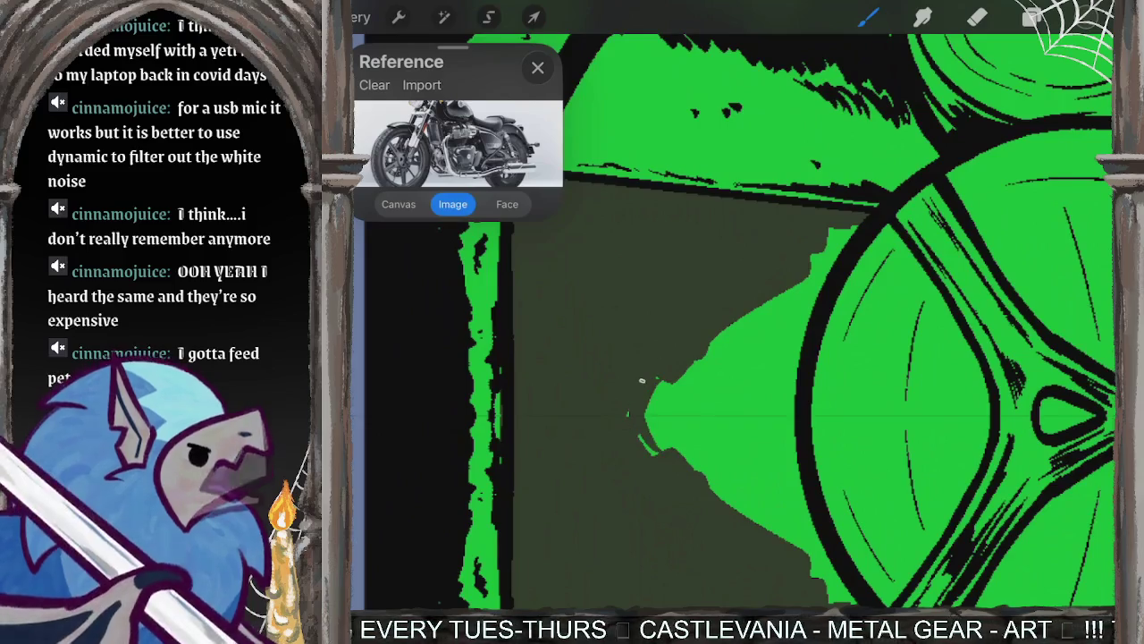
left_click_drag(647, 376, 707, 451)
left_click_drag(679, 312, 755, 510)
mouse_move(783, 277)
left_mouse_down()
mouse_move(742, 527)
mouse_move(733, 500)
left_mouse_up()
left_click_drag(835, 246, 787, 536)
mouse_move(835, 237)
left_mouse_down()
mouse_move(804, 572)
mouse_move(774, 339)
mouse_move(767, 505)
left_mouse_up()
left_click_drag(753, 365, 746, 464)
left_click_drag(735, 389, 731, 452)
Zoom out, switch to the peach swatch and brush peach strokes near the panel edges
scroll(733, 322, "down", 3)
scroll(734, 322, "down", 3)
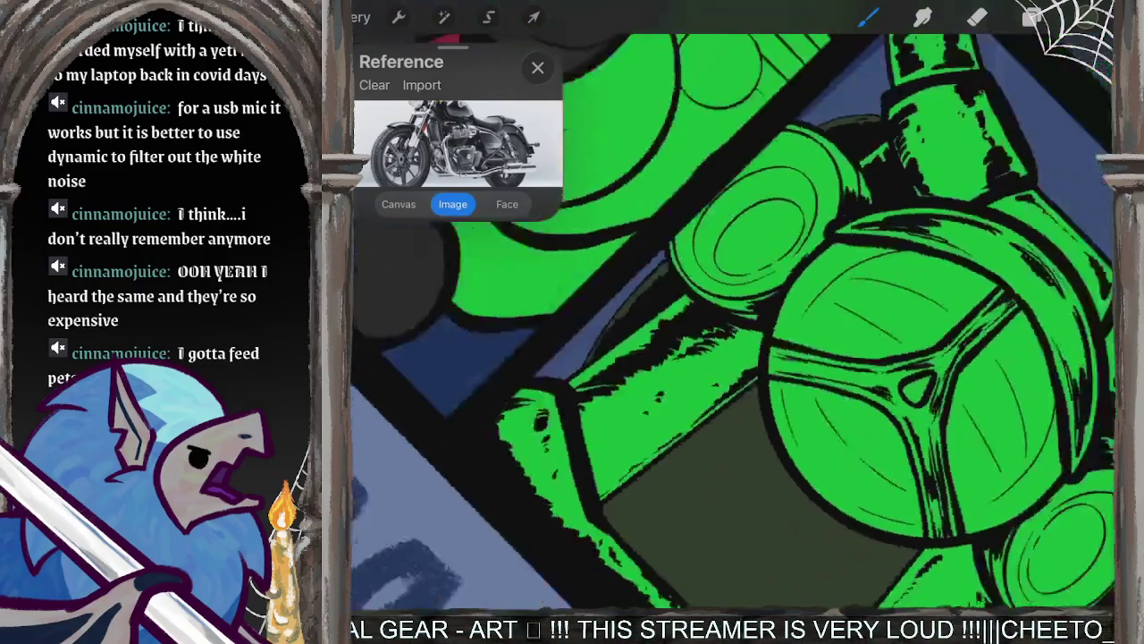
scroll(733, 322, "down", 2)
scroll(733, 358, "down", 3)
scroll(733, 358, "down", 2)
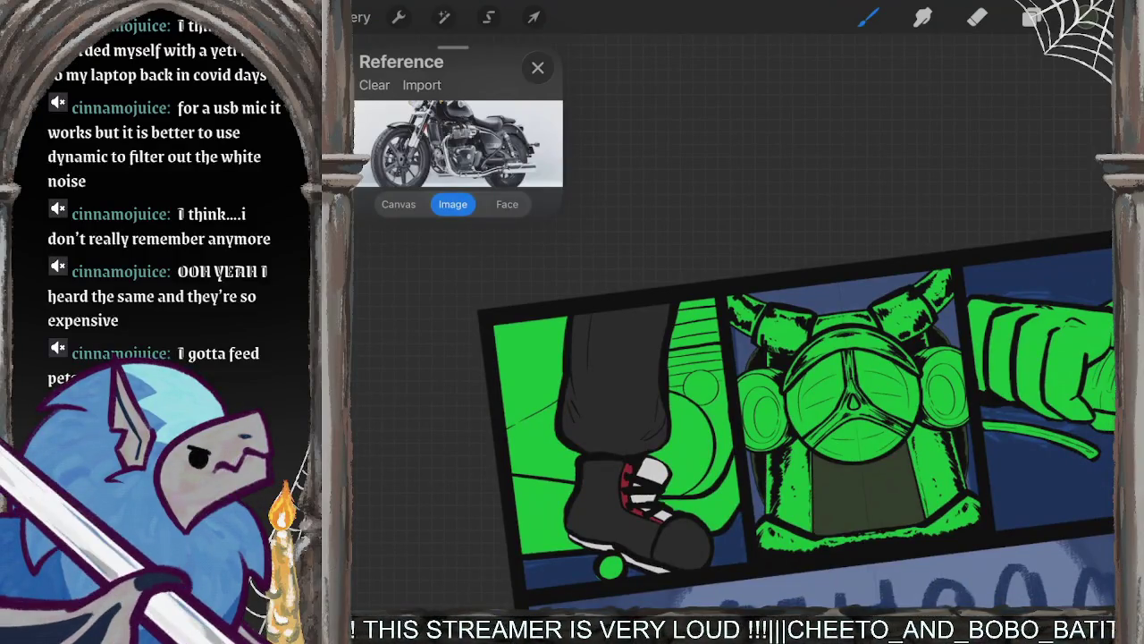
scroll(796, 420, "down", 3)
scroll(796, 420, "down", 2)
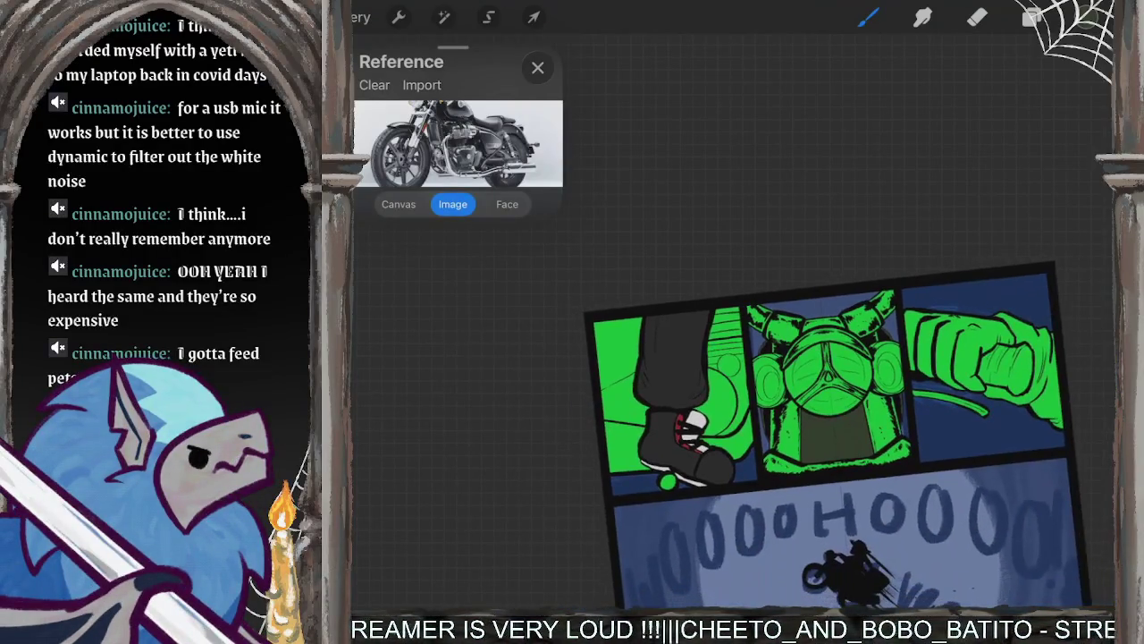
left_click(1089, 18)
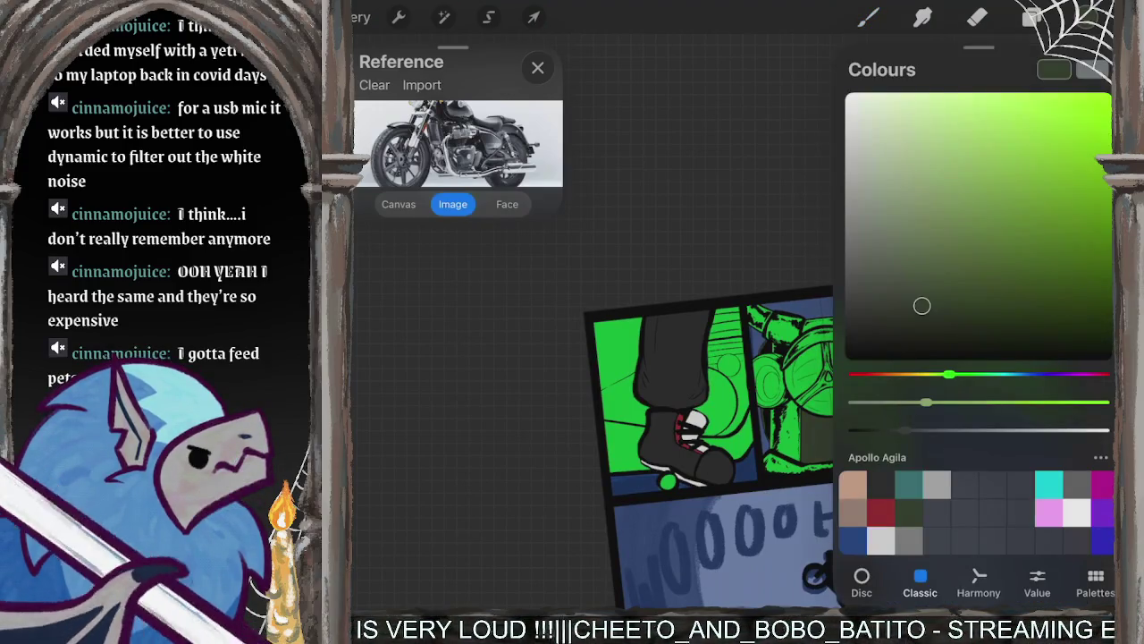
left_click(853, 484)
left_click(1089, 18)
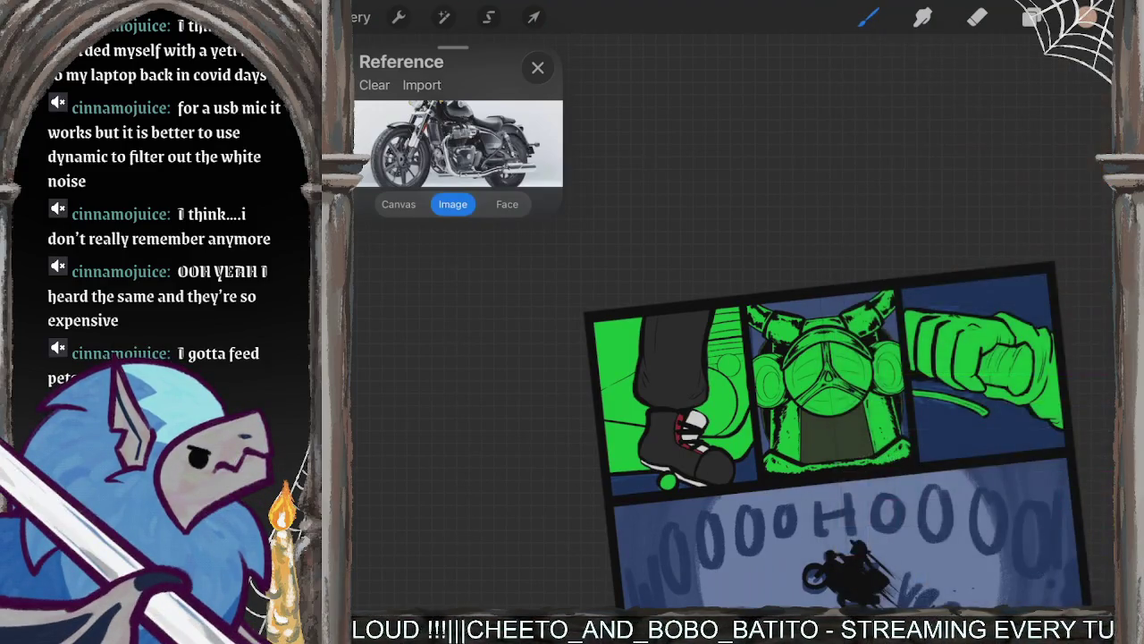
scroll(733, 375, "up", 5)
left_click_drag(804, 251, 799, 339)
left_click_drag(380, 237, 377, 279)
Undo the last peach stroke and switch off Drawing Assist on Layer 9
left_click_drag(792, 259, 789, 322)
key("ctrl+z")
left_click(1033, 18)
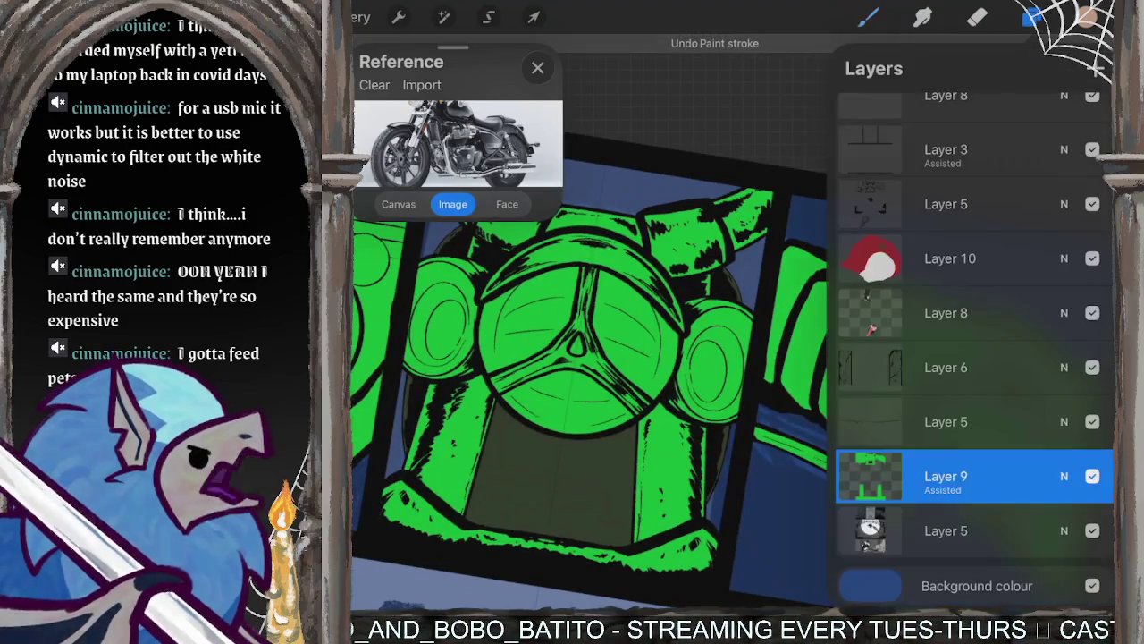
left_click(946, 476)
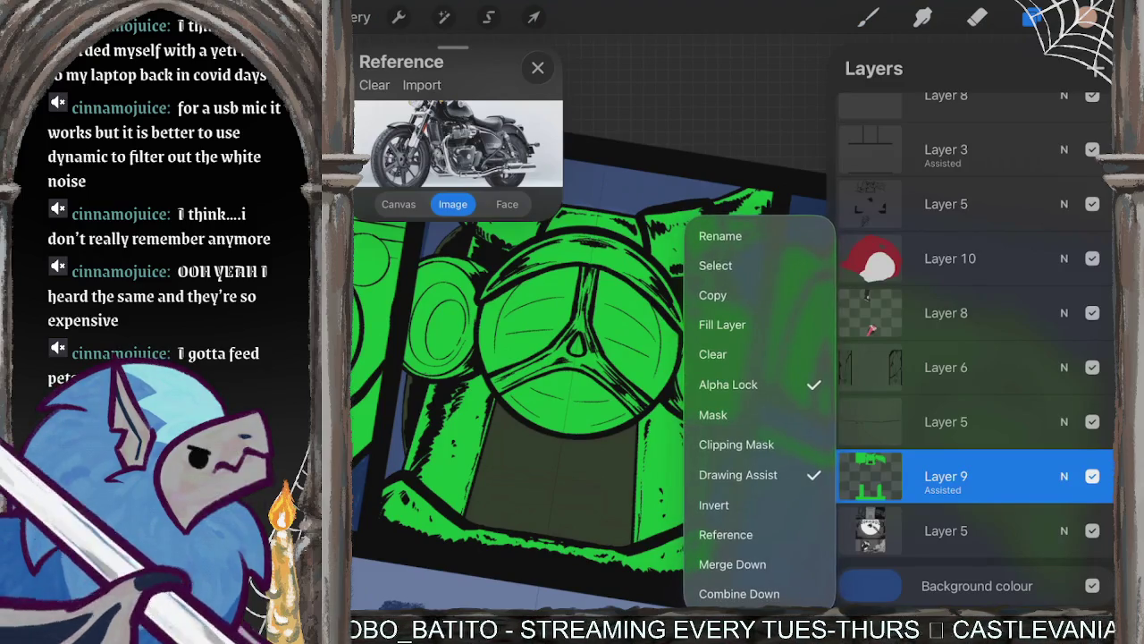
left_click(738, 474)
Close Layer 9's options and choose a grey paint colour
left_click(869, 476)
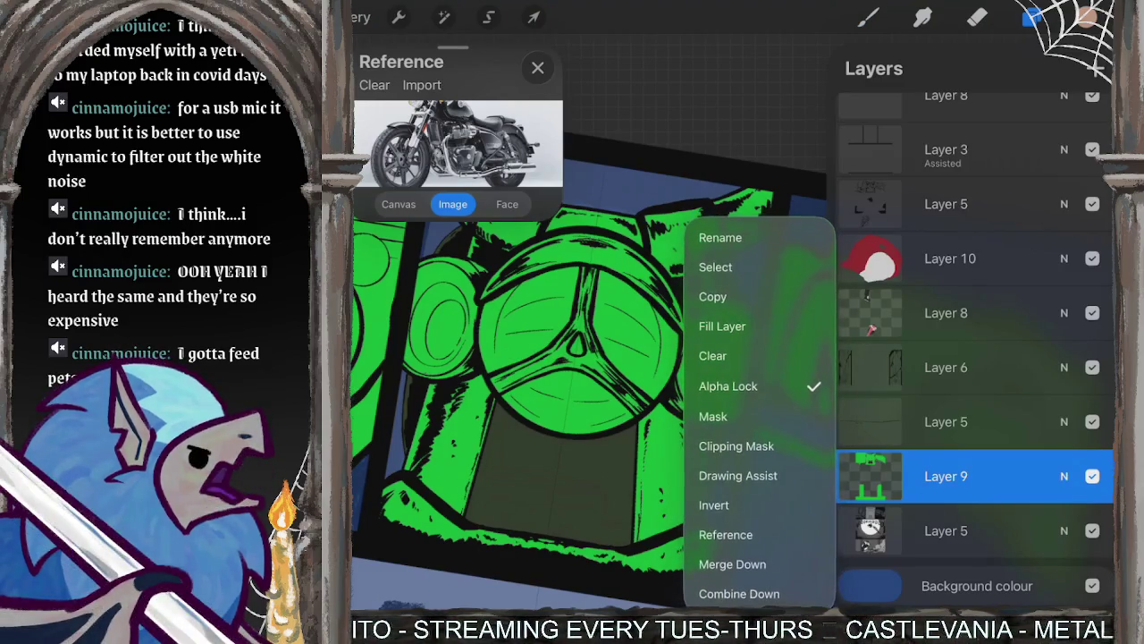
left_click(733, 388)
left_click(1087, 18)
left_click(909, 541)
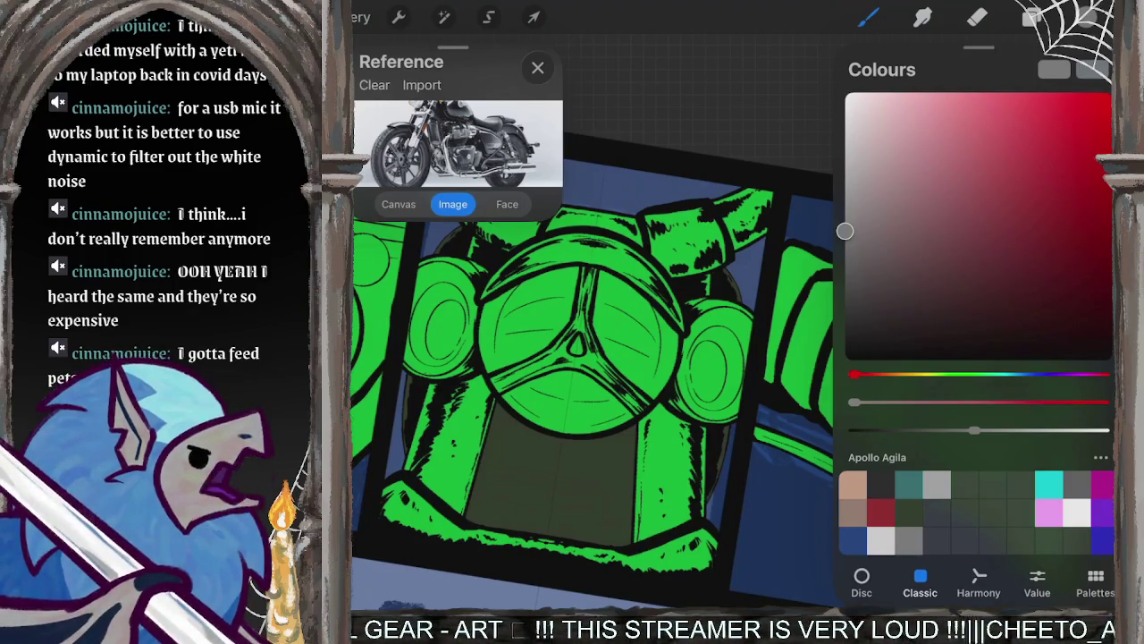
Adjust the brightness slider and picker to settle on a light neutral grey
left_click_drag(845, 231, 845, 260)
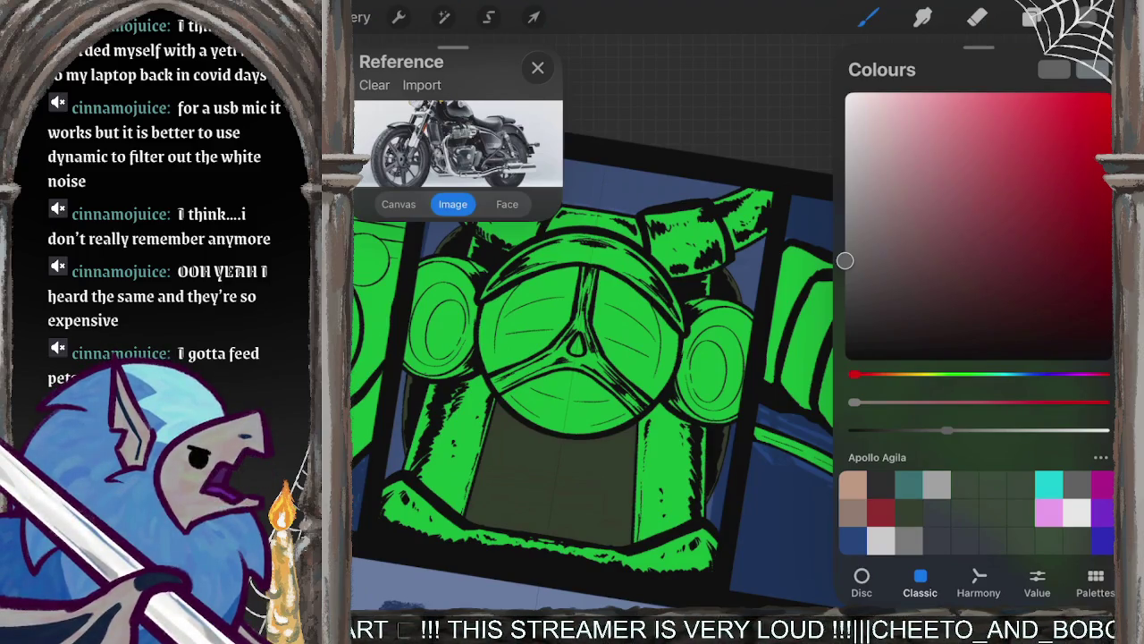
left_click(909, 541)
left_click(937, 485)
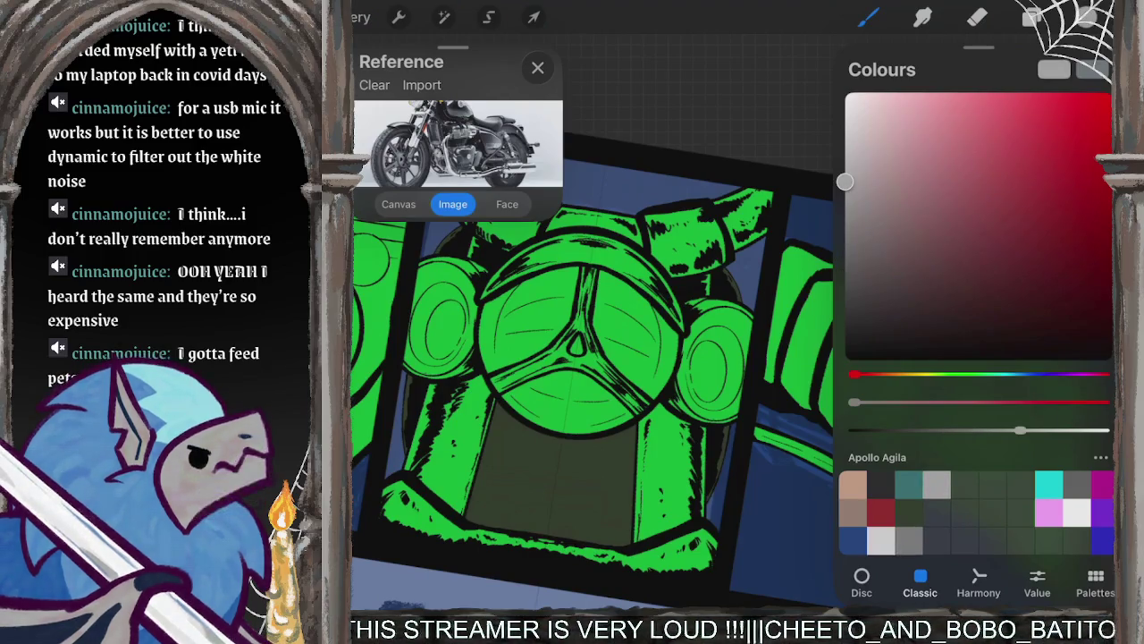
Shade the green housing's left and right edges with grey
left_click(1088, 17)
scroll(733, 322, "up", 3)
left_click_drag(604, 350, 555, 418)
left_click_drag(908, 450, 871, 549)
left_click_drag(585, 313, 545, 389)
left_click_drag(934, 456, 921, 497)
left_click_drag(891, 542, 878, 562)
left_click_drag(580, 345, 515, 439)
left_click_drag(903, 576, 883, 586)
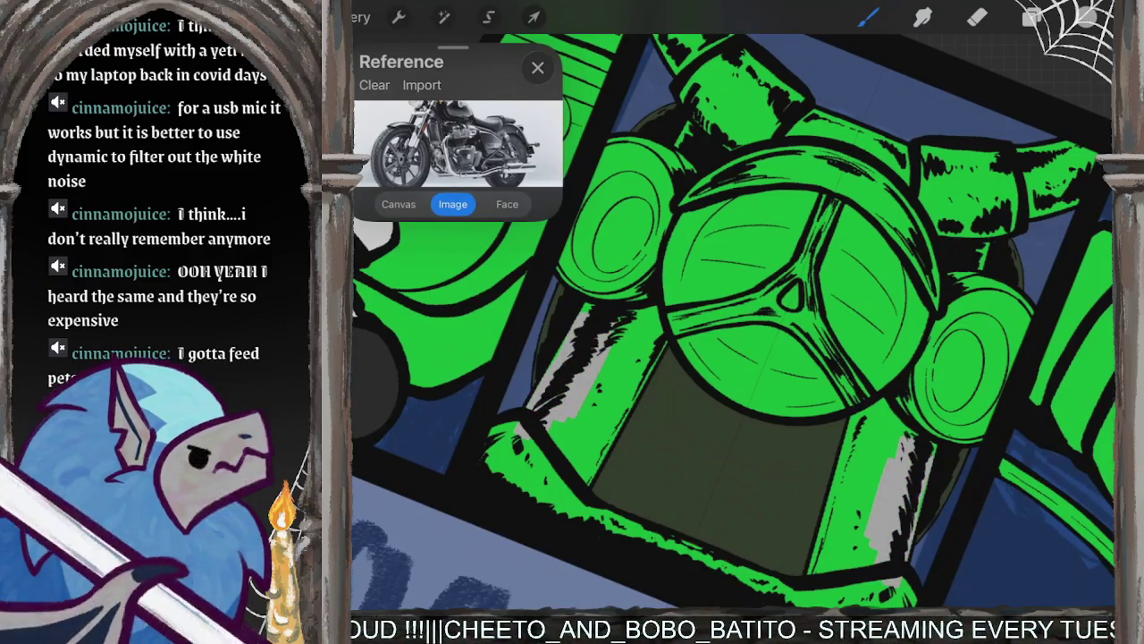
left_click_drag(599, 362, 556, 434)
left_click_drag(880, 474, 860, 556)
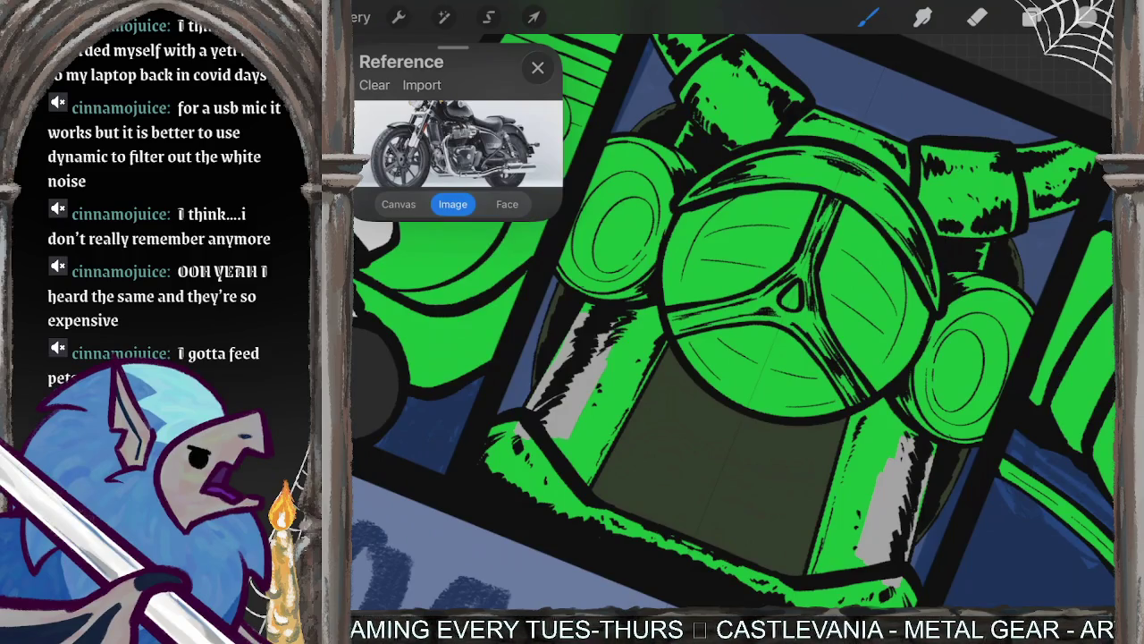
left_click_drag(573, 421, 616, 349)
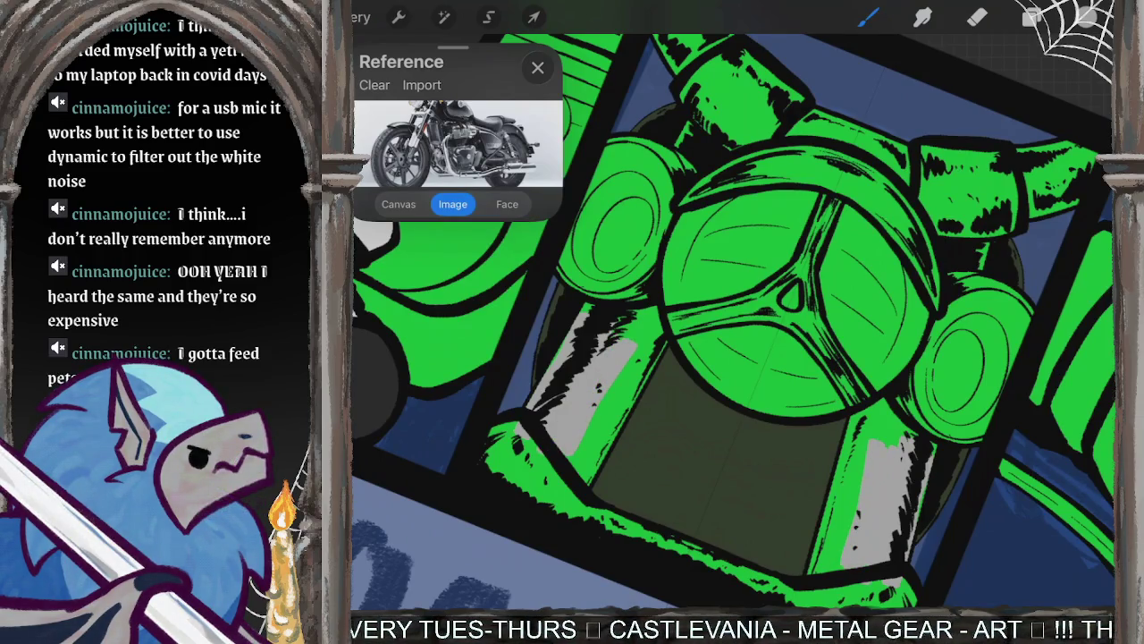
Paint the long tube light grey, covering its leftover green
scroll(626, 357, "up", 3)
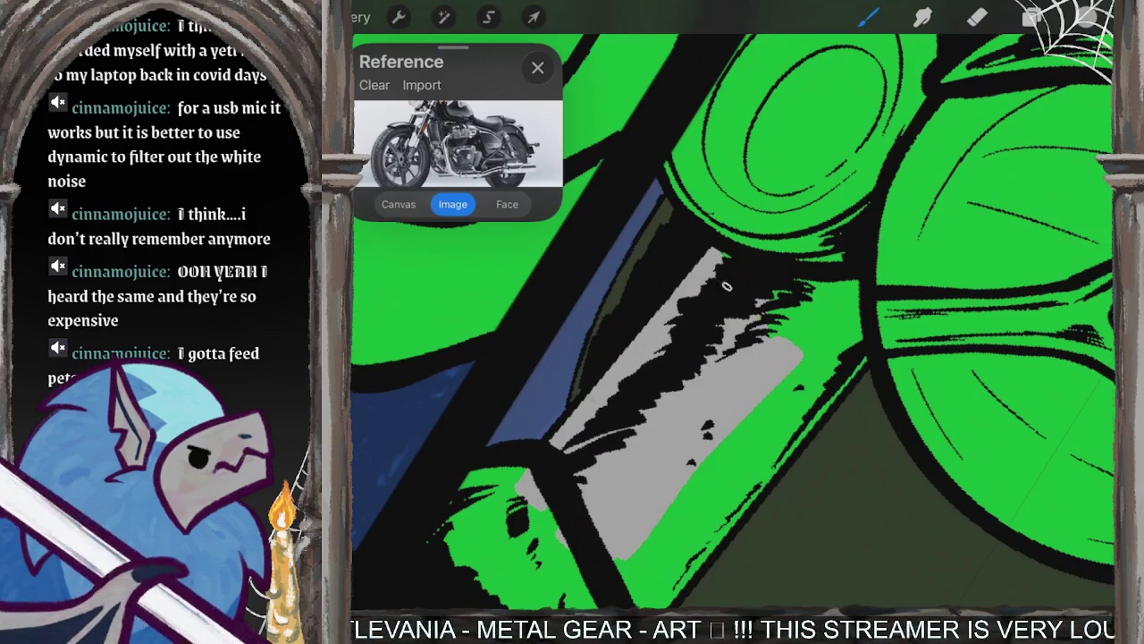
left_click_drag(736, 266, 759, 292)
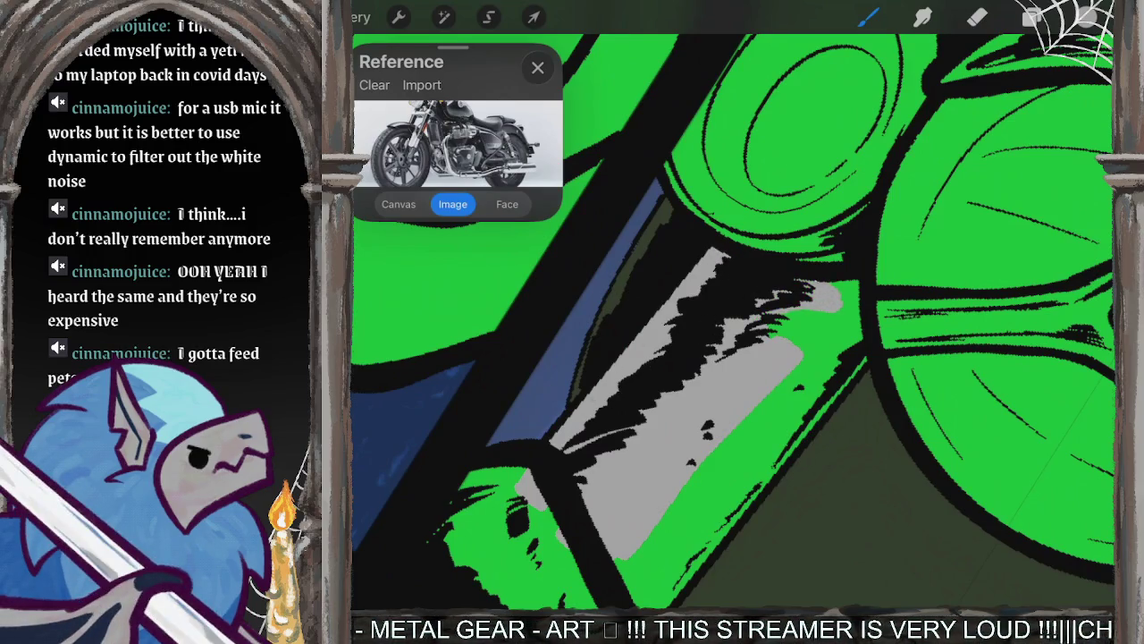
mouse_move(778, 300)
left_mouse_down()
mouse_move(849, 288)
mouse_move(848, 335)
mouse_move(728, 469)
left_mouse_up()
left_click_drag(755, 406, 625, 590)
left_click_drag(724, 487, 644, 595)
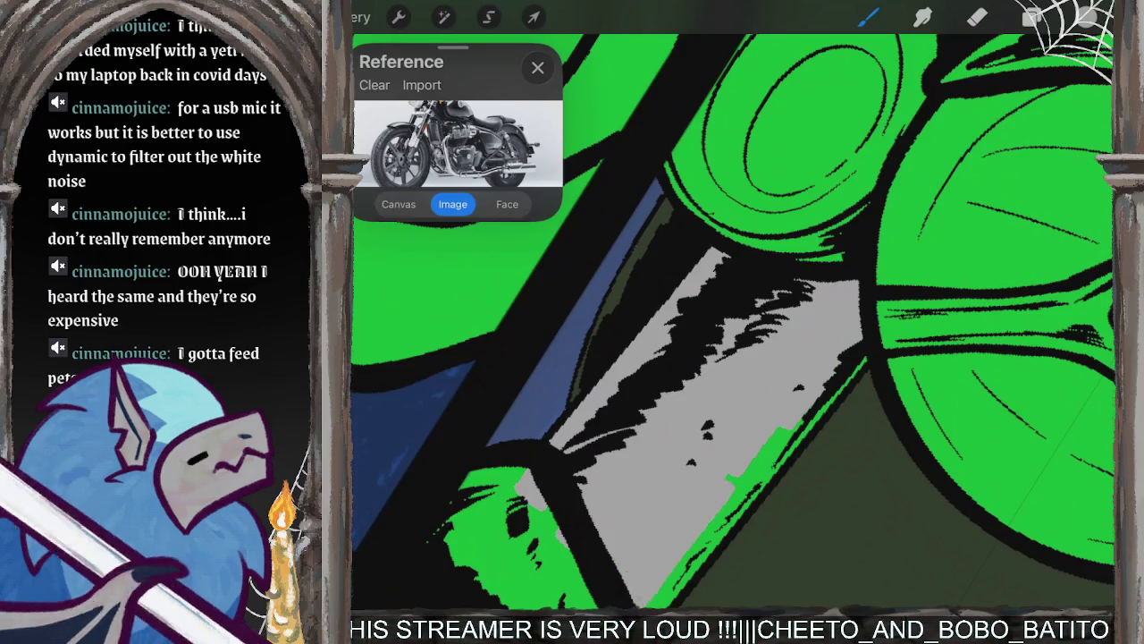
left_click_drag(711, 527, 666, 595)
left_click_drag(729, 505, 714, 541)
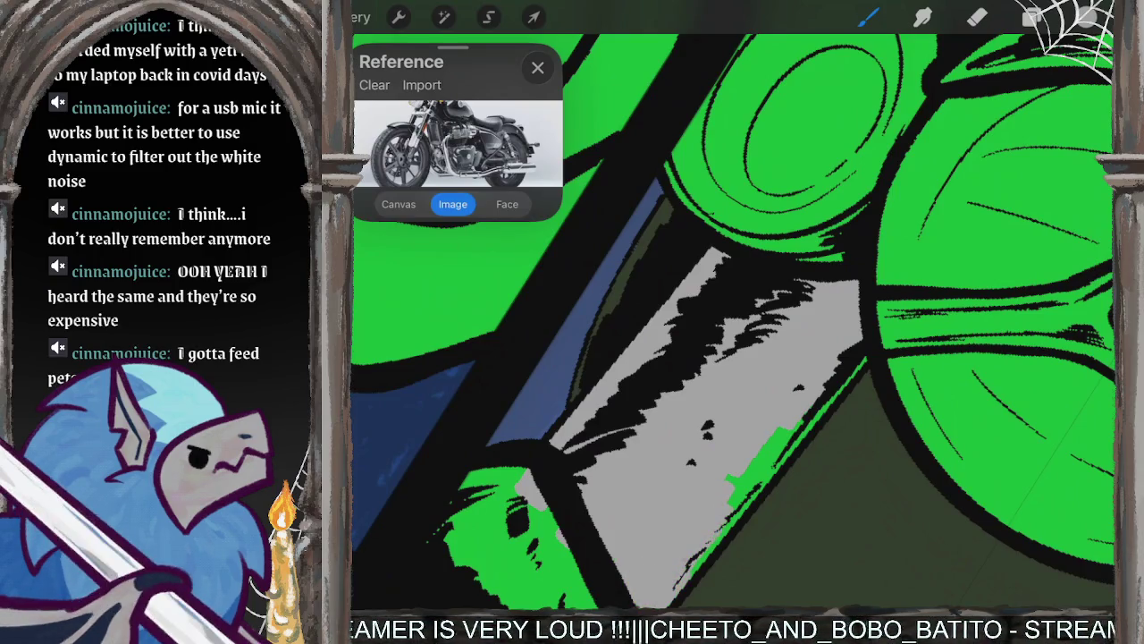
mouse_move(785, 440)
left_mouse_down()
mouse_move(751, 474)
mouse_move(778, 443)
mouse_move(769, 479)
left_mouse_up()
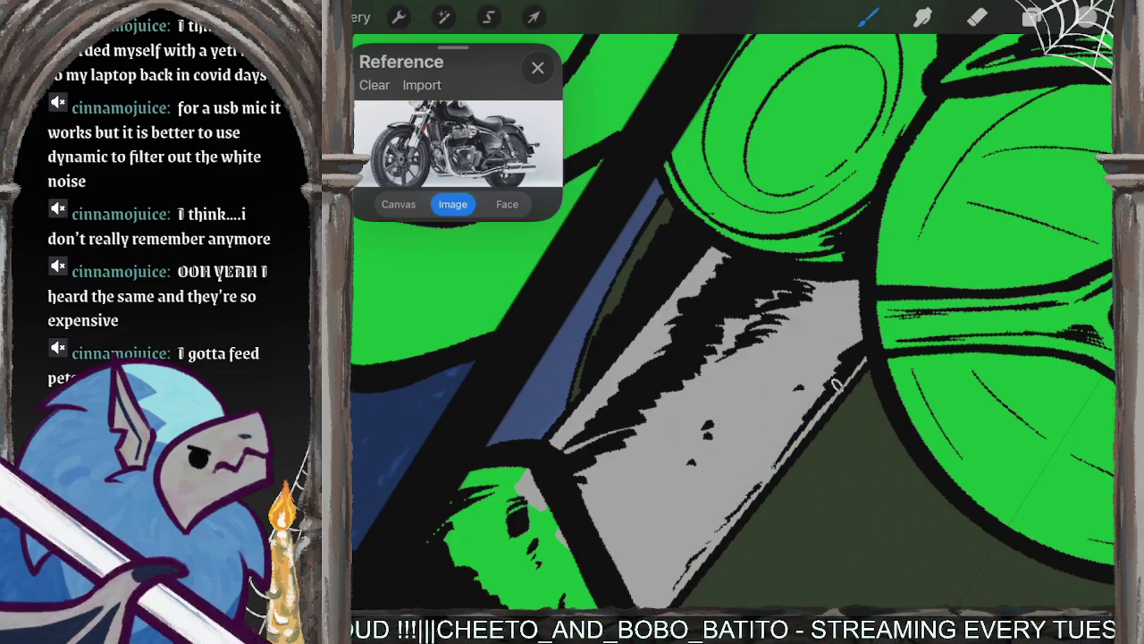
scroll(734, 322, "down", 5)
scroll(733, 322, "down", 3)
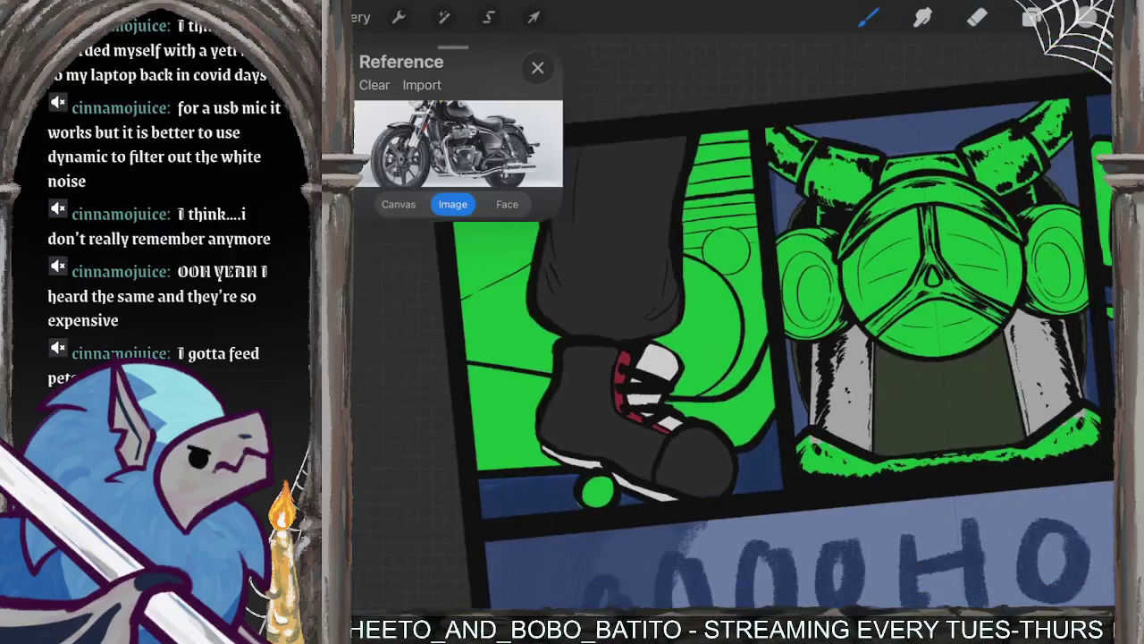
Paint grey over the green strip along the housing's lower edge
scroll(733, 322, "up", 3)
scroll(733, 322, "up", 2)
scroll(733, 322, "up", 1)
mouse_move(804, 418)
left_mouse_down()
mouse_move(751, 482)
mouse_move(813, 465)
mouse_move(880, 474)
mouse_move(896, 451)
mouse_move(947, 501)
left_mouse_up()
left_click_drag(876, 268, 760, 286)
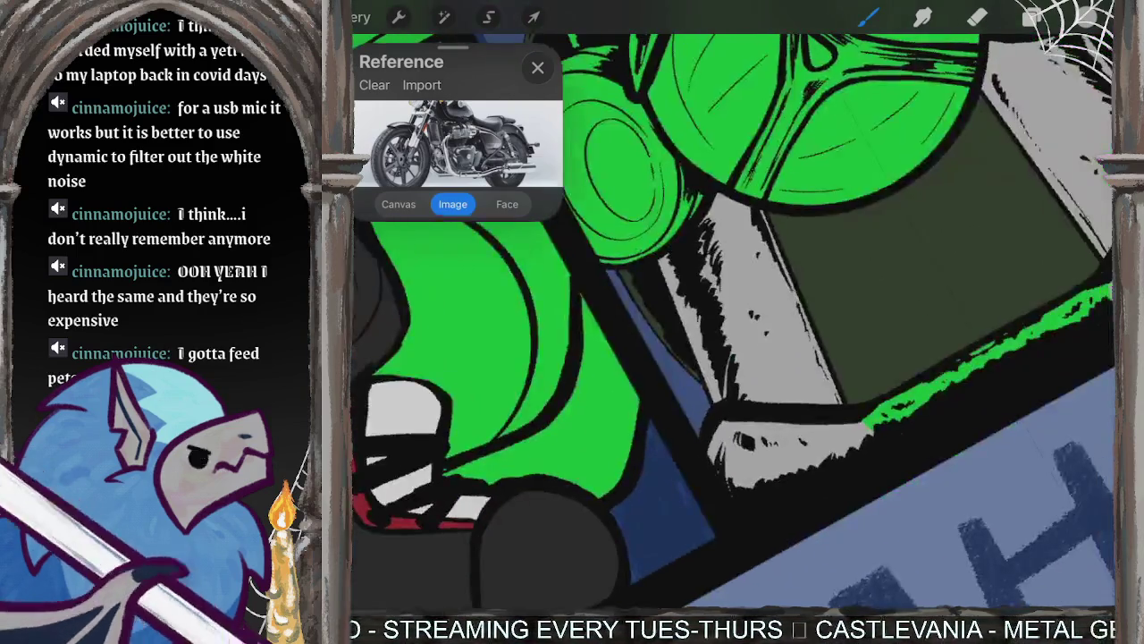
mouse_move(872, 416)
left_mouse_down()
mouse_move(1104, 299)
mouse_move(867, 415)
left_mouse_up()
left_click_drag(1095, 294, 966, 367)
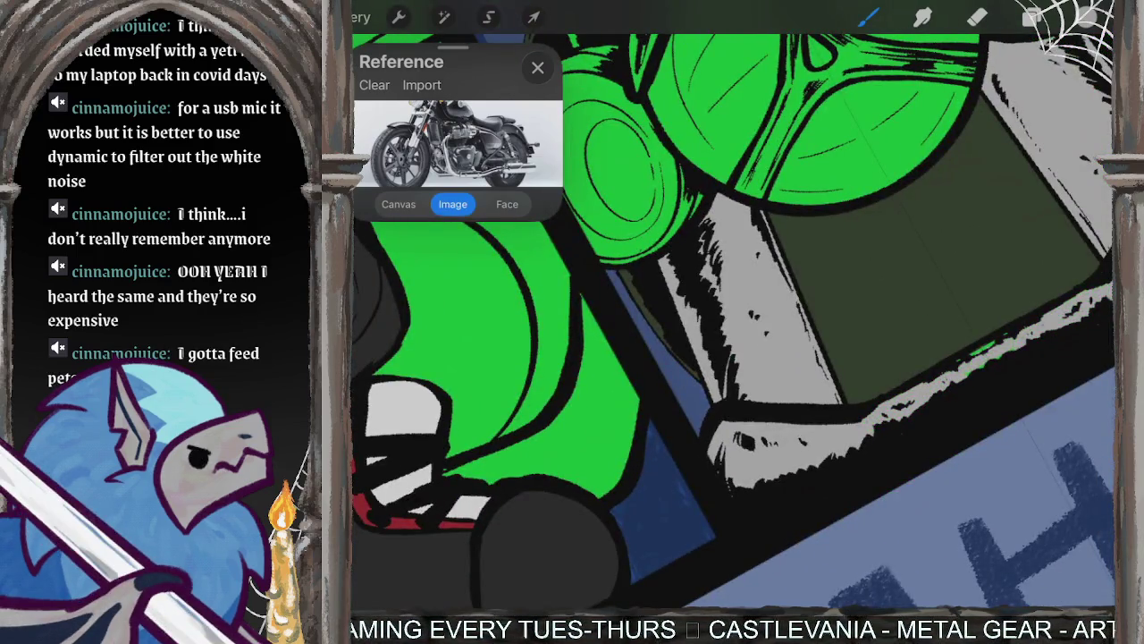
scroll(733, 322, "down", 5)
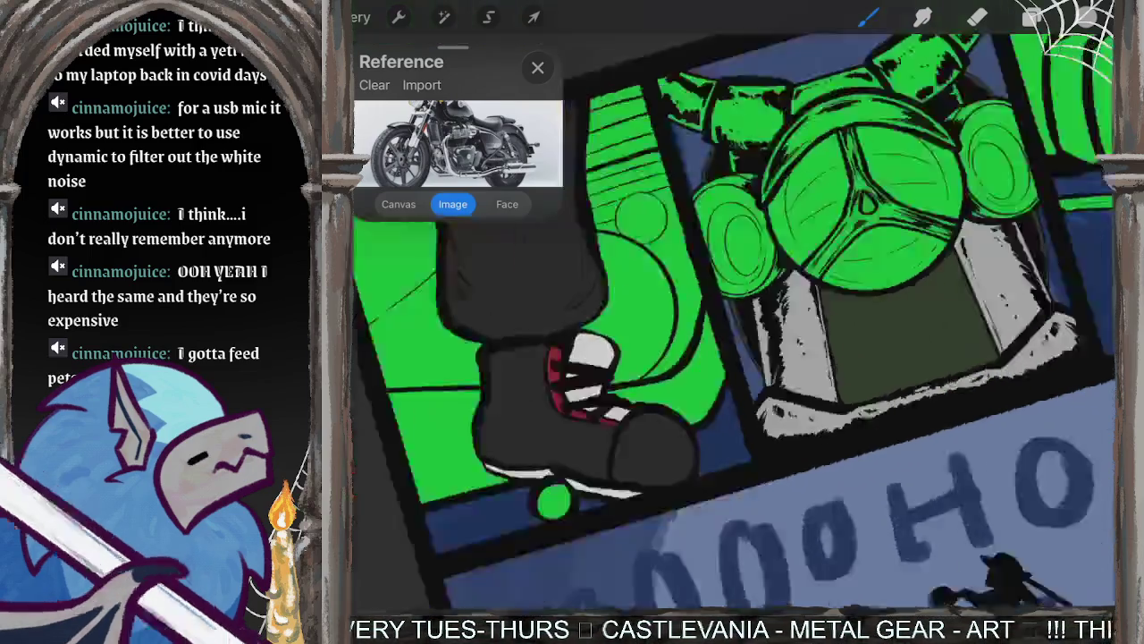
scroll(734, 321, "up", 5)
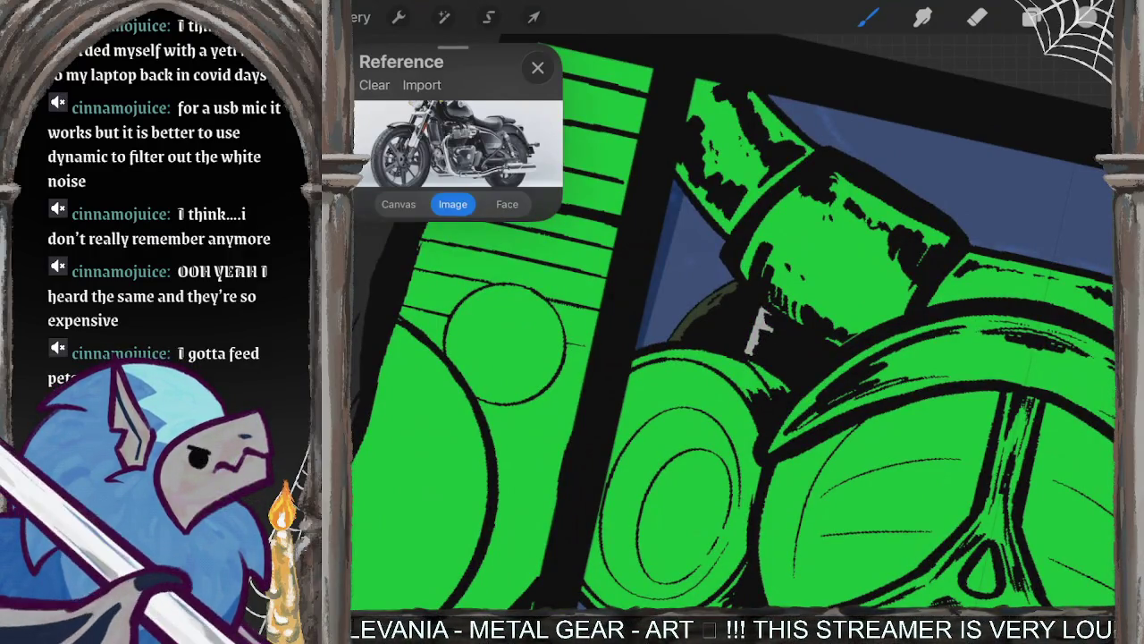
Check the colour and paint the cylinder tops light grey, covering their green patches
left_click(1086, 17)
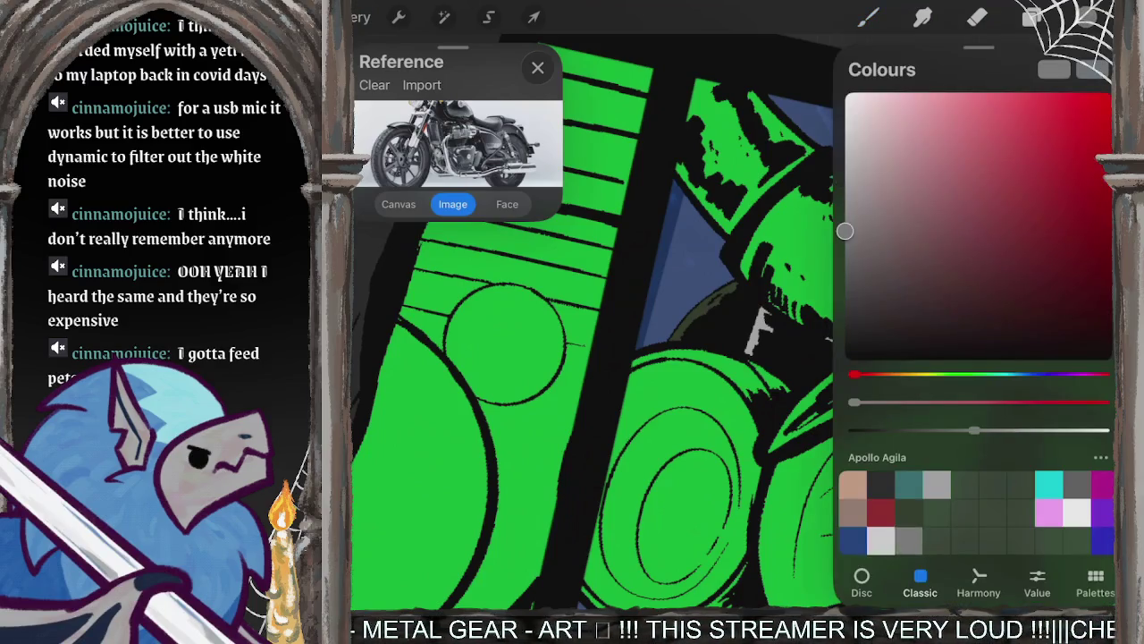
left_click(1087, 17)
mouse_move(805, 192)
left_mouse_down()
mouse_move(759, 248)
mouse_move(831, 192)
mouse_move(844, 237)
left_mouse_up()
mouse_move(856, 185)
left_mouse_down()
mouse_move(810, 282)
mouse_move(858, 241)
mouse_move(880, 286)
left_mouse_up()
mouse_move(854, 228)
left_mouse_down()
mouse_move(867, 204)
mouse_move(858, 313)
mouse_move(934, 237)
left_mouse_up()
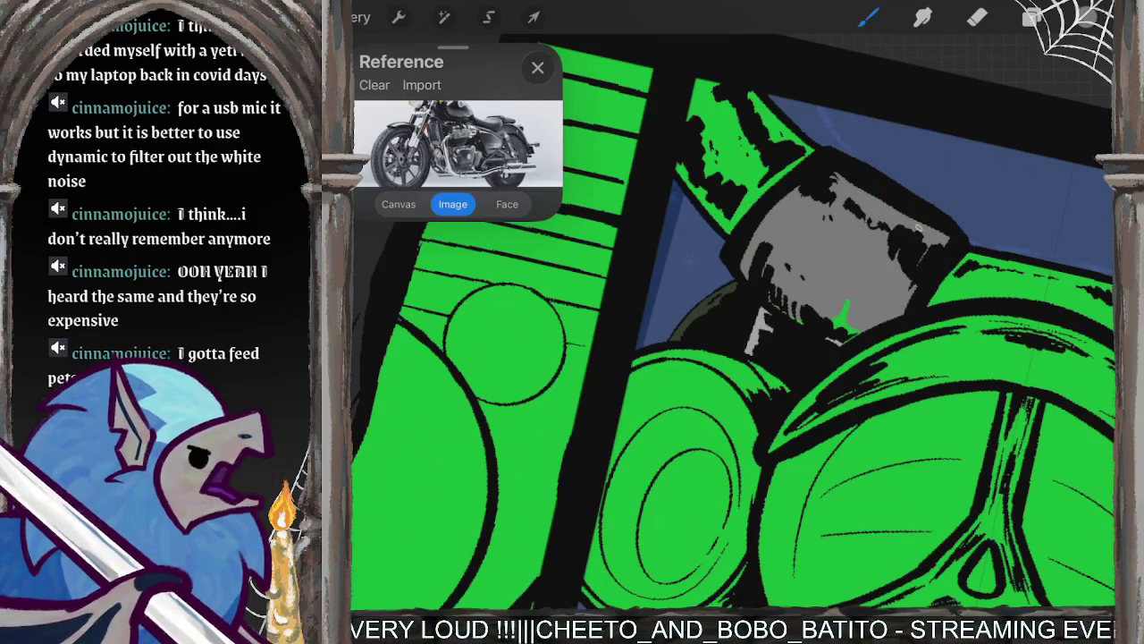
mouse_move(851, 344)
left_mouse_down()
mouse_move(842, 327)
mouse_move(800, 323)
left_mouse_up()
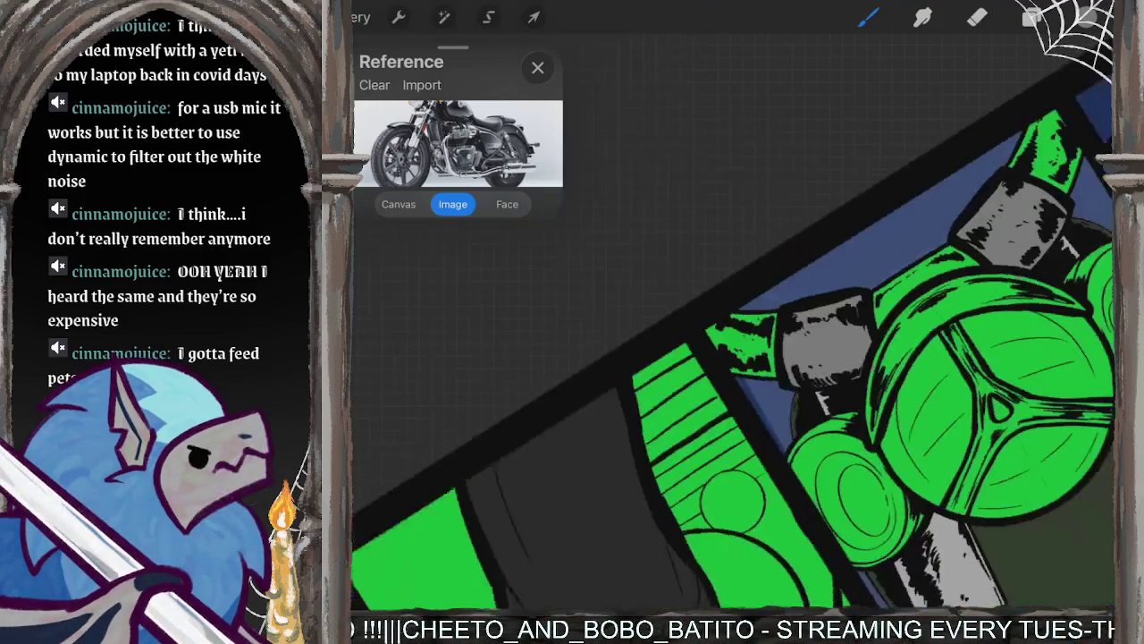
Paint the green band on the upper wheel grey
left_click_drag(894, 403, 859, 340)
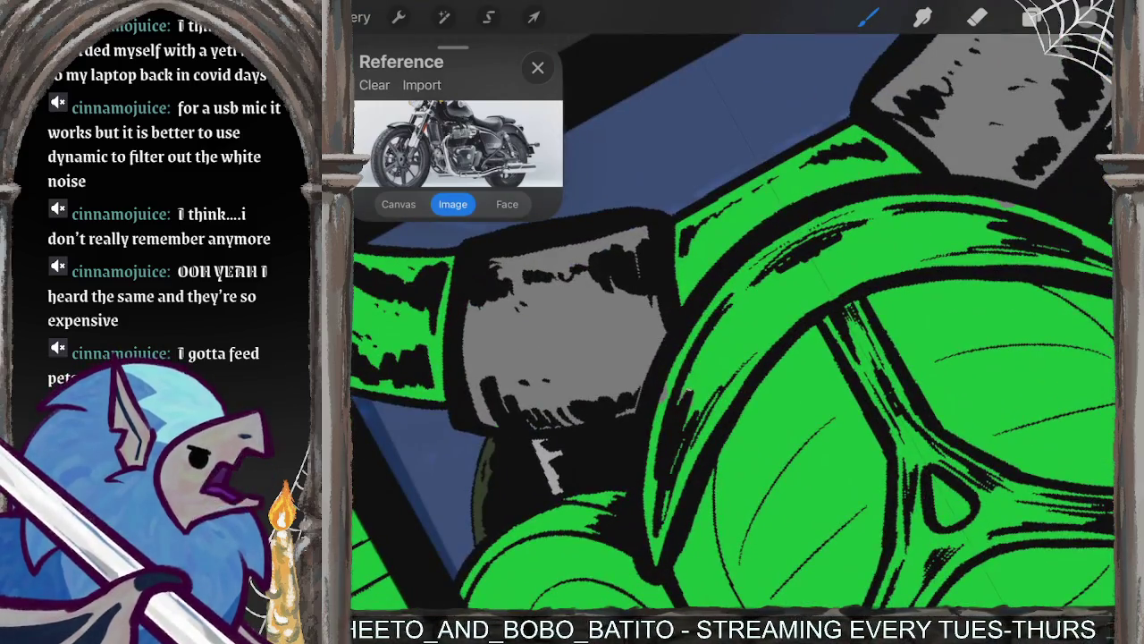
left_click_drag(697, 295, 992, 215)
left_click_drag(689, 340, 777, 242)
left_click_drag(814, 192, 903, 161)
left_click_drag(679, 286, 867, 161)
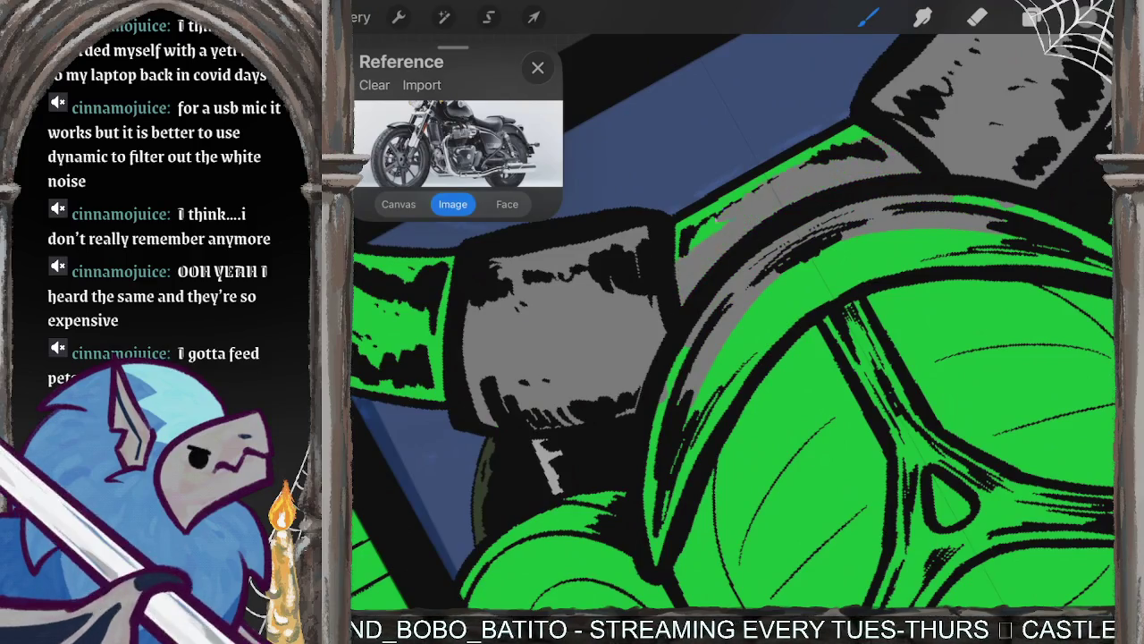
left_click_drag(689, 228, 854, 134)
mouse_move(689, 421)
left_mouse_down()
mouse_move(804, 264)
mouse_move(1086, 219)
left_mouse_up()
mouse_move(661, 407)
left_mouse_down()
mouse_move(657, 483)
mouse_move(823, 277)
mouse_move(983, 251)
left_mouse_up()
Cover the fender's remaining green with grey
scroll(733, 322, "right", 5)
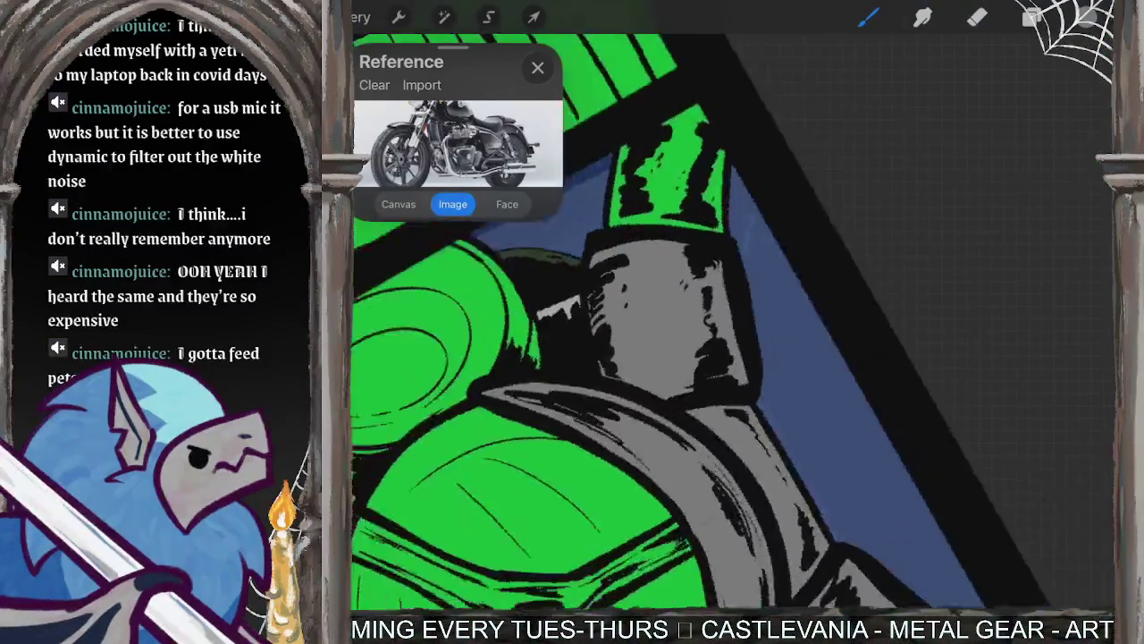
left_click_drag(689, 183, 719, 143)
left_click_drag(715, 224, 805, 143)
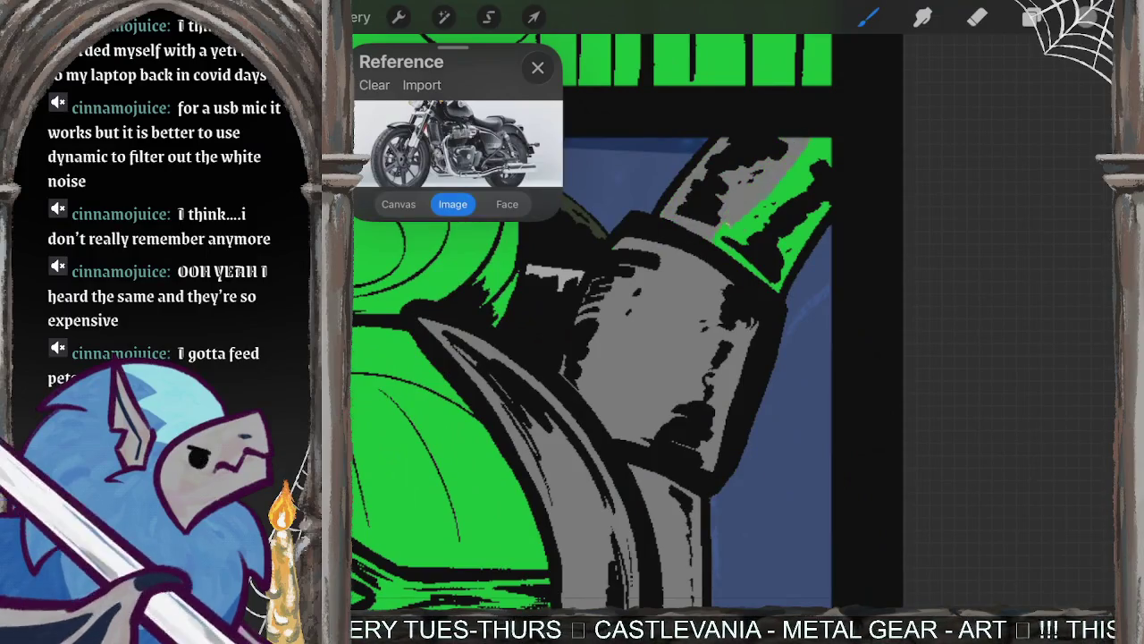
left_click_drag(715, 259, 827, 148)
left_click_drag(760, 290, 826, 205)
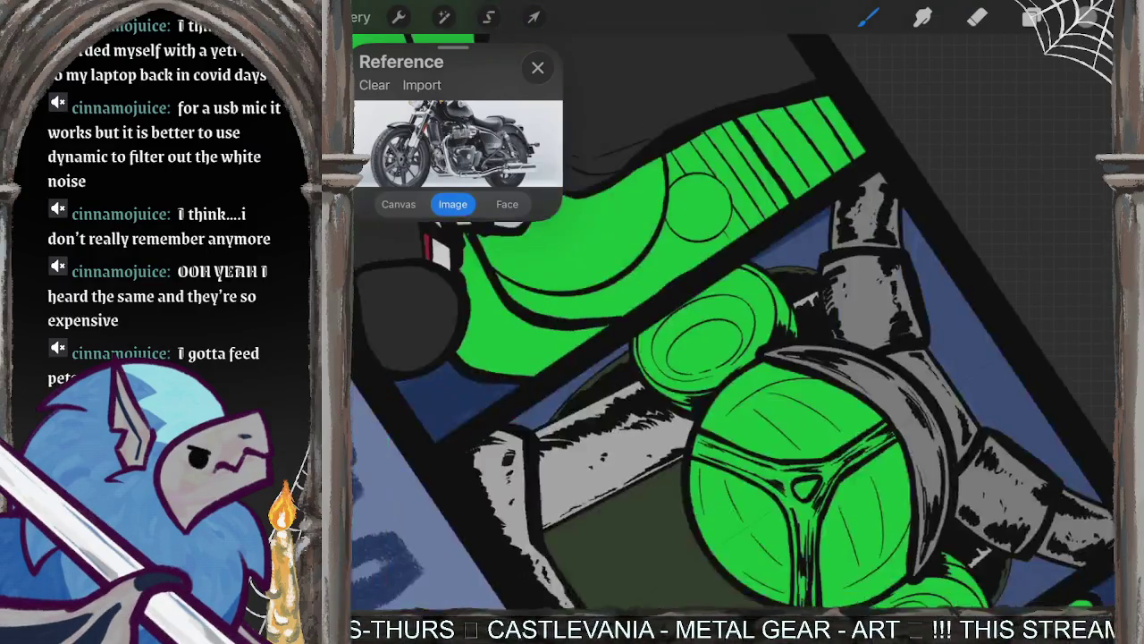
scroll(733, 322, "down", 3)
scroll(733, 322, "up", 3)
scroll(858, 358, "up", 3)
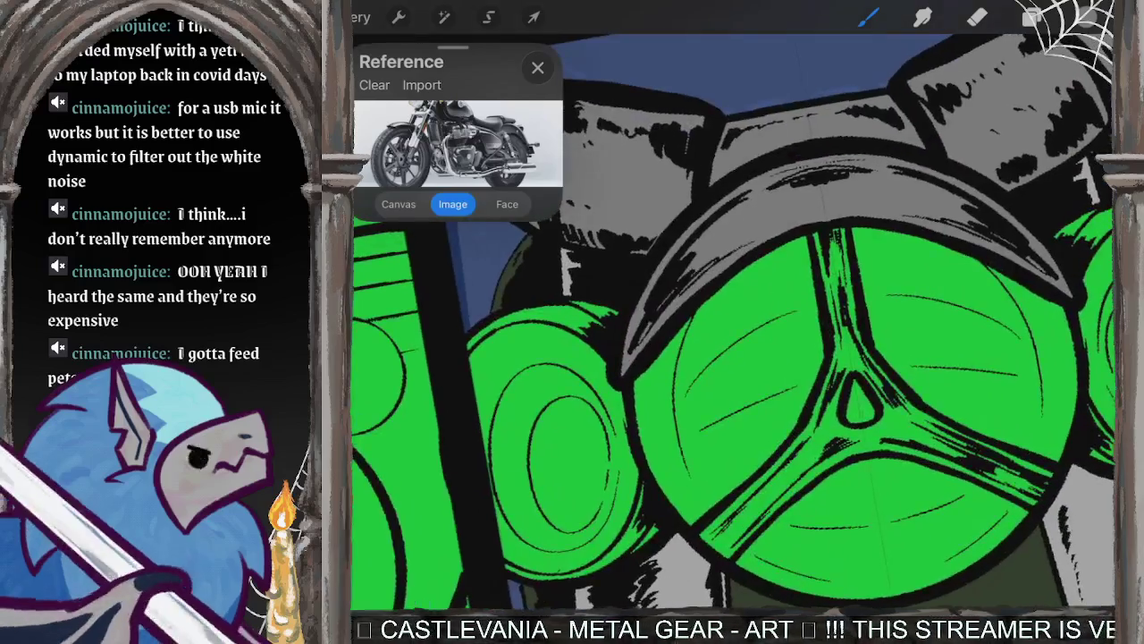
left_click(1087, 18)
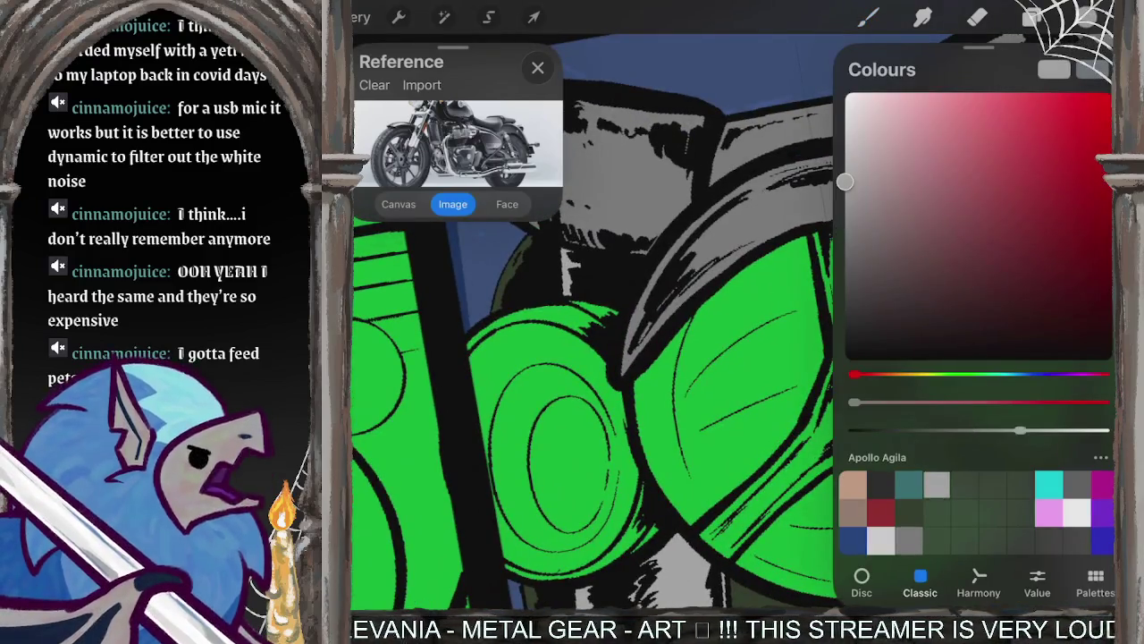
Add and reshape grey highlight strokes across the headlight
left_click(867, 18)
left_click_drag(769, 300, 690, 380)
left_click_drag(894, 260, 1028, 326)
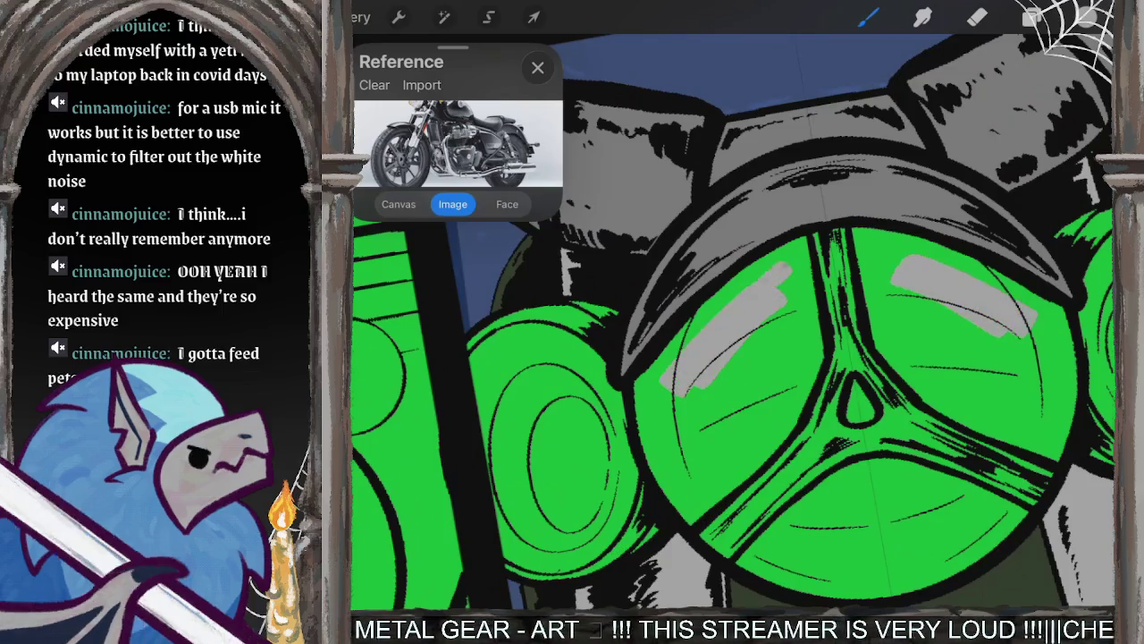
left_click_drag(792, 255, 706, 326)
left_click_drag(876, 242, 979, 277)
left_click_drag(795, 243, 711, 309)
left_click_drag(876, 233, 965, 264)
left_click_drag(800, 240, 796, 284)
left_click_drag(872, 229, 809, 356)
left_click_drag(879, 278, 877, 346)
Add grey highlights beside the central spoke, the left edge and upper right of the headlight
left_click_drag(800, 368, 769, 438)
left_click_drag(934, 356, 898, 400)
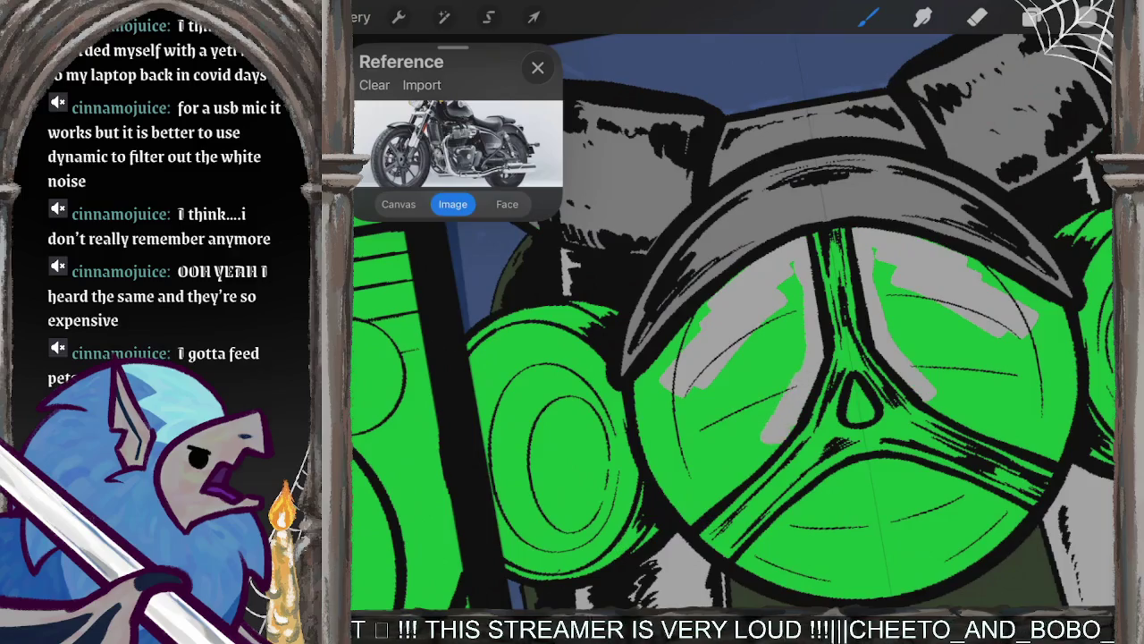
left_click_drag(885, 300, 948, 371)
left_click_drag(787, 276, 782, 320)
left_click_drag(756, 332, 726, 369)
left_click_drag(707, 311, 686, 342)
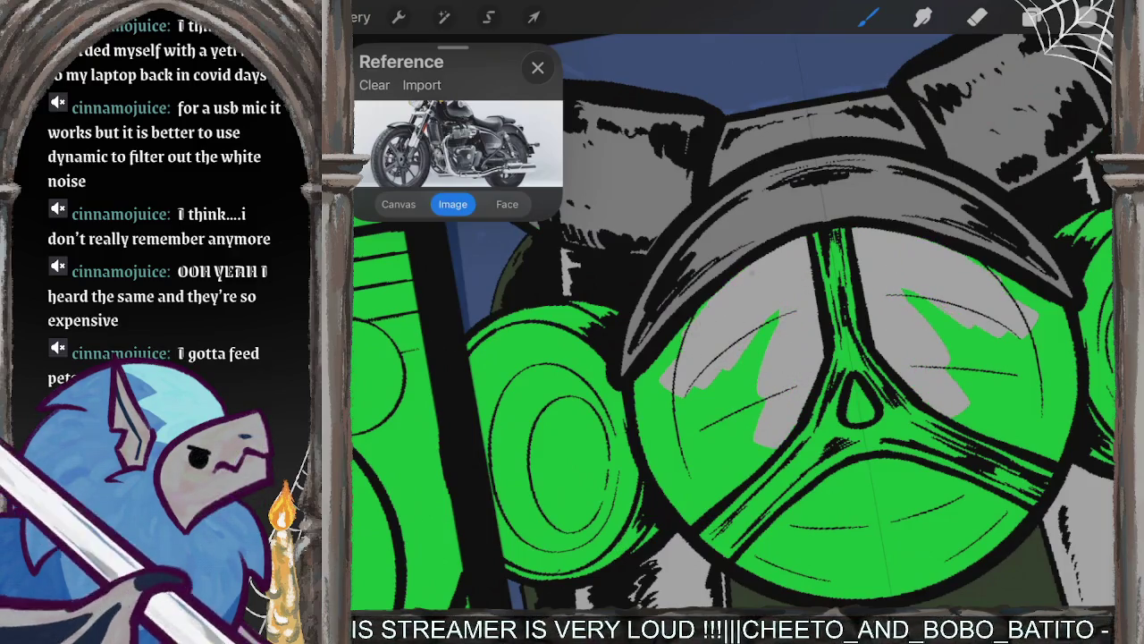
left_click_drag(711, 300, 650, 398)
left_click_drag(1046, 291, 1010, 332)
left_click_drag(1056, 268, 988, 331)
left_click_drag(649, 371, 637, 398)
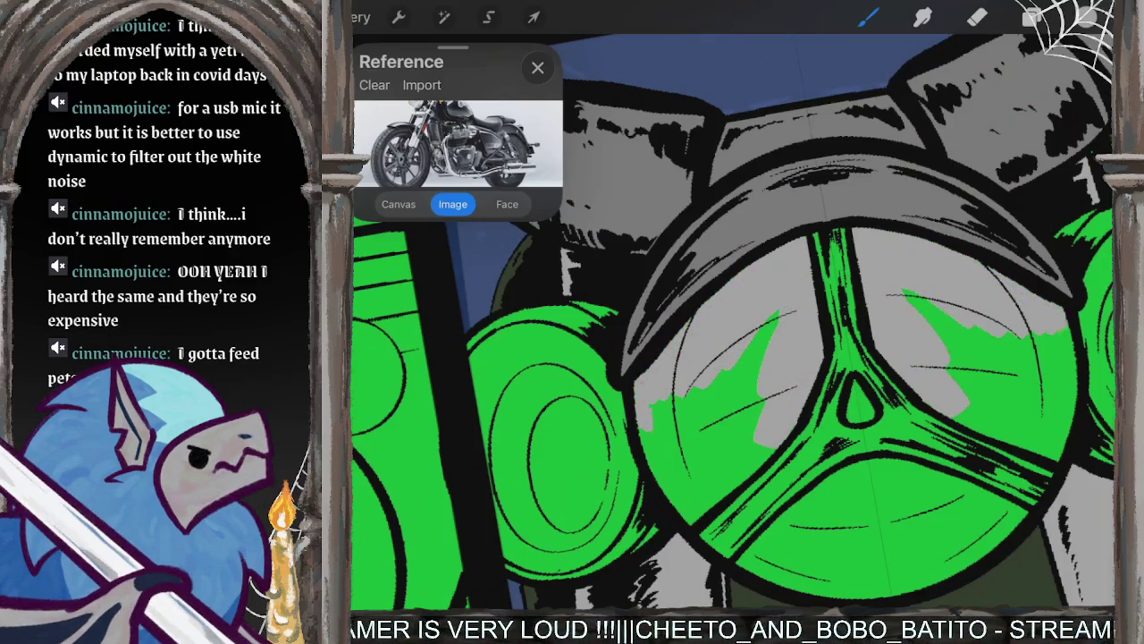
Paint light grey over the green on the lens's left and right sides
left_click_drag(1064, 331, 1059, 434)
left_click_drag(643, 406, 684, 505)
left_click_drag(1055, 335, 1046, 442)
left_click_drag(661, 394, 684, 483)
left_click_drag(1033, 336, 1024, 433)
left_click_drag(684, 505, 689, 527)
left_click_drag(1050, 440, 1028, 456)
left_click_drag(760, 461, 711, 510)
left_click_drag(1028, 428, 970, 451)
left_click_drag(764, 443, 728, 484)
left_click_drag(1026, 407, 964, 440)
left_click_drag(765, 349, 695, 499)
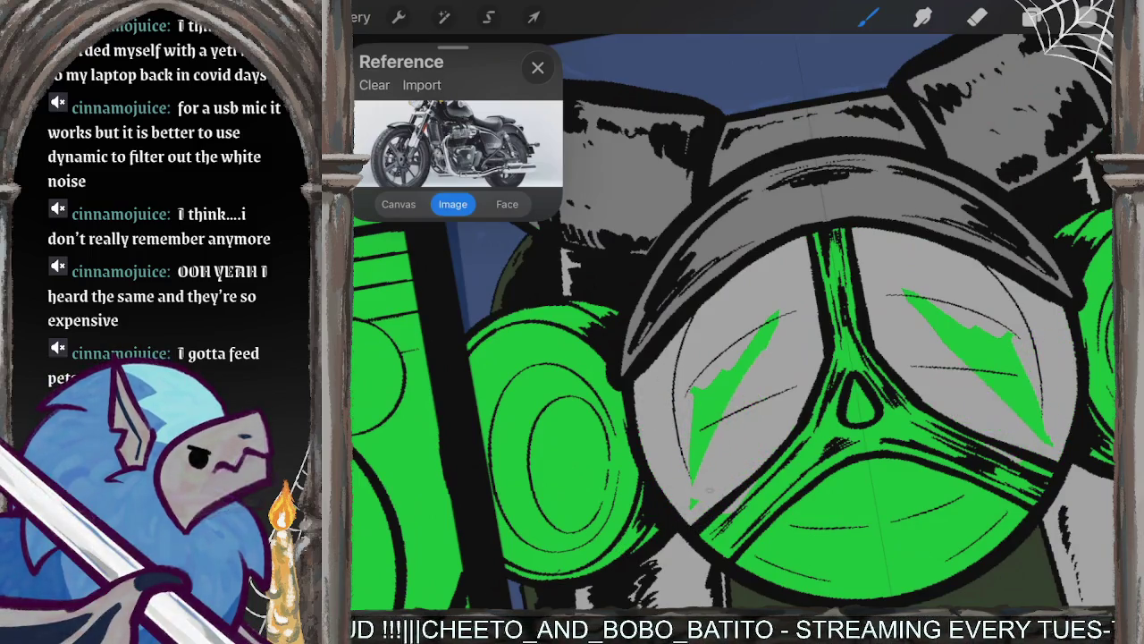
Paint grey over the green wedge highlights inside the lens
left_click_drag(776, 314, 711, 438)
left_click_drag(910, 296, 1041, 437)
left_click_drag(970, 331, 1037, 422)
left_click_drag(725, 372, 693, 483)
left_click_drag(997, 340, 1024, 380)
left_click_drag(697, 389, 691, 452)
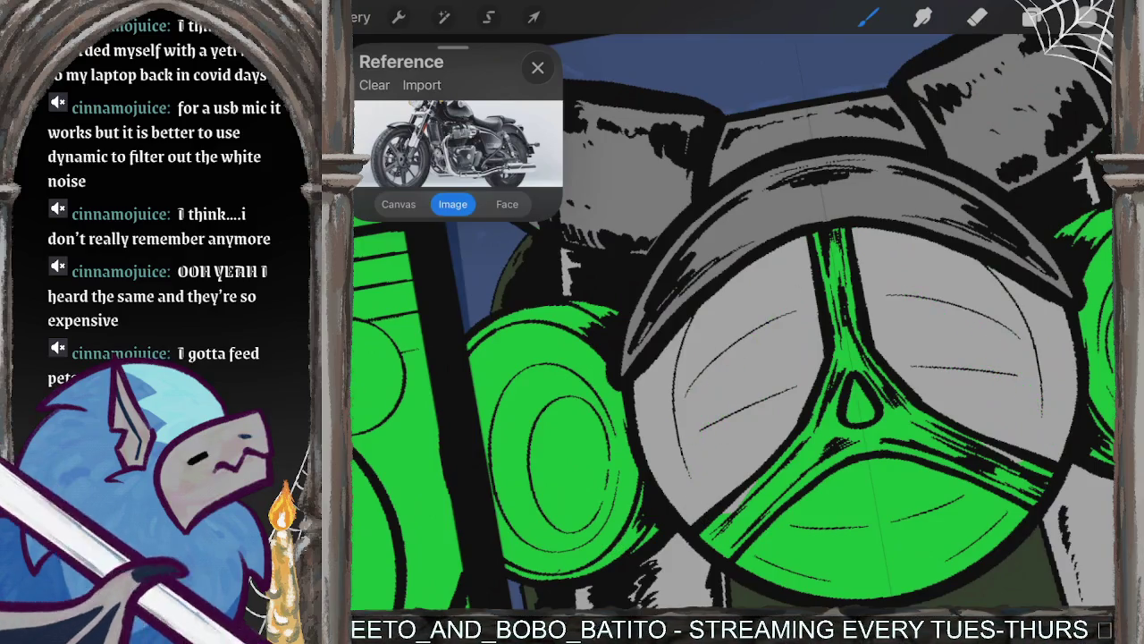
Rotate the canvas and fill the lens's green left rim area with grey
left_click_drag(546, 429, 769, 89)
left_click_drag(684, 299, 660, 367)
left_click_drag(720, 526, 778, 576)
mouse_move(666, 366)
left_mouse_down()
mouse_move(684, 451)
mouse_move(751, 532)
left_mouse_up()
left_click_drag(671, 424, 684, 510)
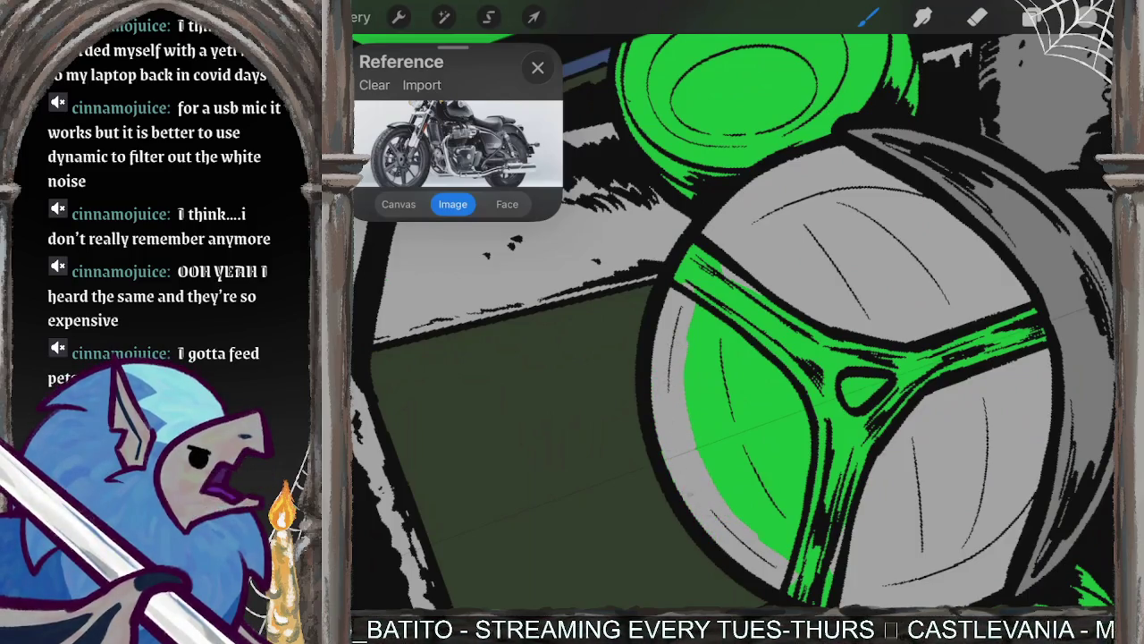
left_click_drag(693, 312, 751, 519)
left_click_drag(706, 362, 791, 559)
mouse_move(716, 317)
left_mouse_down()
mouse_move(787, 536)
mouse_move(796, 527)
left_mouse_up()
Grey out the green beside the left spoke and start greying the side lamp lenses
mouse_move(758, 340)
left_mouse_down()
mouse_move(791, 482)
mouse_move(805, 473)
left_mouse_up()
left_click_drag(796, 375, 818, 465)
left_click_drag(845, 380, 881, 398)
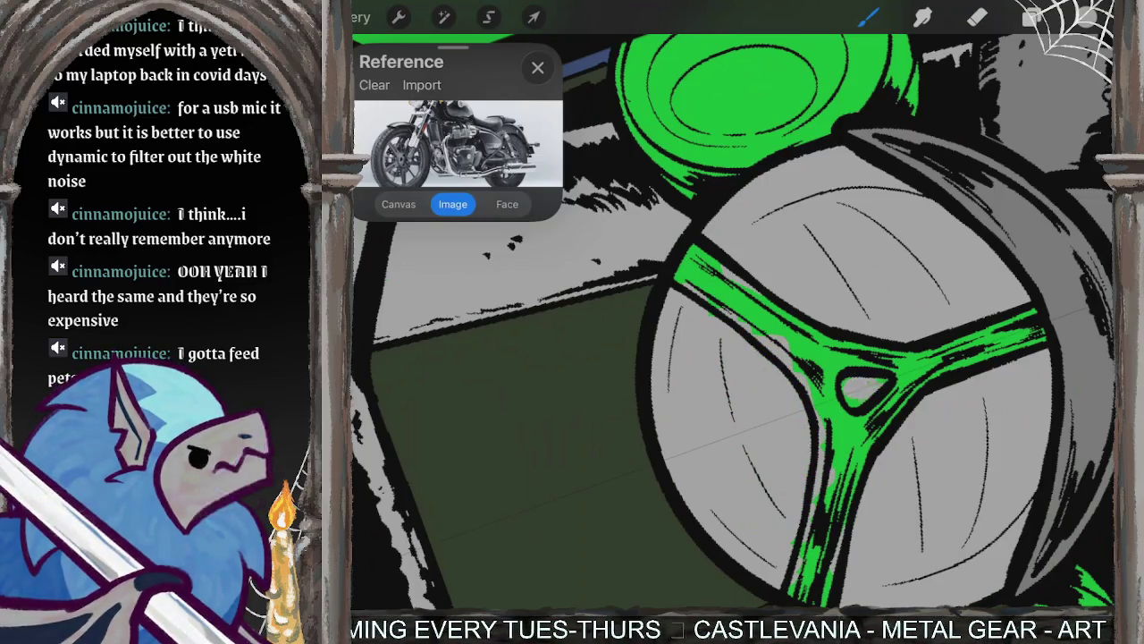
scroll(733, 322, "down", 5)
left_click_drag(742, 242, 769, 313)
left_click_drag(1102, 300, 1103, 386)
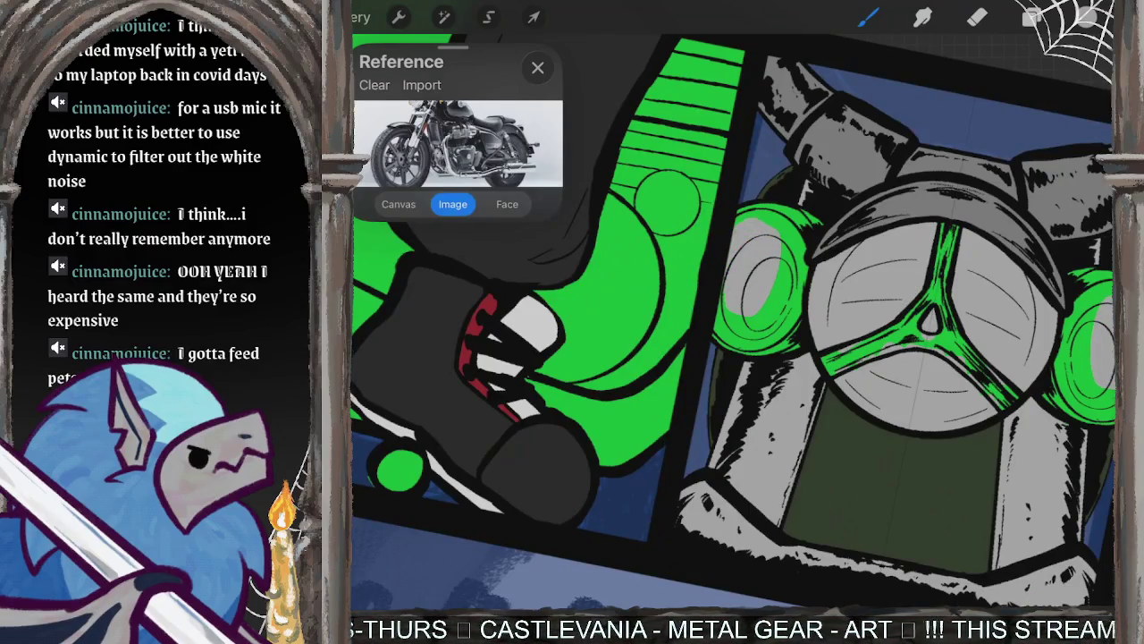
Restore green at the lamp lens's lower-left edge, then grey over the side lamp's green
scroll(733, 321, "down", 3)
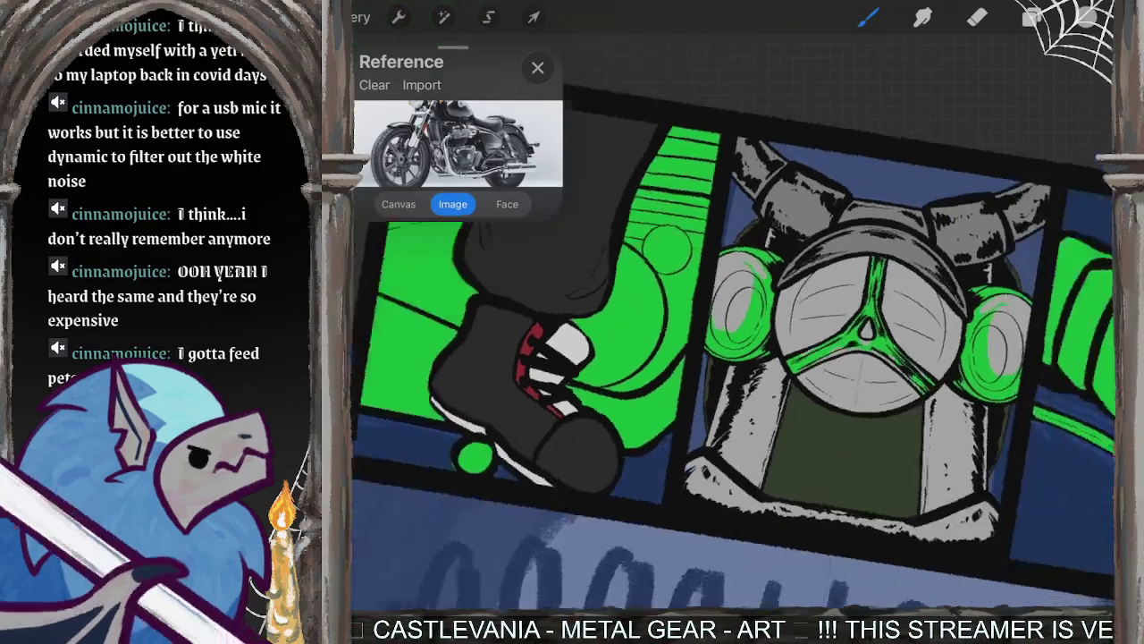
scroll(733, 313, "up", 5)
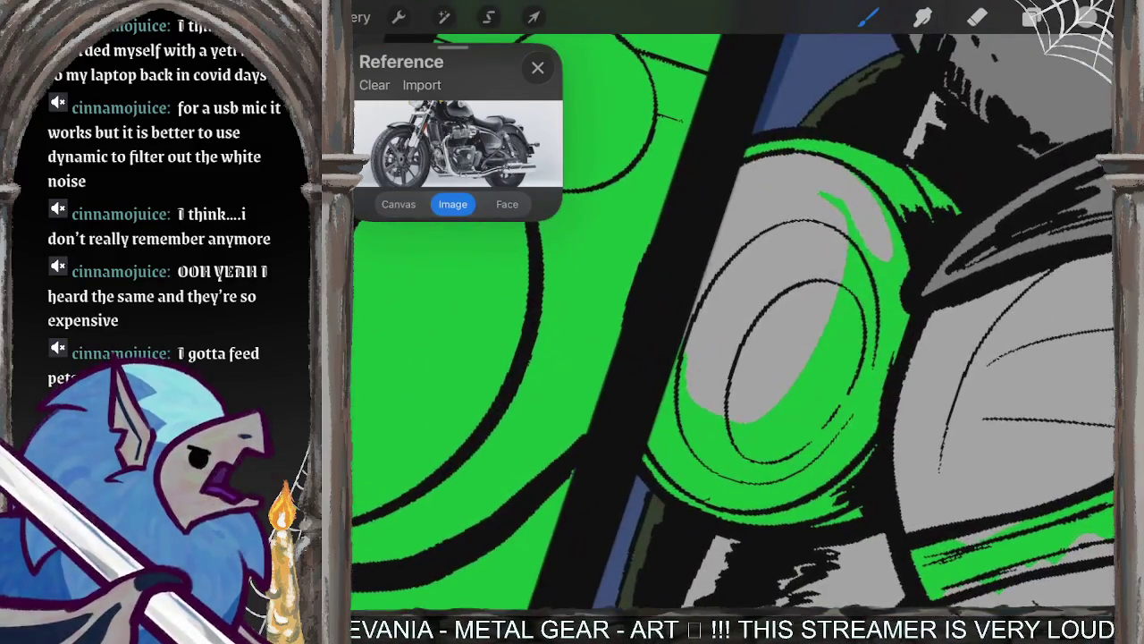
left_click_drag(706, 413, 684, 471)
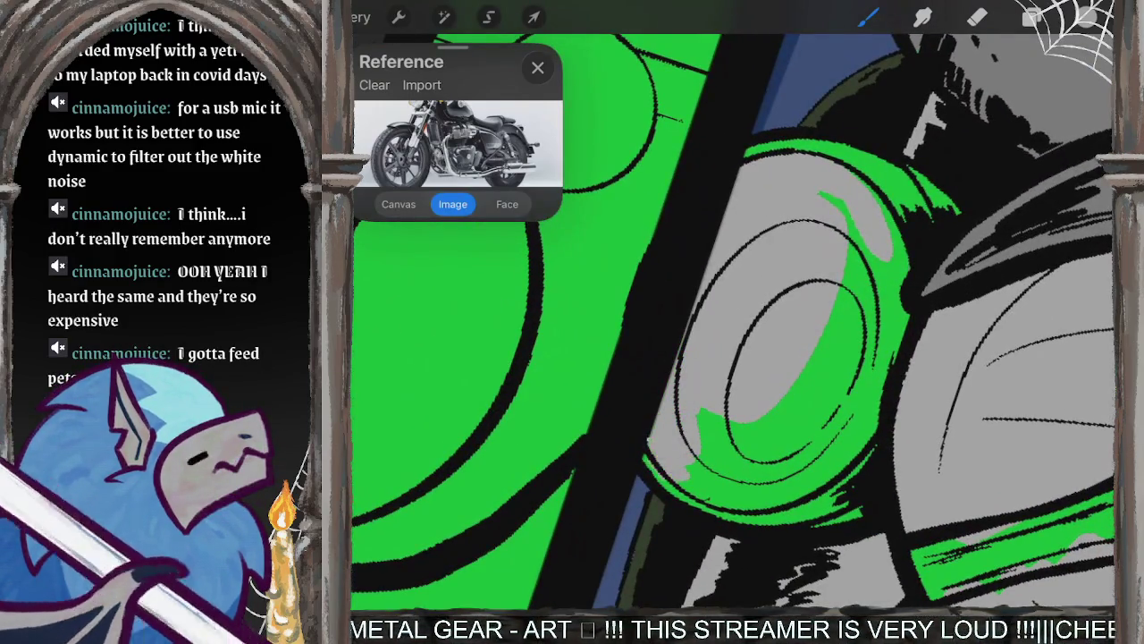
scroll(733, 321, "down", 5)
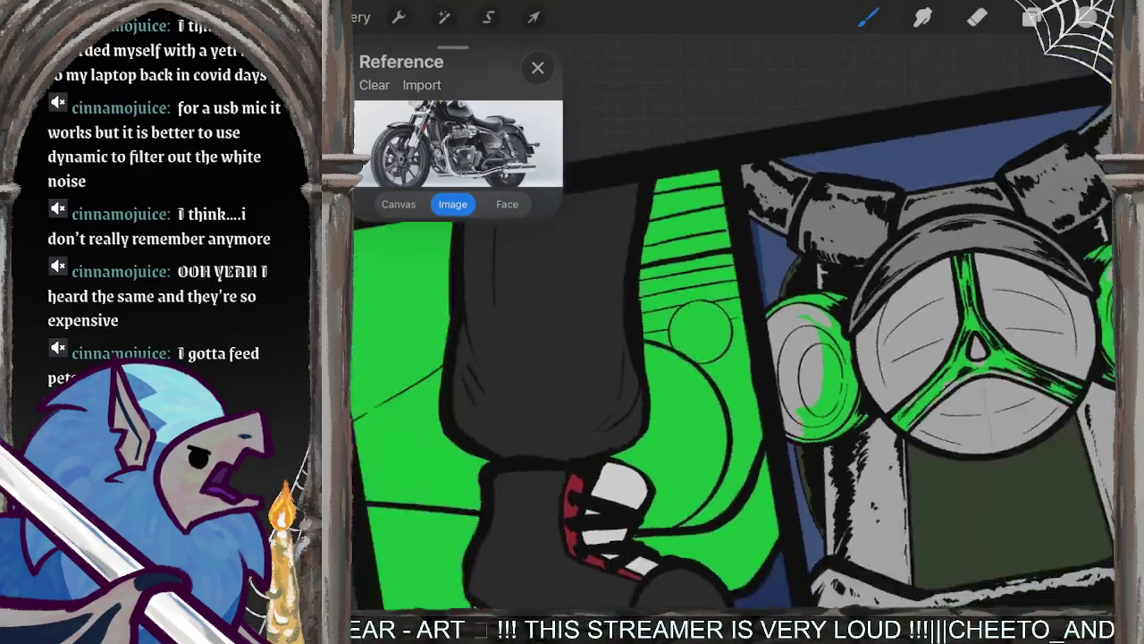
scroll(733, 322, "down", 5)
scroll(733, 322, "up", 2)
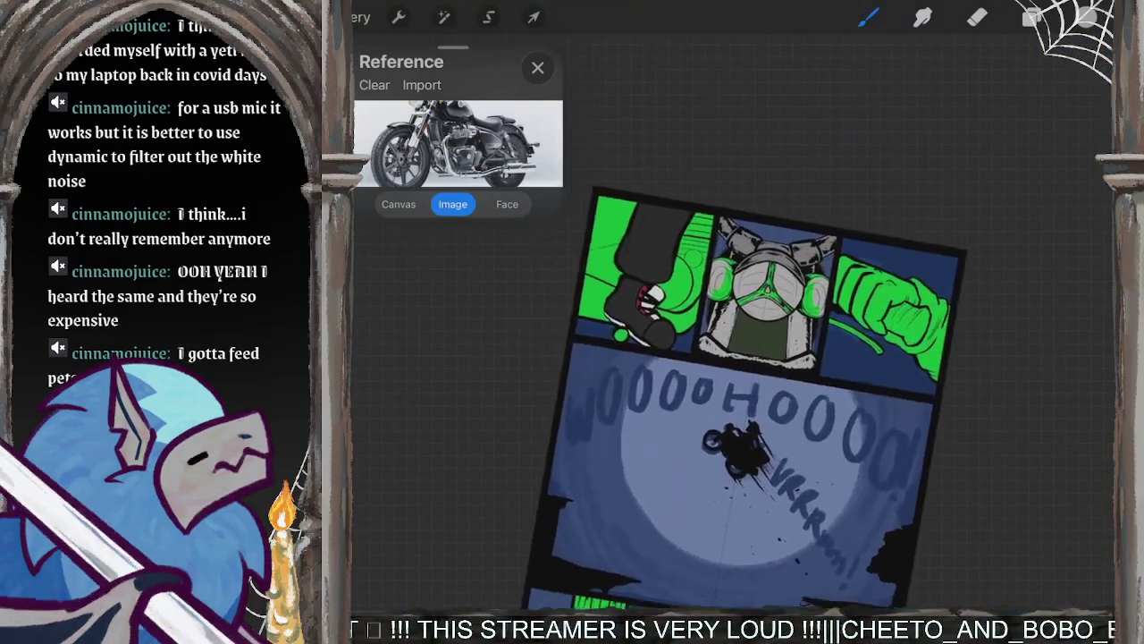
scroll(733, 322, "up", 2)
scroll(733, 321, "up", 2)
scroll(733, 322, "up", 3)
scroll(733, 322, "up", 2)
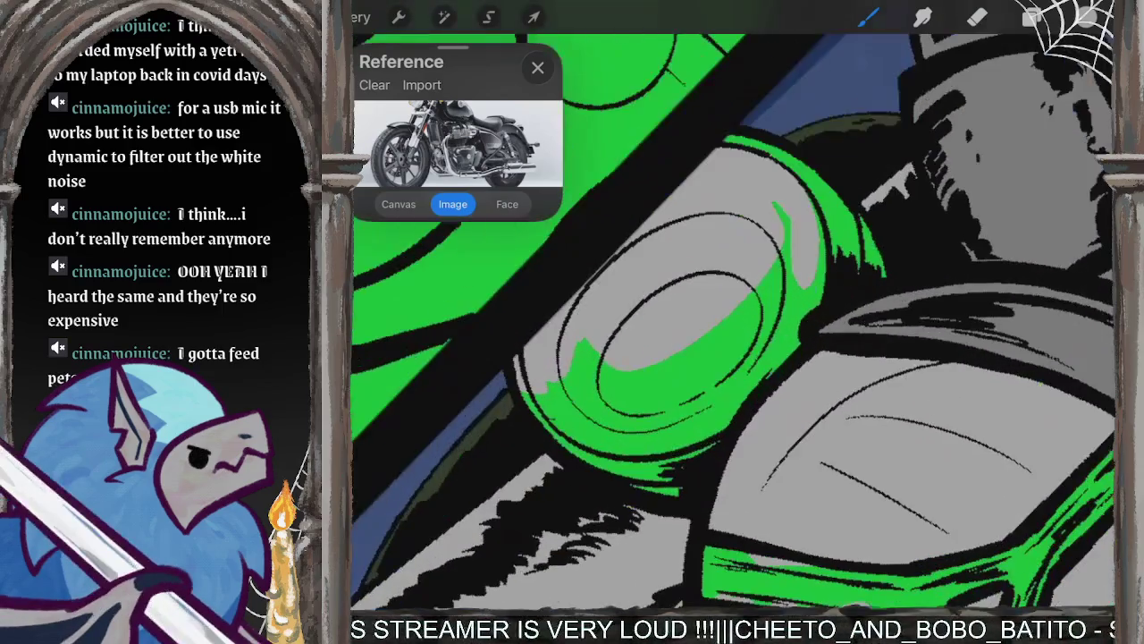
left_click_drag(569, 362, 590, 429)
mouse_move(599, 362)
left_mouse_down()
mouse_move(626, 421)
mouse_move(639, 420)
mouse_move(666, 367)
left_mouse_up()
Cover the lamp's green fill and the green strokes on the oval's right edge with grey
left_click_drag(626, 447, 693, 353)
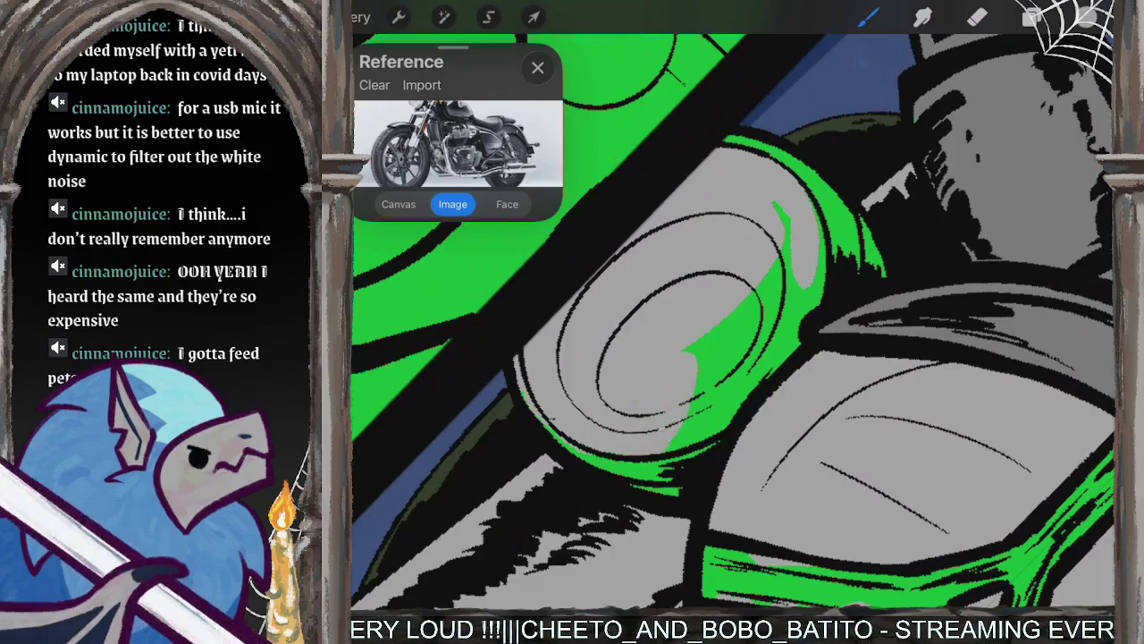
left_click_drag(662, 456, 711, 340)
left_click_drag(706, 429, 742, 304)
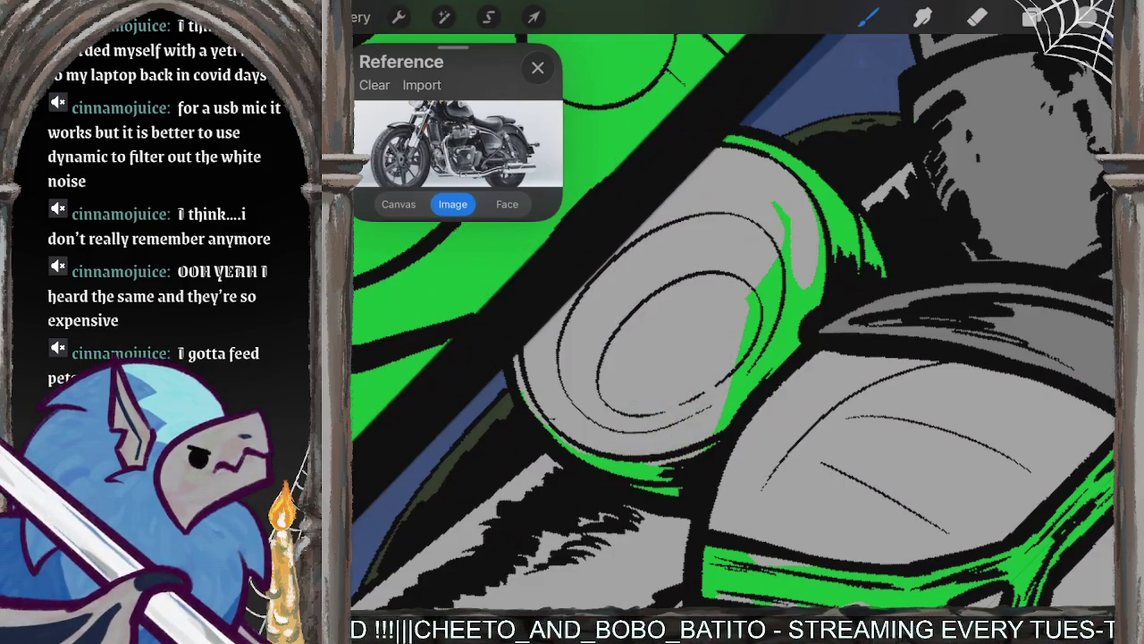
left_click_drag(742, 363, 779, 270)
left_click_drag(719, 431, 780, 279)
left_click_drag(795, 331, 773, 376)
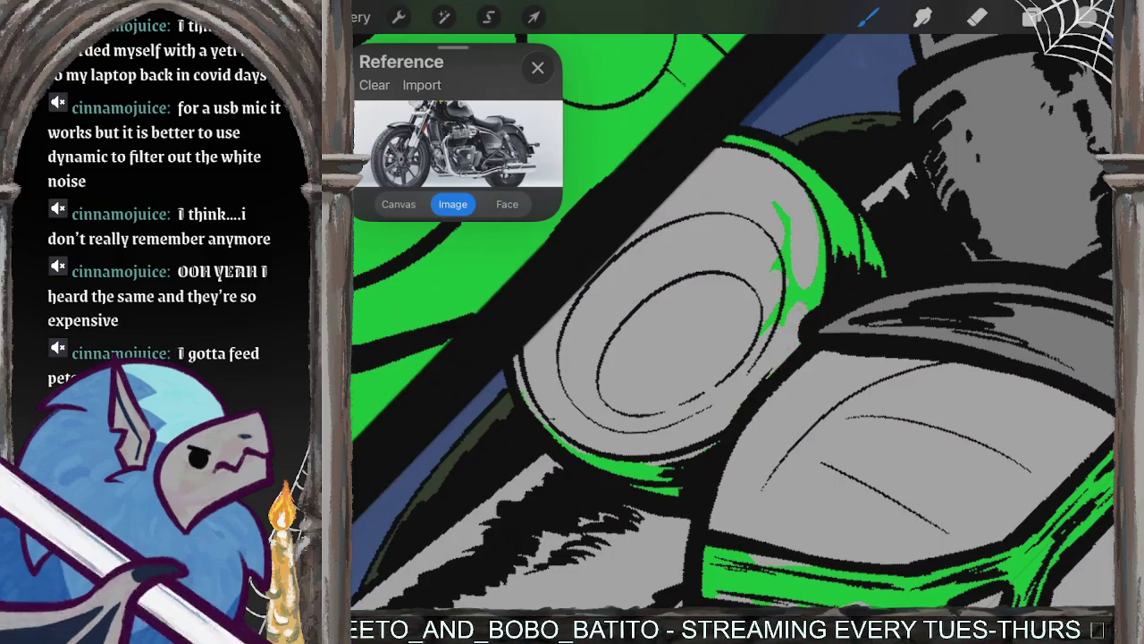
left_click_drag(814, 268, 787, 326)
left_click_drag(782, 192, 769, 331)
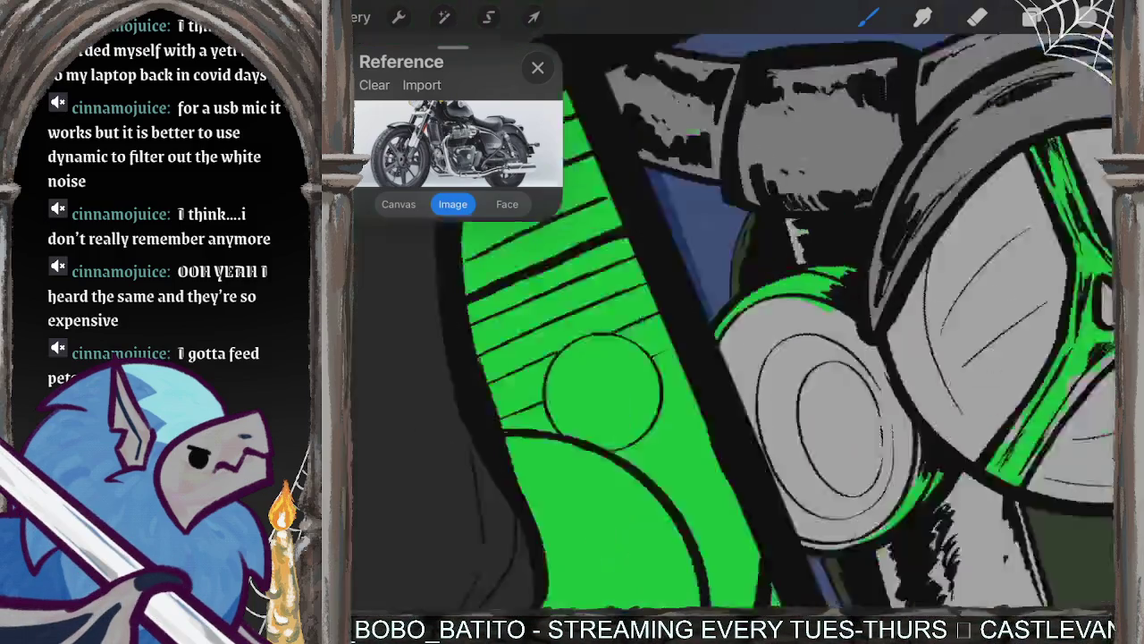
Zoom in and paint grey over the remaining green spike and stroke
left_click_drag(680, 331, 894, 358)
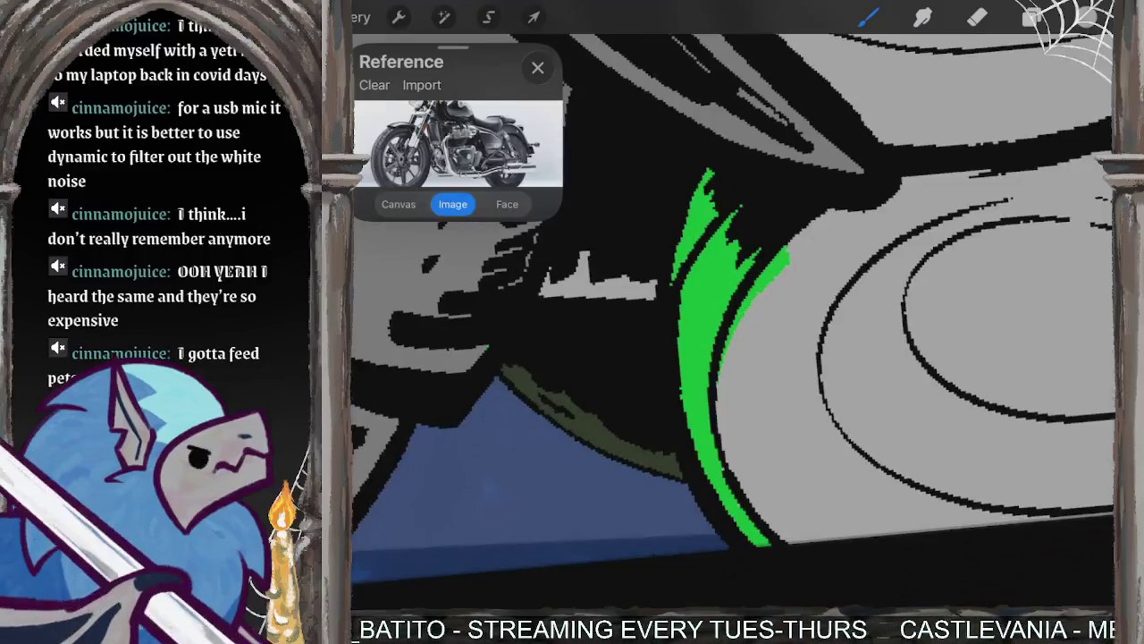
left_click(1084, 18)
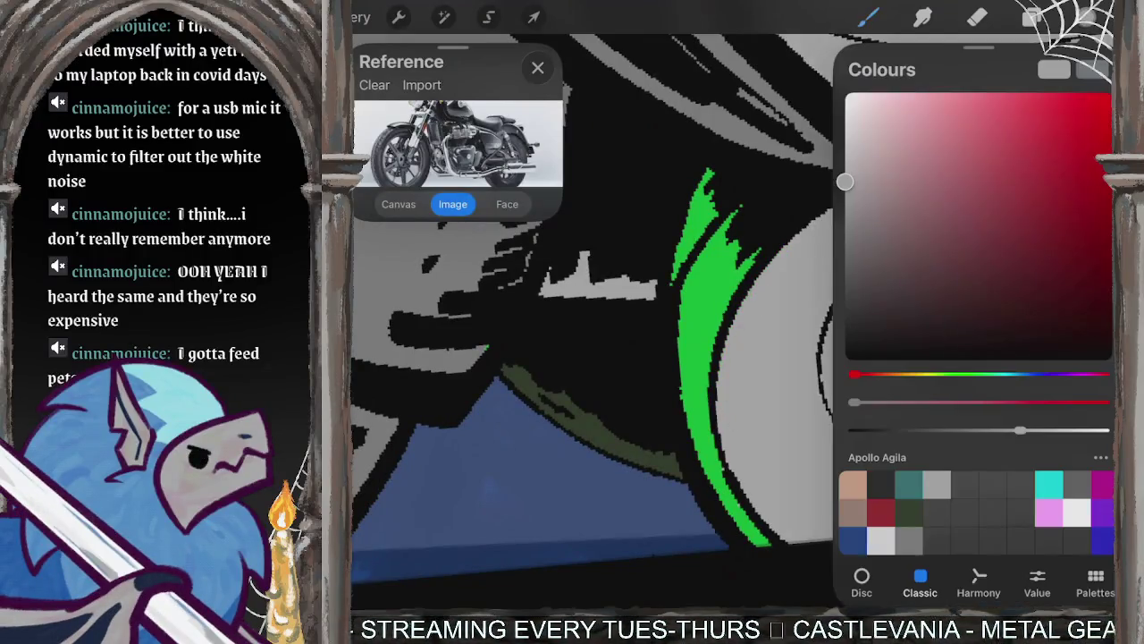
left_click(1085, 18)
left_click_drag(706, 174, 684, 340)
left_click_drag(738, 215, 701, 322)
mouse_move(751, 246)
left_mouse_down()
mouse_move(706, 340)
mouse_move(701, 428)
left_mouse_up()
mouse_move(697, 343)
left_mouse_down()
mouse_move(708, 474)
mouse_move(760, 537)
left_mouse_up()
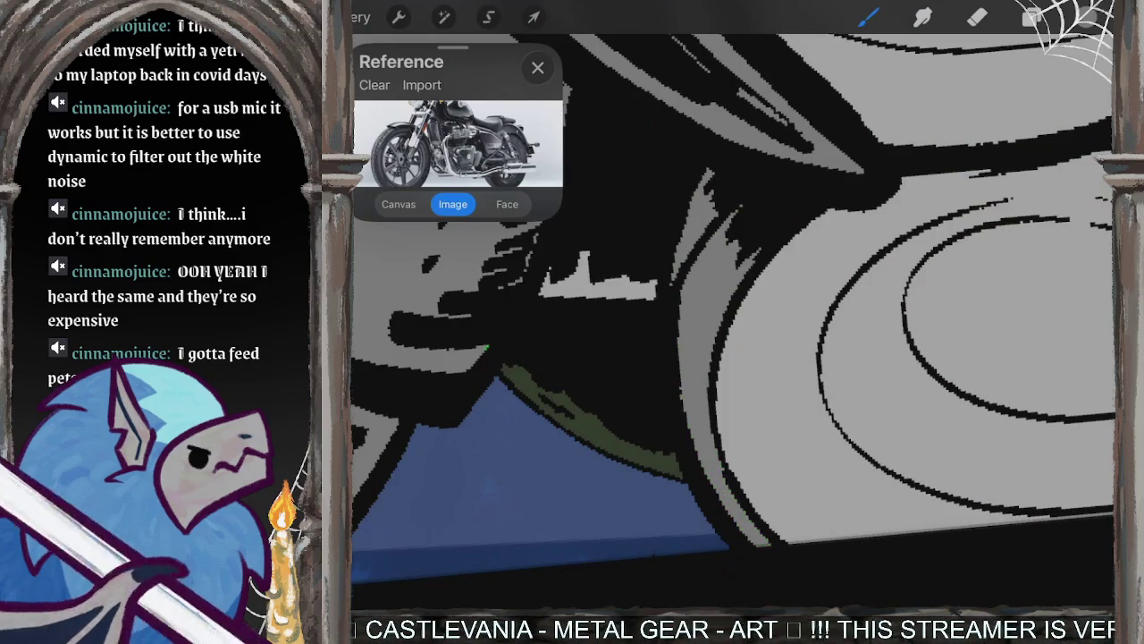
scroll(734, 322, "down", 5)
scroll(733, 322, "up", 2)
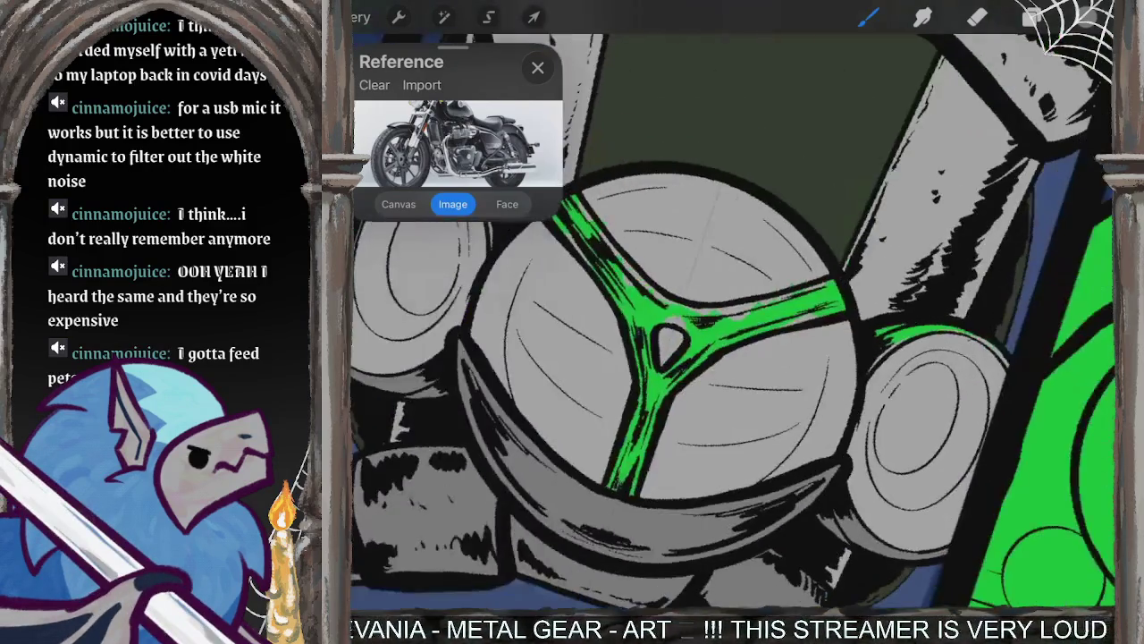
Paint grey over the green strip on the headlight rim and dab out a stray speck
scroll(733, 321, "up", 2)
scroll(733, 322, "up", 2)
scroll(733, 322, "up", 2)
mouse_move(779, 264)
left_mouse_down()
mouse_move(881, 214)
mouse_move(935, 207)
left_mouse_up()
mouse_move(771, 266)
left_mouse_down()
mouse_move(675, 371)
mouse_move(610, 538)
mouse_move(683, 394)
left_mouse_up()
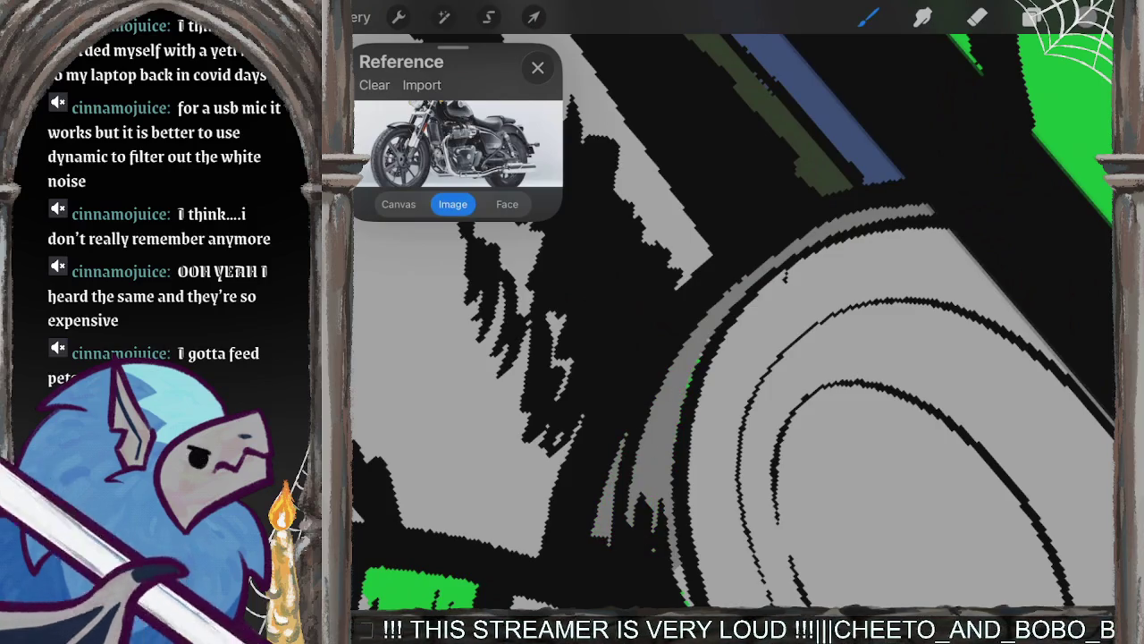
left_click(691, 359)
Paint the green lower-left and right spokes of the engine cover grey
scroll(733, 322, "down", 5)
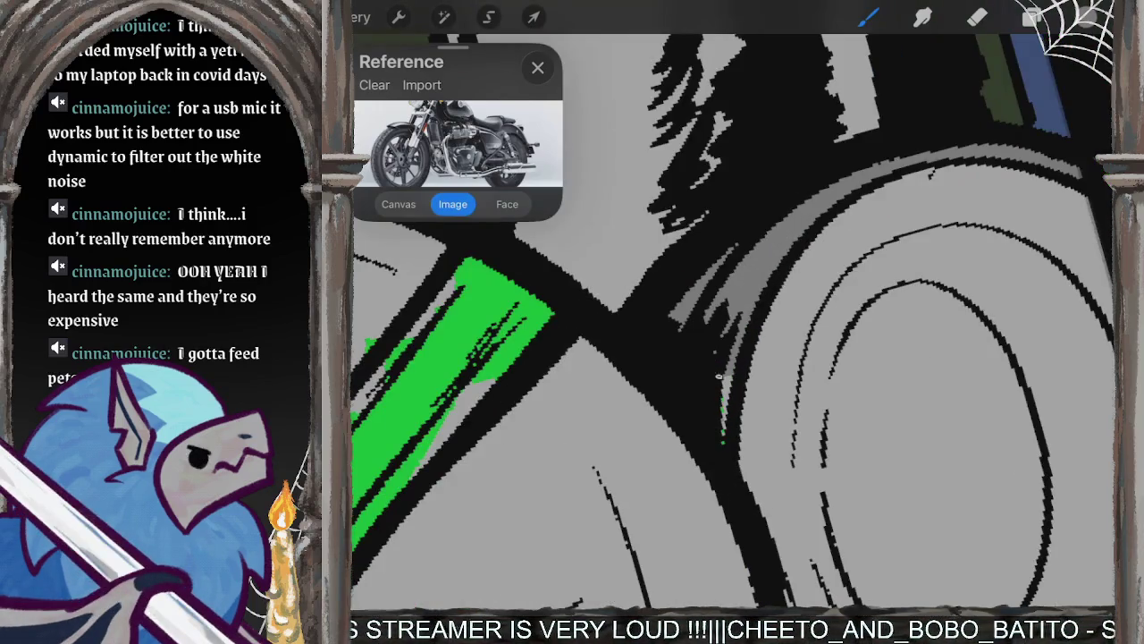
scroll(733, 321, "down", 3)
scroll(733, 322, "down", 3)
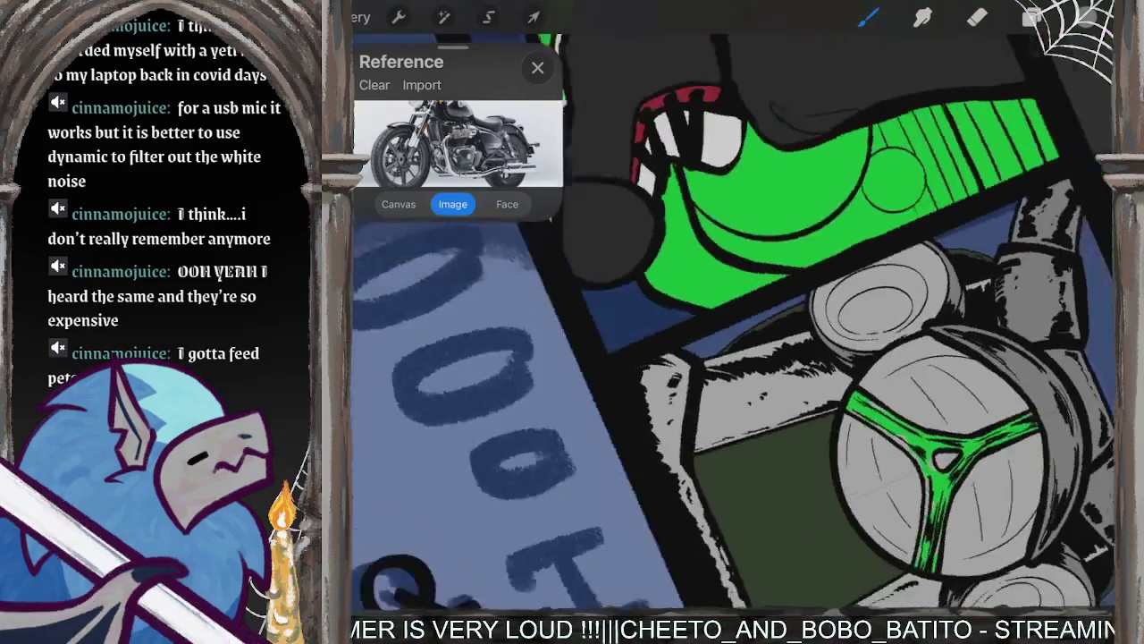
scroll(733, 322, "down", 1)
scroll(733, 321, "down", 5)
scroll(948, 402, "up", 3)
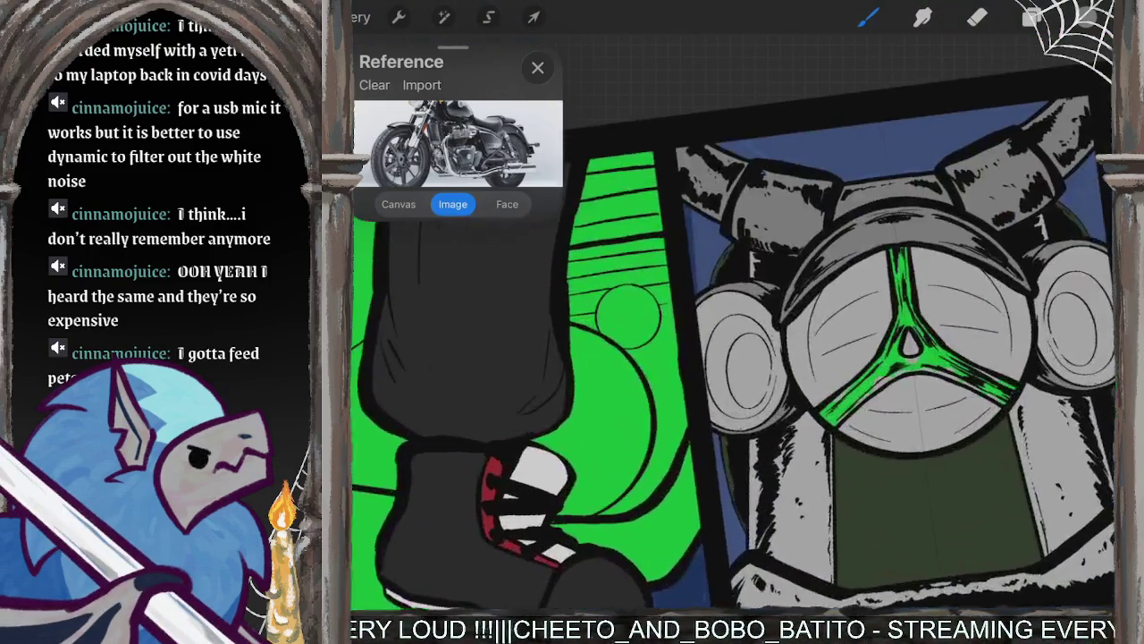
scroll(947, 402, "up", 3)
scroll(948, 402, "up", 2)
left_click_drag(874, 400, 800, 465)
left_click_drag(1014, 380, 1064, 416)
left_click_drag(997, 362, 1046, 393)
left_click_drag(832, 416, 769, 474)
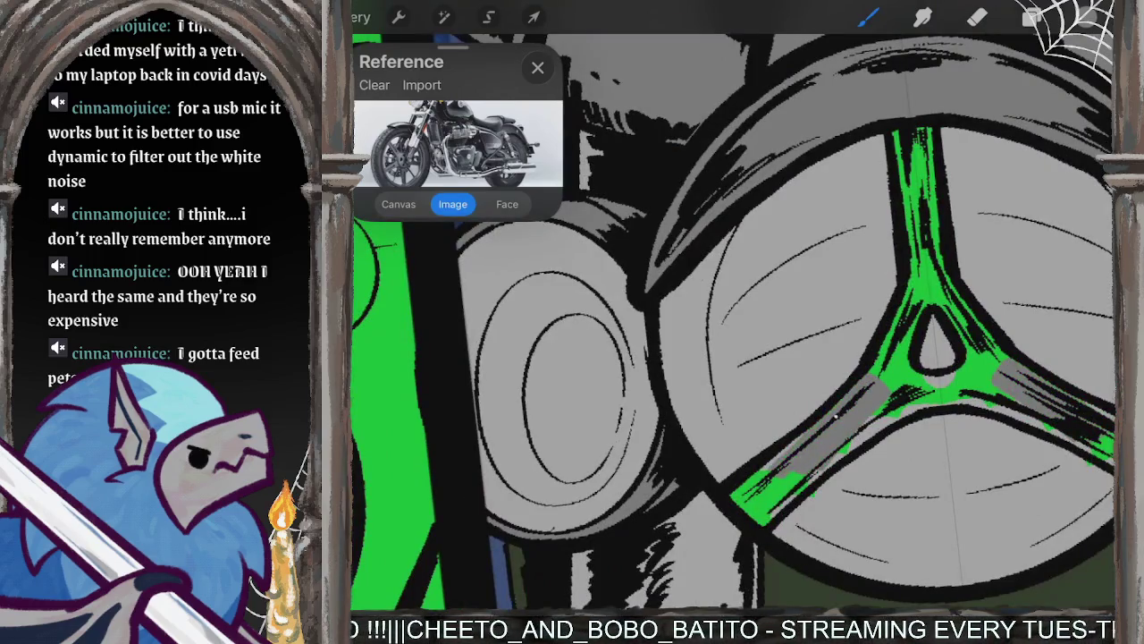
left_click_drag(800, 438, 755, 479)
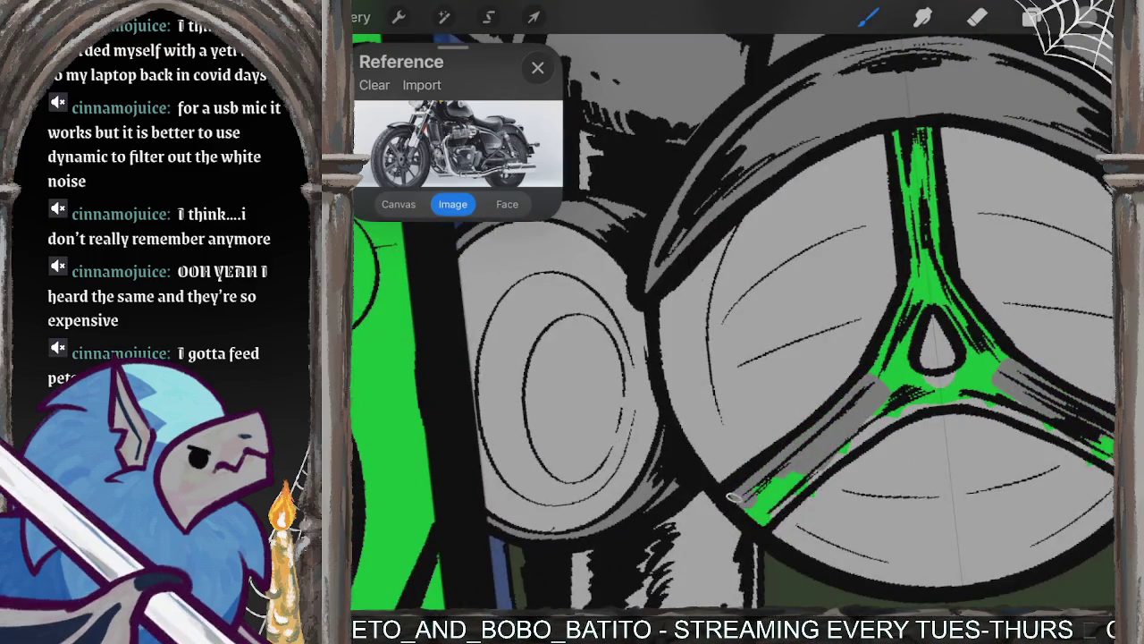
Cover the leftover green on the lower spokes and below the central triangle with grey
left_click_drag(872, 431, 794, 494)
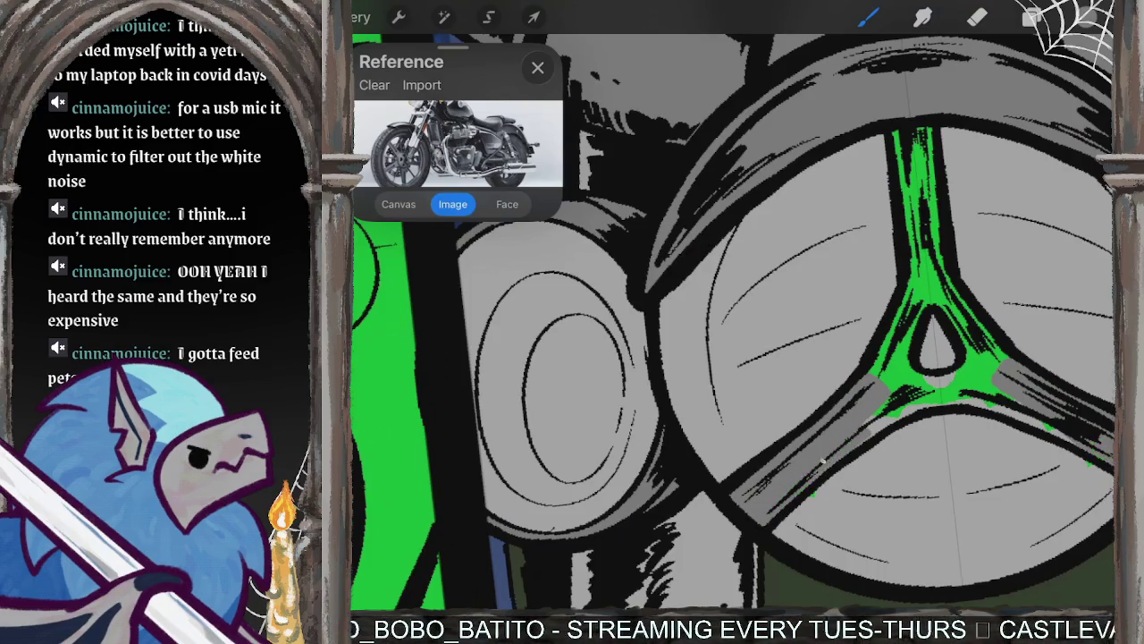
left_click_drag(1019, 416, 1082, 447)
left_click_drag(894, 413, 992, 407)
left_click_drag(927, 393, 992, 382)
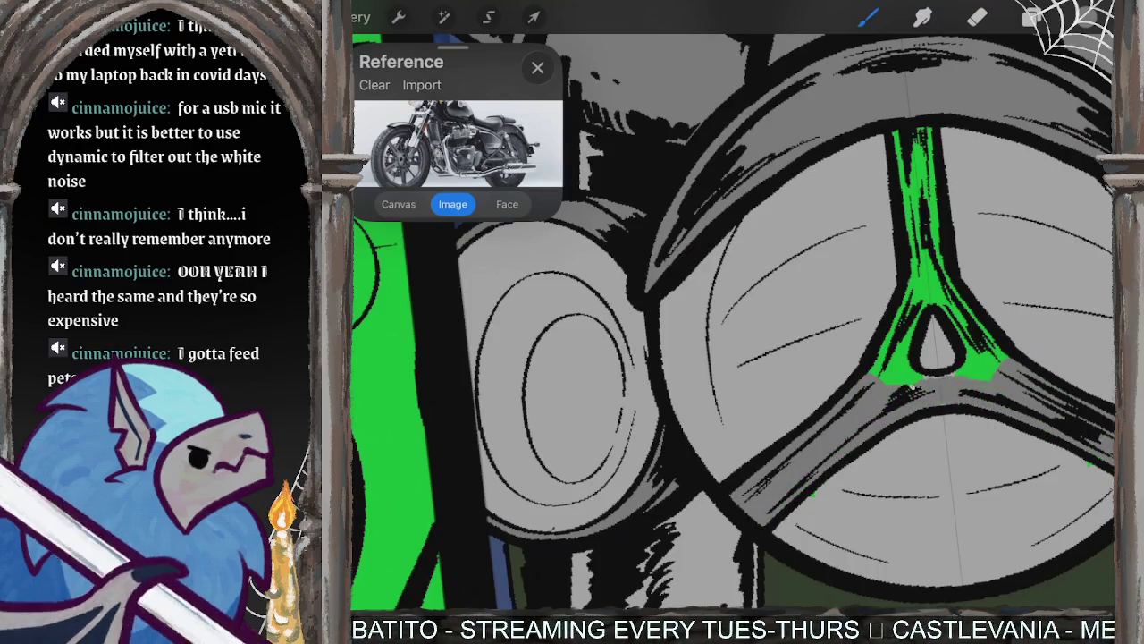
left_click_drag(894, 386, 984, 368)
Grey out the green beside the central triangle, the small spots, and the upper spoke
left_click_drag(919, 300, 889, 357)
left_click_drag(948, 295, 984, 357)
left_click_drag(886, 377, 898, 342)
left_click_drag(926, 281, 907, 298)
left_click_drag(985, 356, 997, 368)
left_click(932, 298)
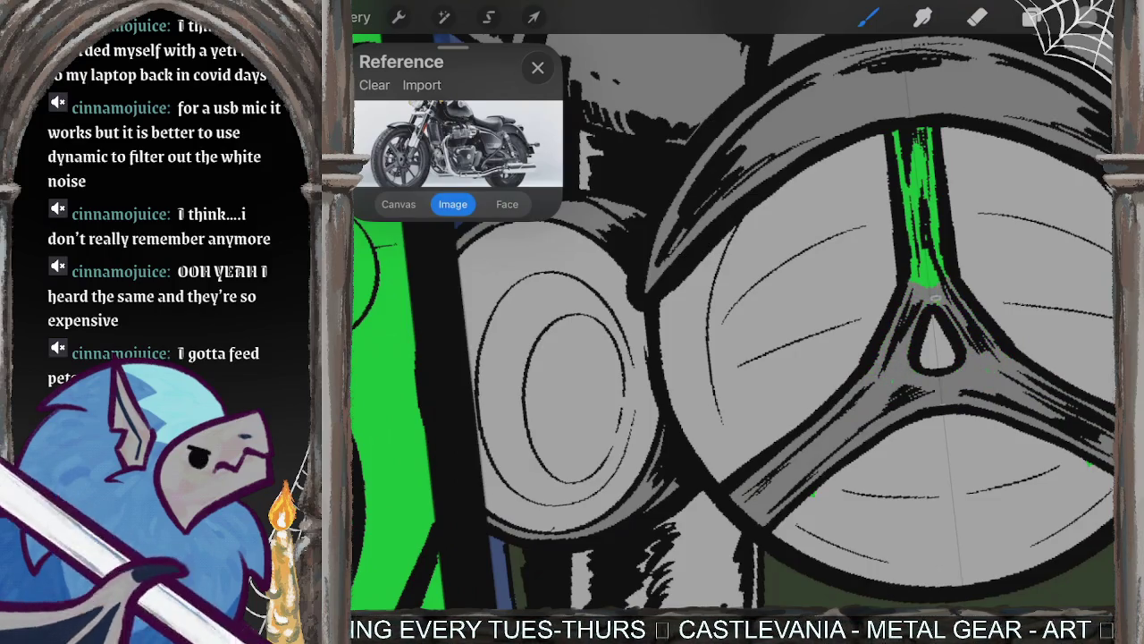
left_click(892, 386)
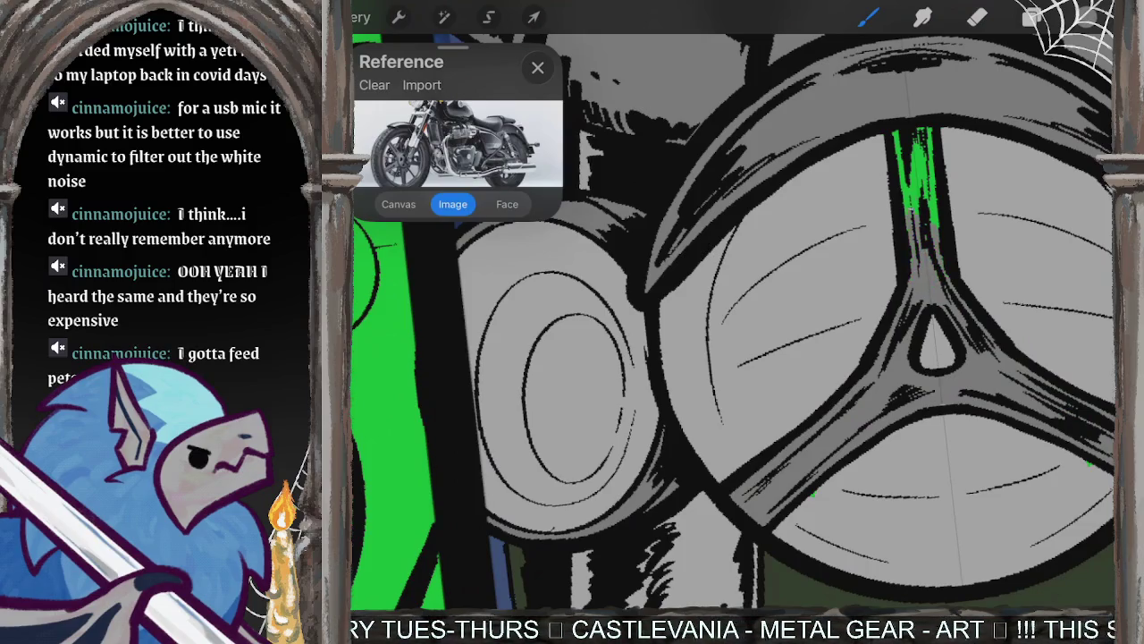
left_click_drag(921, 219, 912, 141)
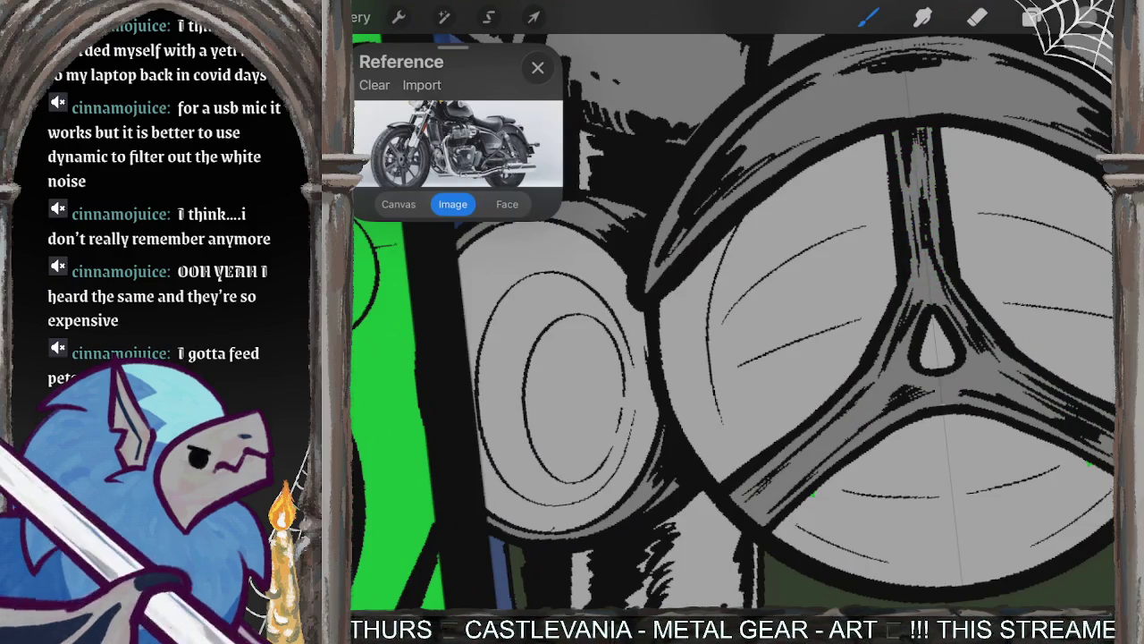
Open and close the Colours panel to return to the Brush
left_click(1087, 17)
left_click(1087, 17)
left_click(867, 17)
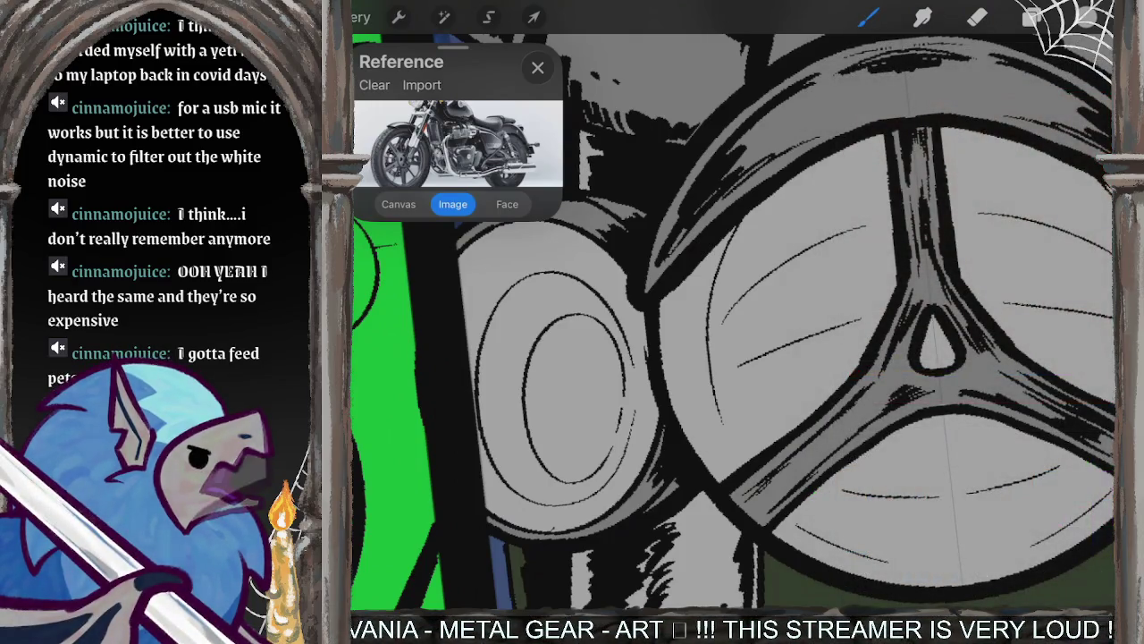
scroll(733, 322, "down", 5)
scroll(733, 322, "up", 5)
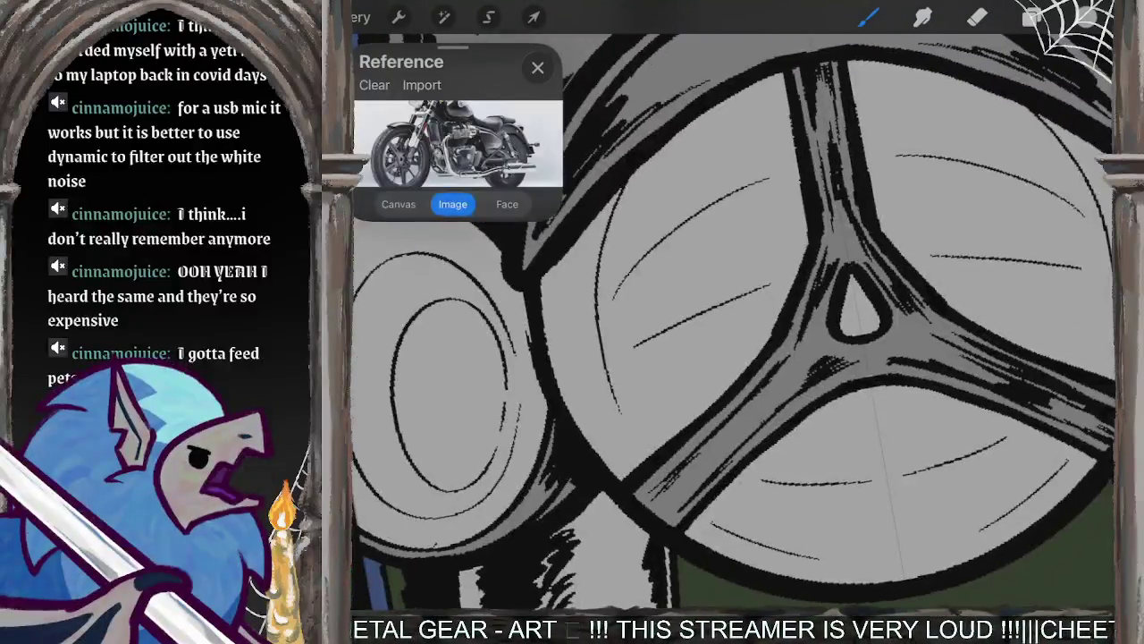
left_click(1087, 17)
left_click(868, 17)
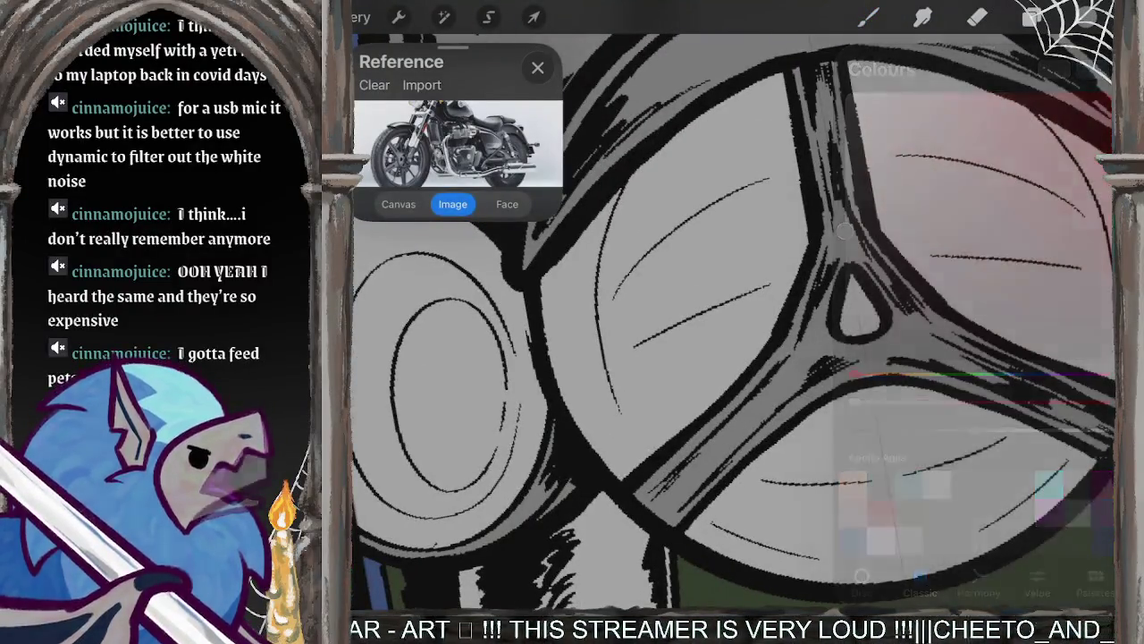
Zoom out to the full page and make Layer 9 the active layer
scroll(734, 321, "down", 5)
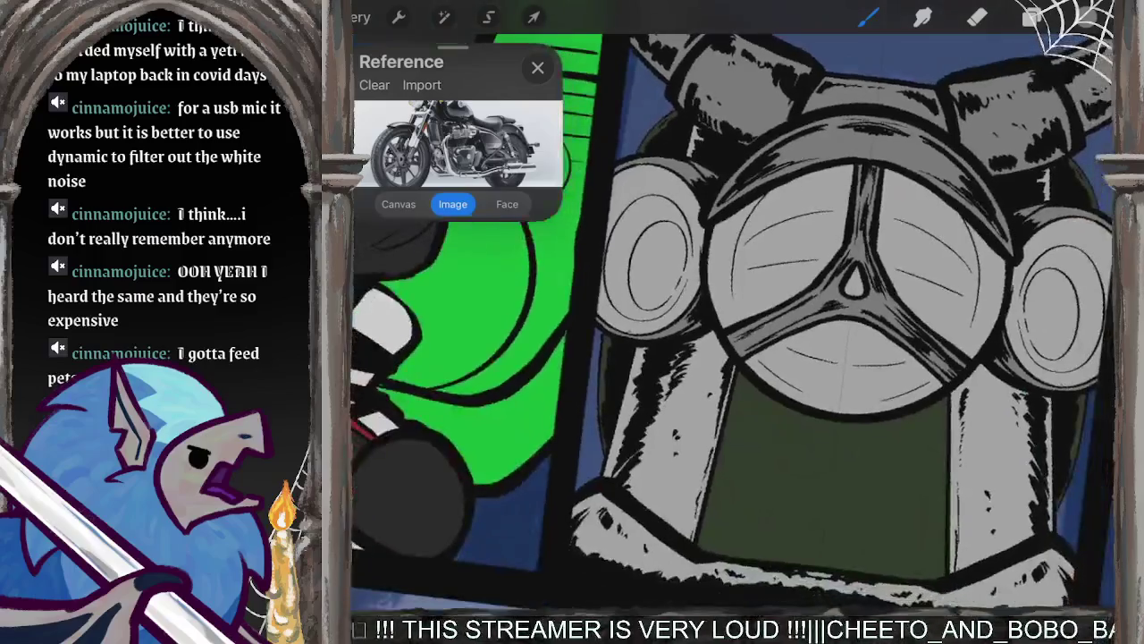
scroll(733, 322, "down", 3)
scroll(733, 358, "down", 2)
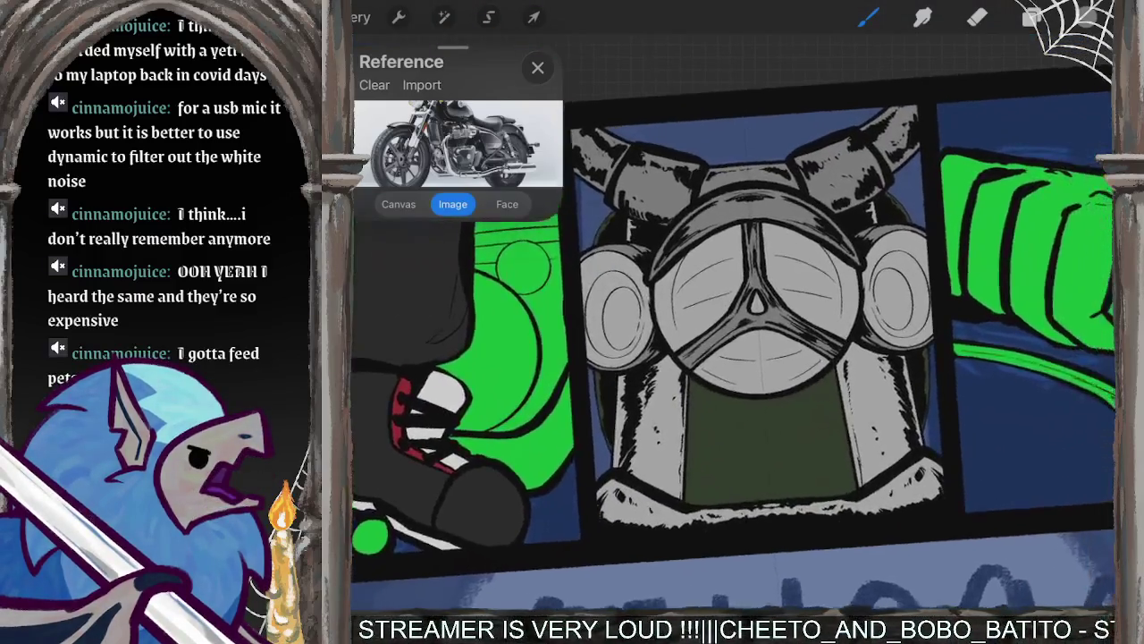
scroll(734, 357, "down", 5)
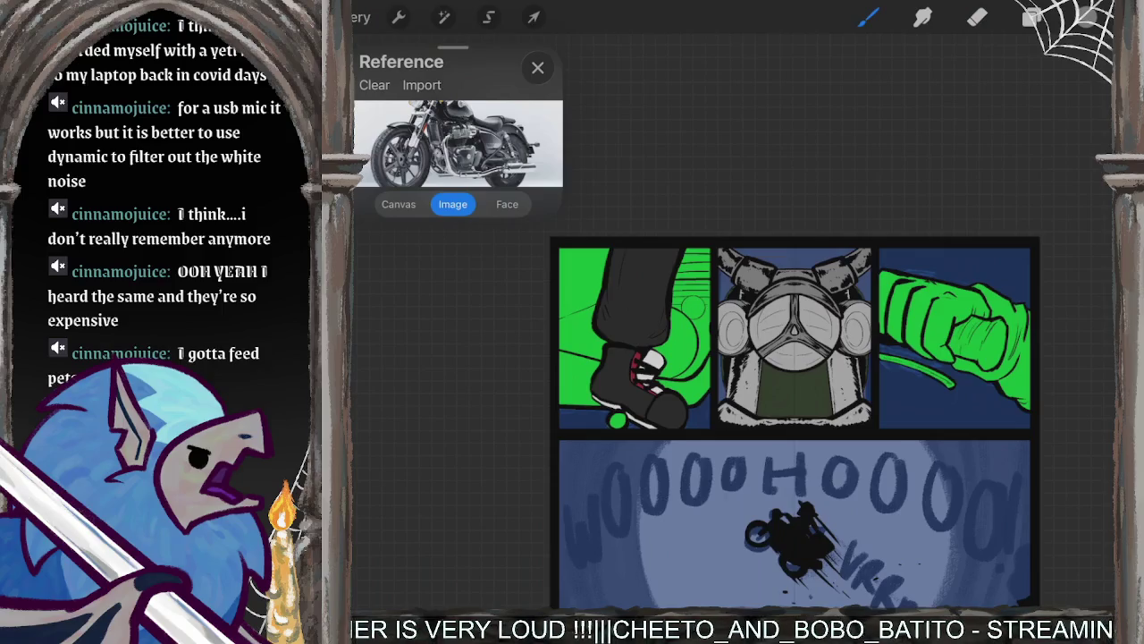
left_click(1033, 17)
left_click(946, 476)
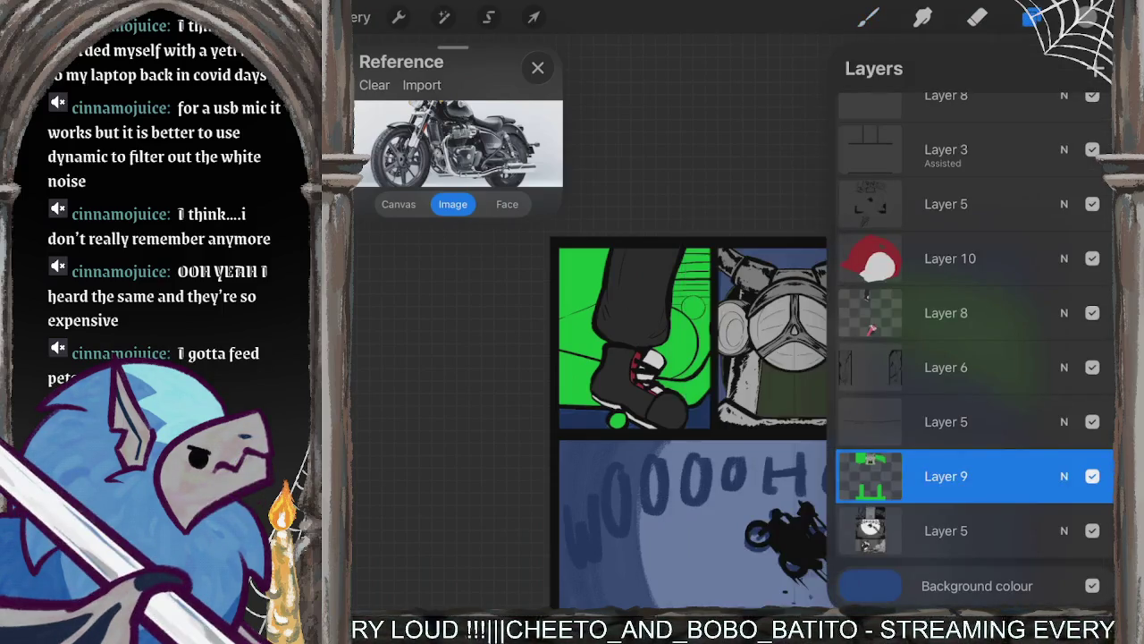
left_click(1033, 17)
Zoom into the fist panel and pick a peach skin colour
scroll(733, 322, "up", 3)
scroll(733, 322, "up", 3)
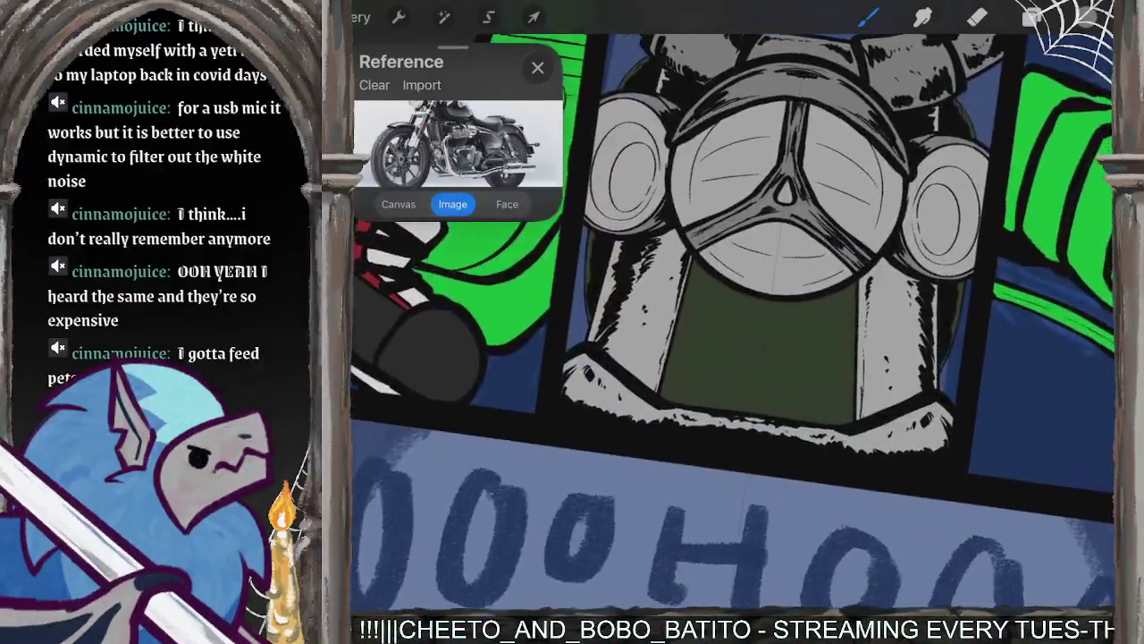
scroll(733, 322, "right", 5)
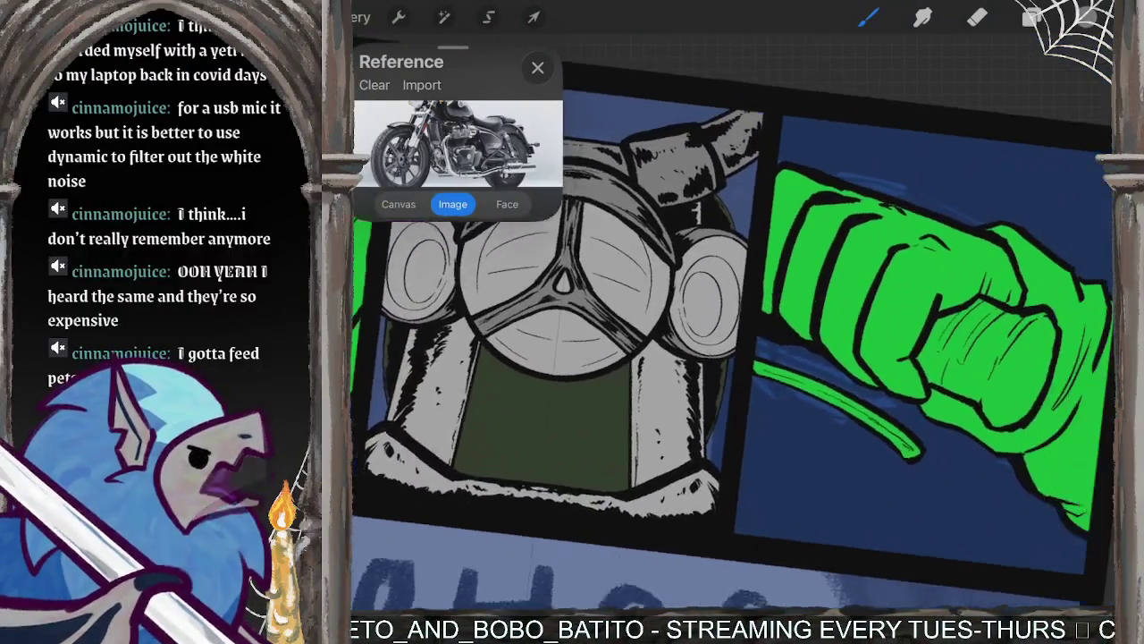
scroll(733, 322, "up", 3)
left_click(1087, 17)
left_click(853, 483)
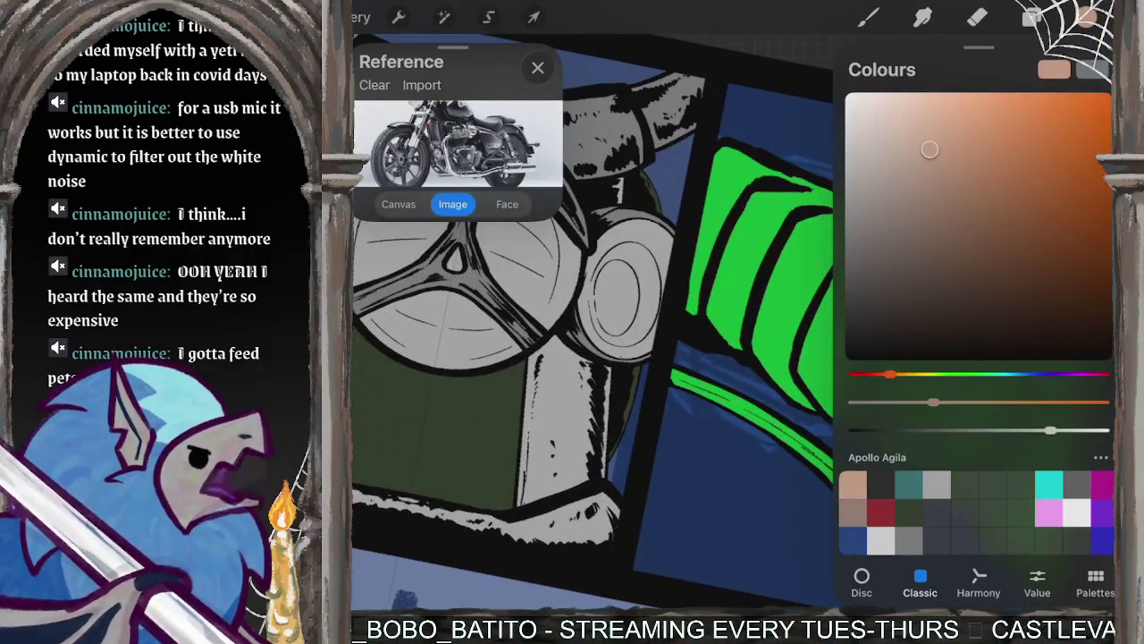
Paint peach along the fist's upper-left edge, covering its green strip
left_click(1087, 17)
left_click(868, 17)
mouse_move(746, 170)
left_mouse_down()
mouse_move(738, 286)
mouse_move(715, 300)
left_mouse_up()
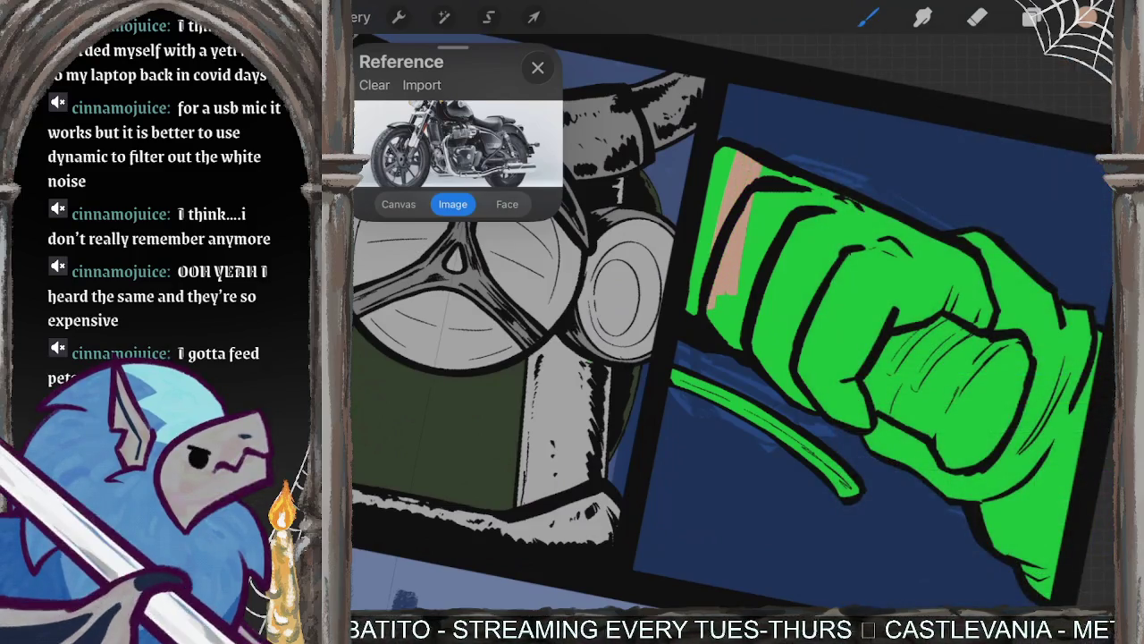
left_click_drag(783, 174, 731, 317)
mouse_move(720, 152)
left_mouse_down()
mouse_move(716, 329)
mouse_move(695, 313)
left_mouse_up()
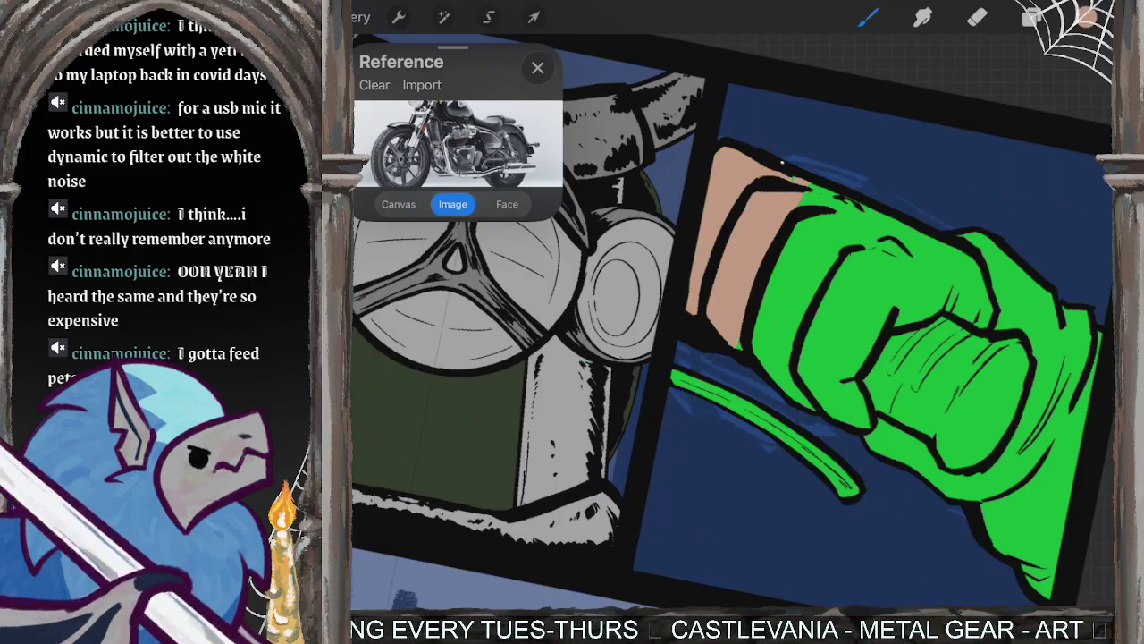
Paint the rest of the fist and knuckles peach, then choose dark red
mouse_move(814, 197)
left_mouse_down()
mouse_move(760, 348)
mouse_move(787, 362)
left_mouse_up()
left_click_drag(872, 215, 804, 393)
left_click_drag(872, 259, 823, 406)
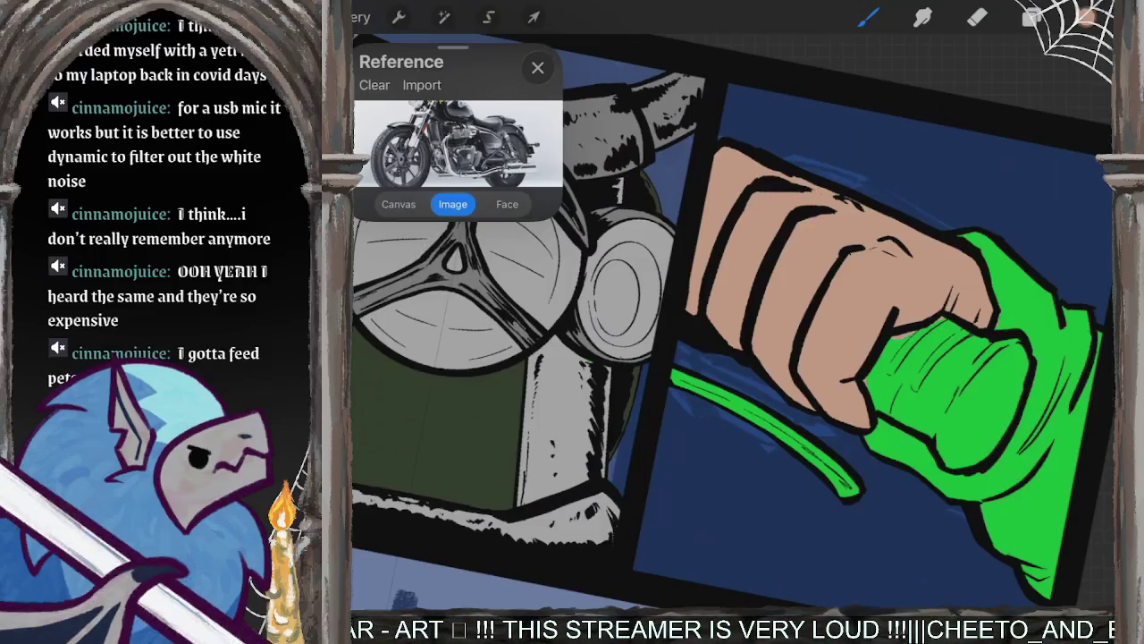
left_click(1087, 18)
left_click(1086, 18)
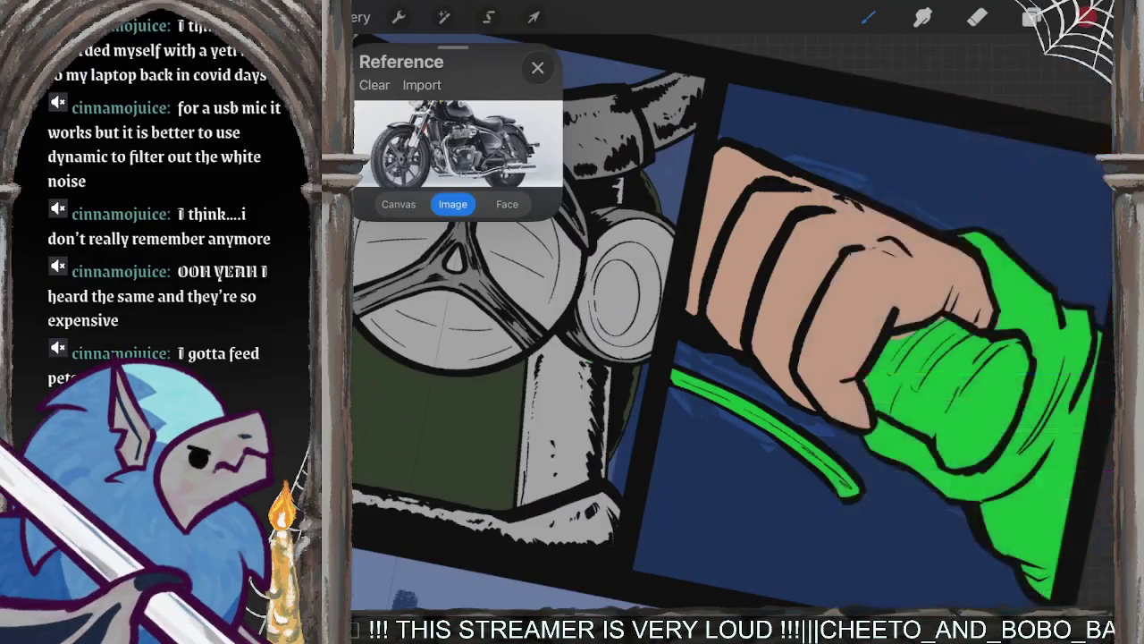
Paint dark red across the sleeve top and down its left side to the lower edge
mouse_move(921, 162)
left_mouse_down()
mouse_move(797, 215)
mouse_move(711, 335)
left_mouse_up()
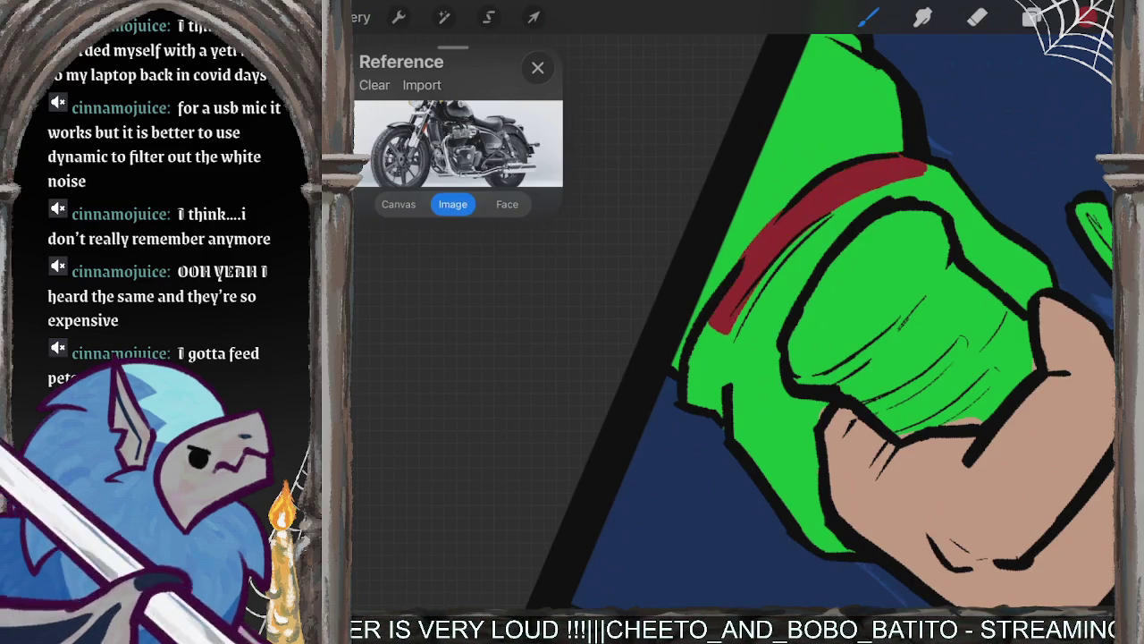
left_click_drag(720, 295, 692, 402)
mouse_move(814, 224)
left_mouse_down()
mouse_move(742, 447)
mouse_move(760, 470)
left_mouse_up()
left_click_drag(765, 353, 778, 482)
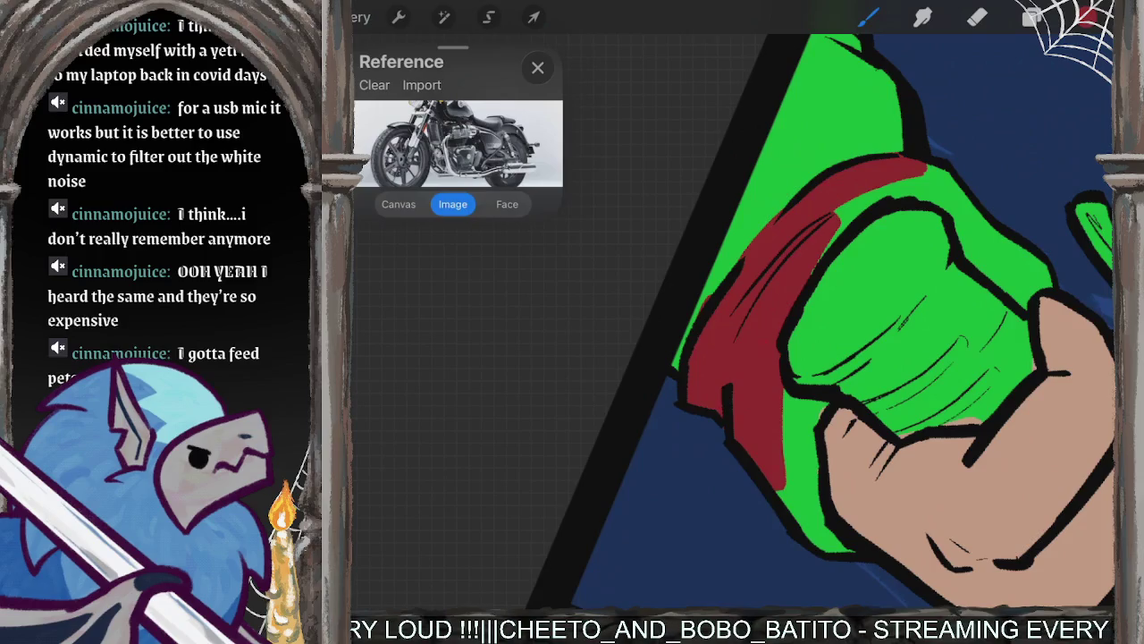
mouse_move(793, 395)
left_mouse_down()
mouse_move(828, 427)
mouse_move(812, 440)
mouse_move(818, 526)
left_mouse_up()
left_click_drag(787, 465, 844, 547)
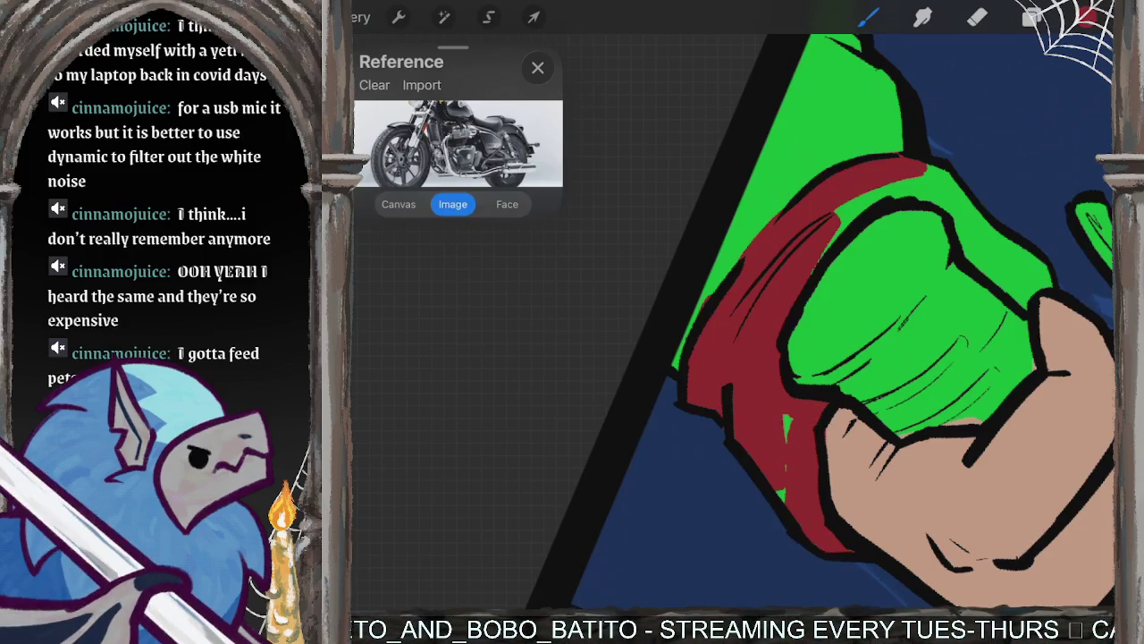
Paint dark red along the sleeve's right edge, restoring one small patch to green
left_click_drag(733, 321, 679, 268)
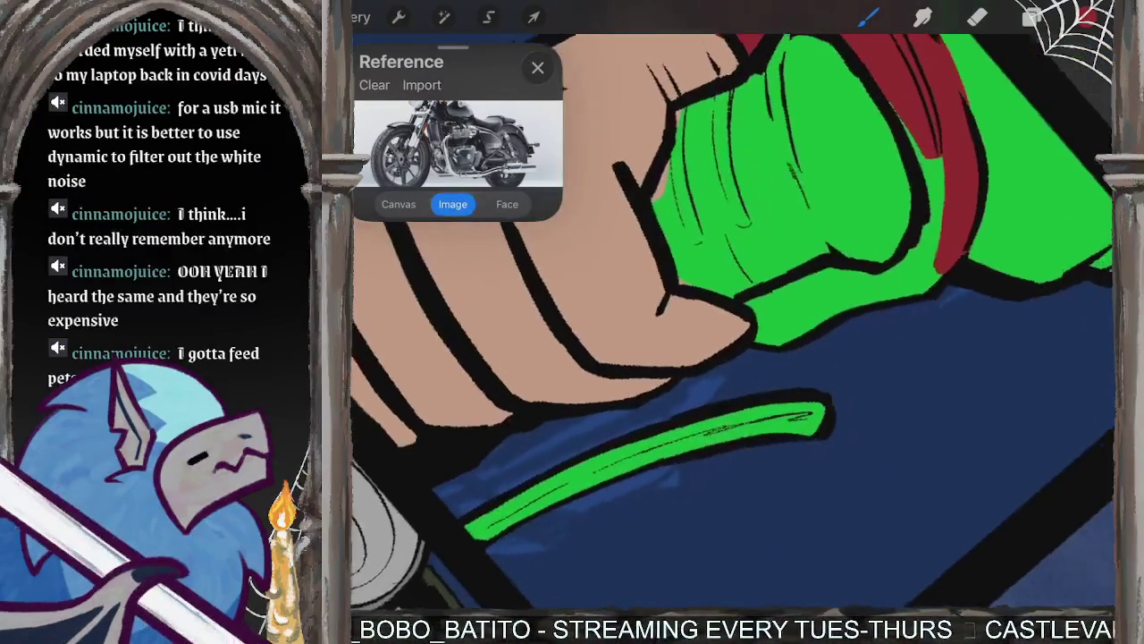
left_click_drag(930, 193, 889, 329)
mouse_move(897, 288)
left_mouse_down()
mouse_move(832, 340)
mouse_move(725, 375)
left_mouse_up()
mouse_move(720, 332)
left_mouse_down()
mouse_move(760, 322)
mouse_move(747, 347)
left_mouse_up()
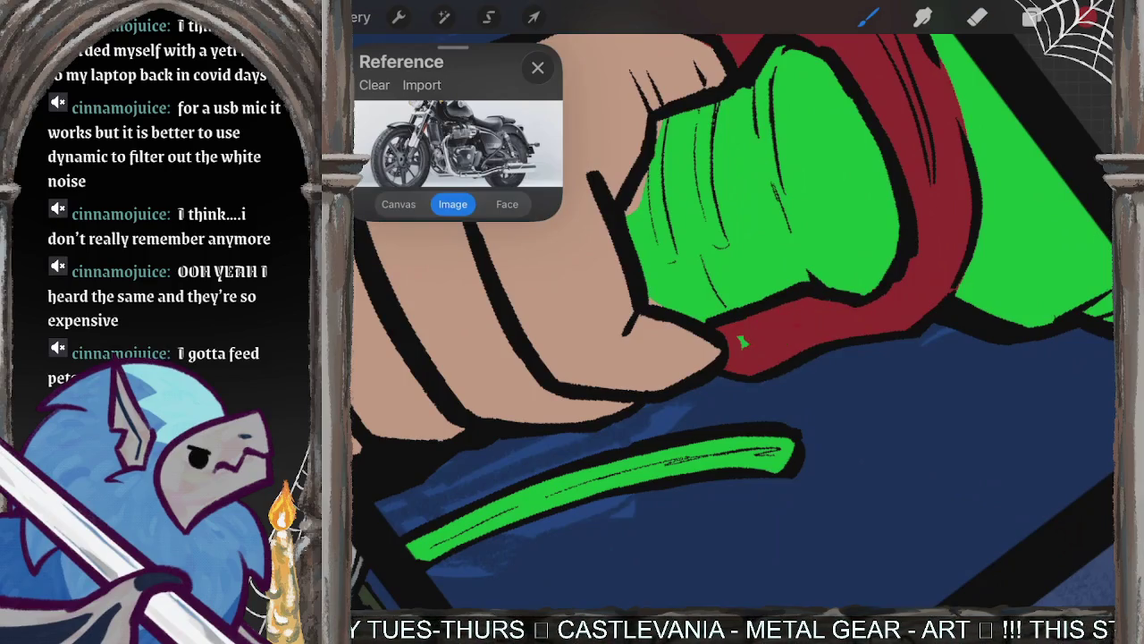
scroll(733, 321, "down", 3)
Switch to light grey, undo a stray stroke, and fill the area beside the sleeve grey
left_click(1087, 17)
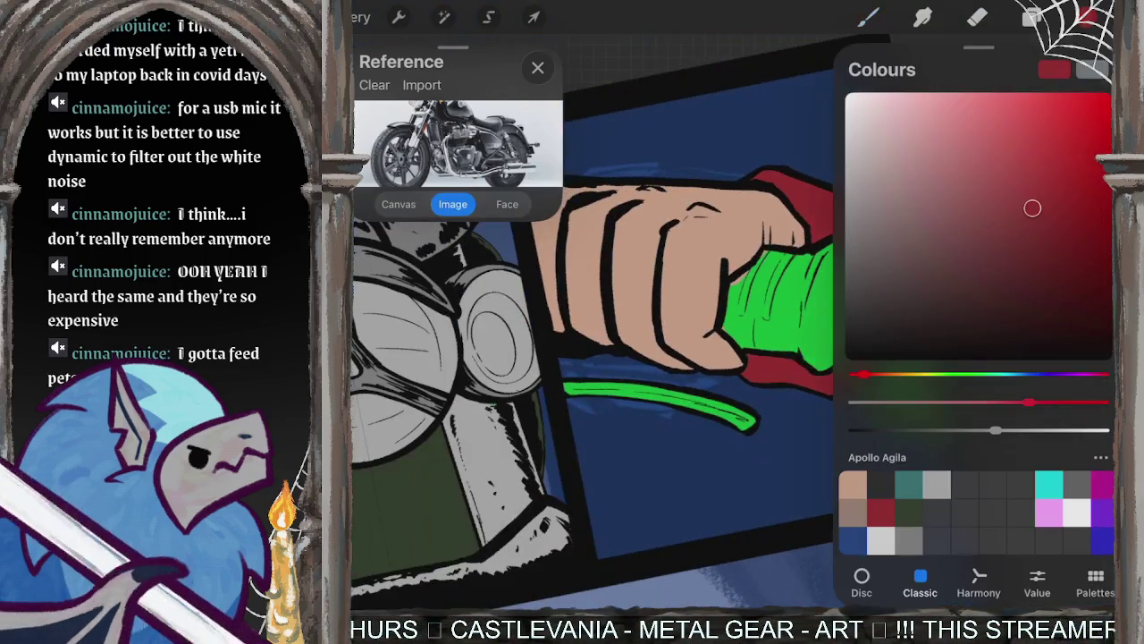
left_click(1102, 512)
left_click(867, 17)
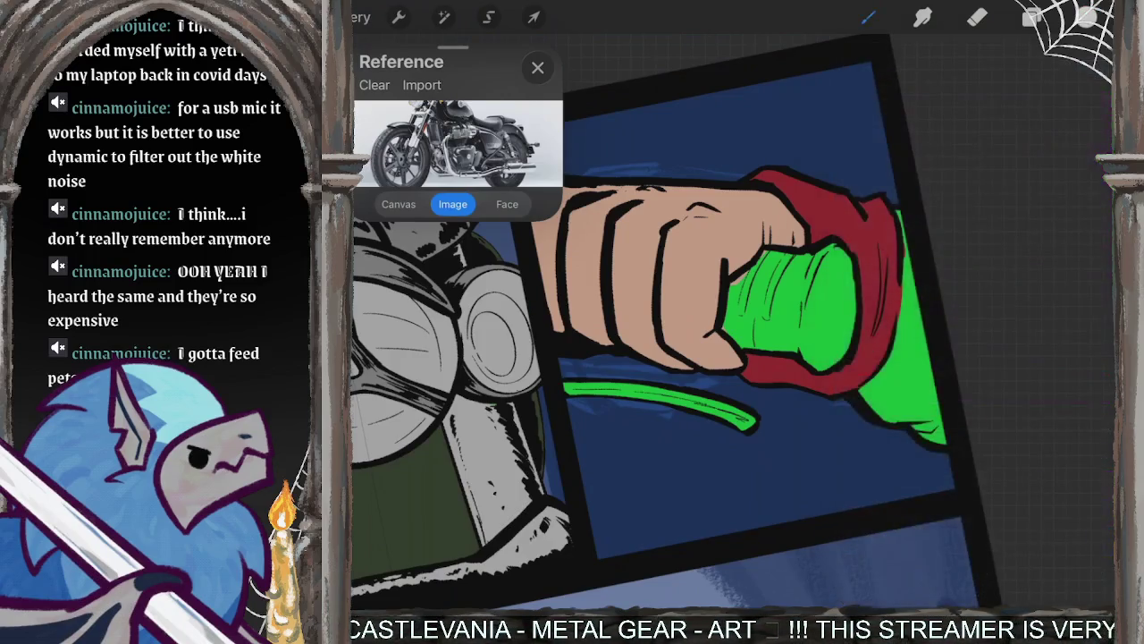
left_click_drag(905, 235, 908, 375)
key("ctrl+z")
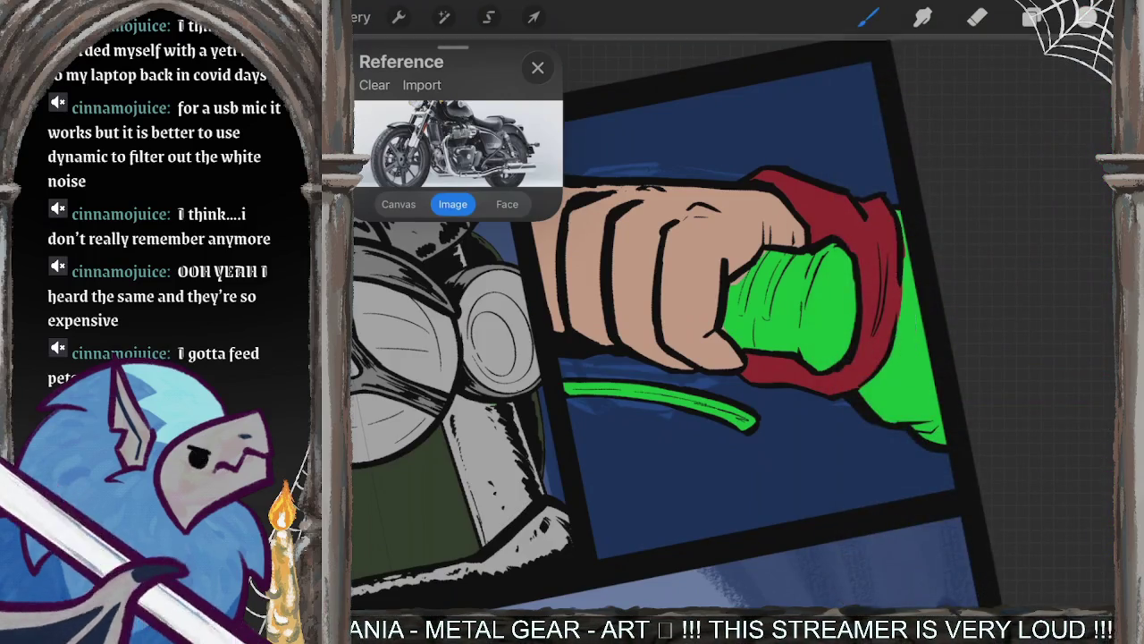
scroll(715, 321, "up", 3)
mouse_move(885, 536)
left_mouse_down()
mouse_move(866, 423)
mouse_move(906, 378)
mouse_move(934, 206)
left_mouse_up()
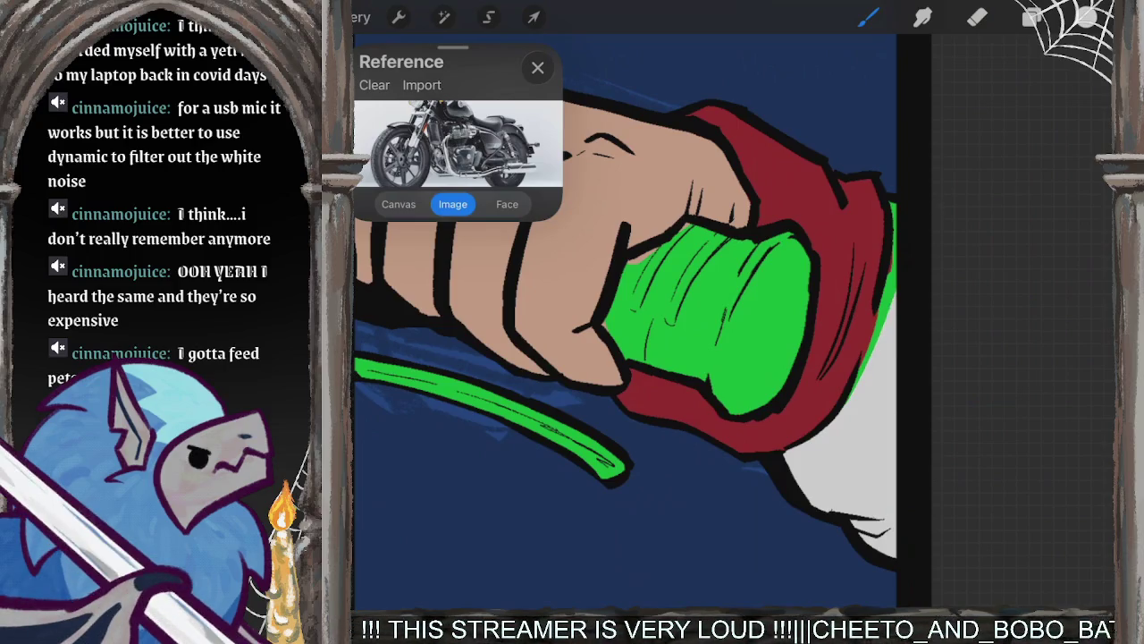
Cover the remaining green strip beside the sleeve with light grey
scroll(804, 358, "up", 3)
left_click_drag(787, 429, 862, 277)
mouse_move(814, 366)
left_mouse_down()
mouse_move(851, 299)
mouse_move(889, 161)
left_mouse_up()
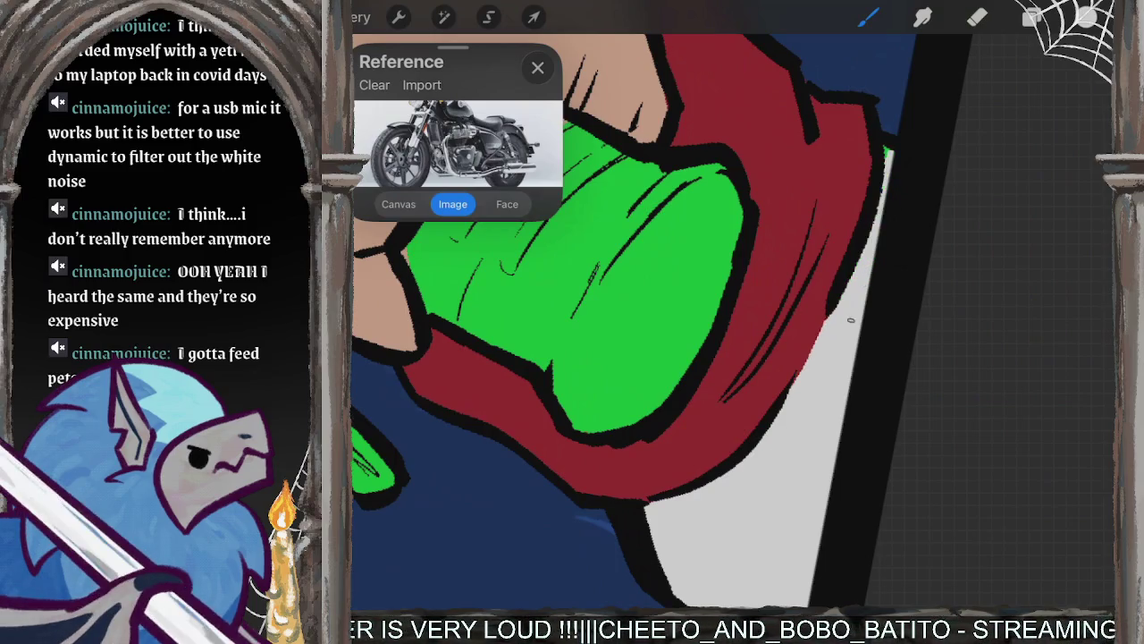
left_click_drag(840, 268, 890, 152)
left_click_drag(853, 223, 869, 183)
left_click_drag(715, 313, 697, 367)
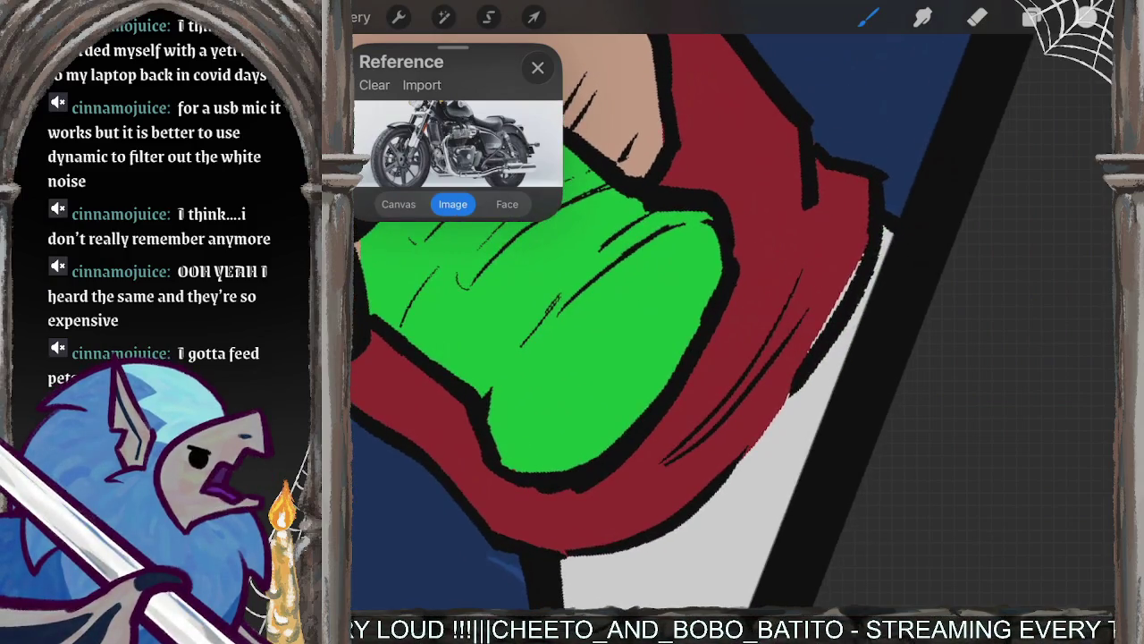
Reselect dark red as the painting colour
left_click(1087, 16)
left_click(881, 511)
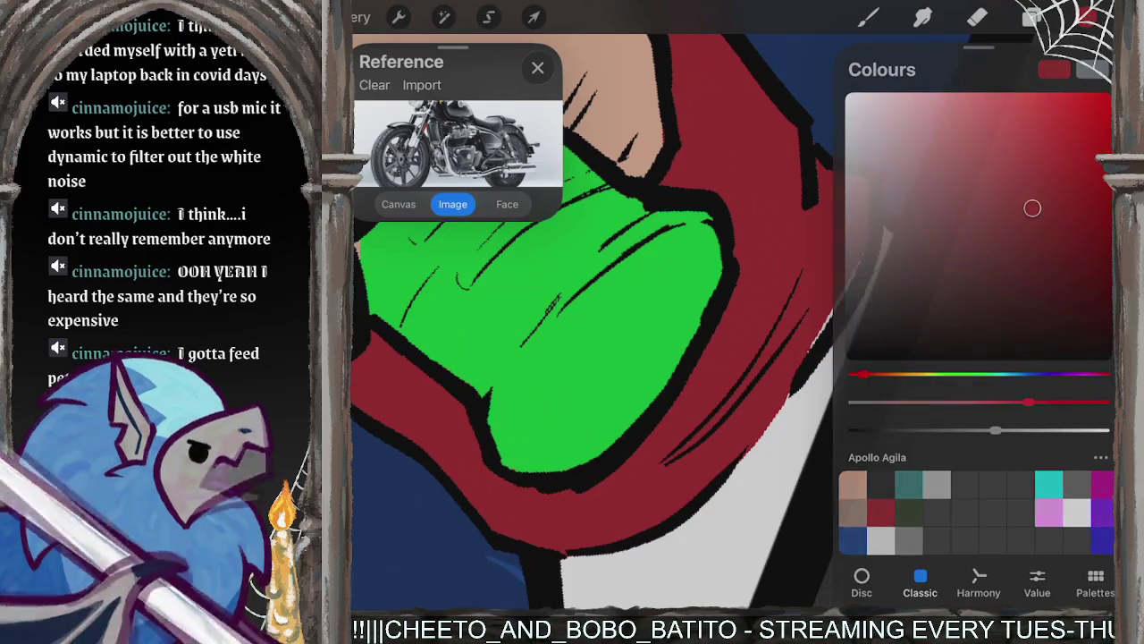
left_click(1087, 16)
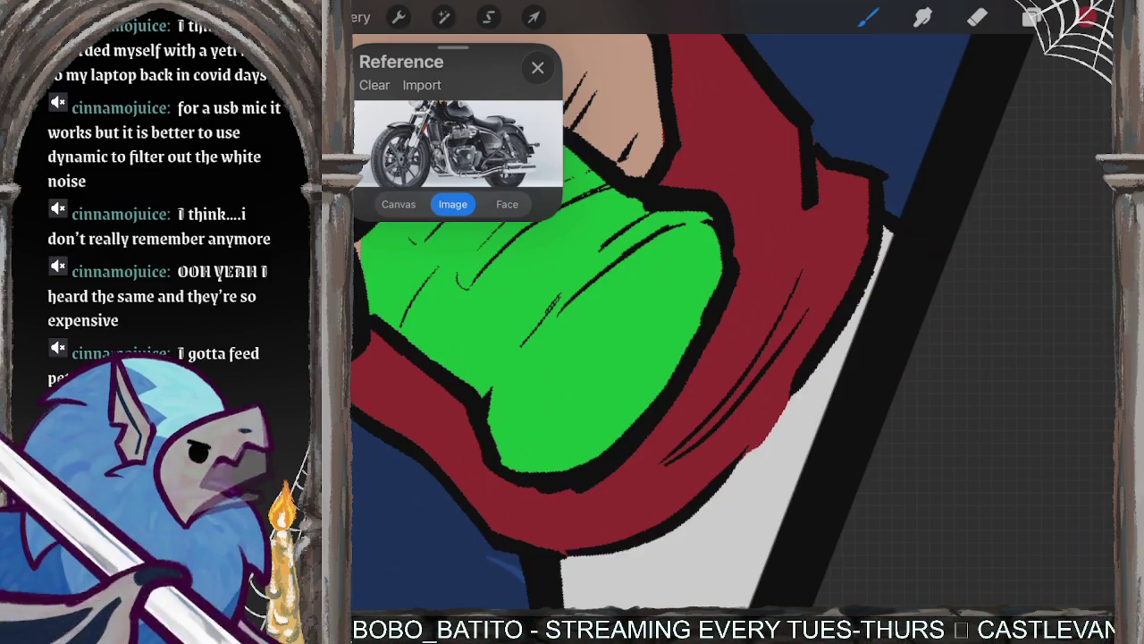
scroll(626, 340, "up", 2)
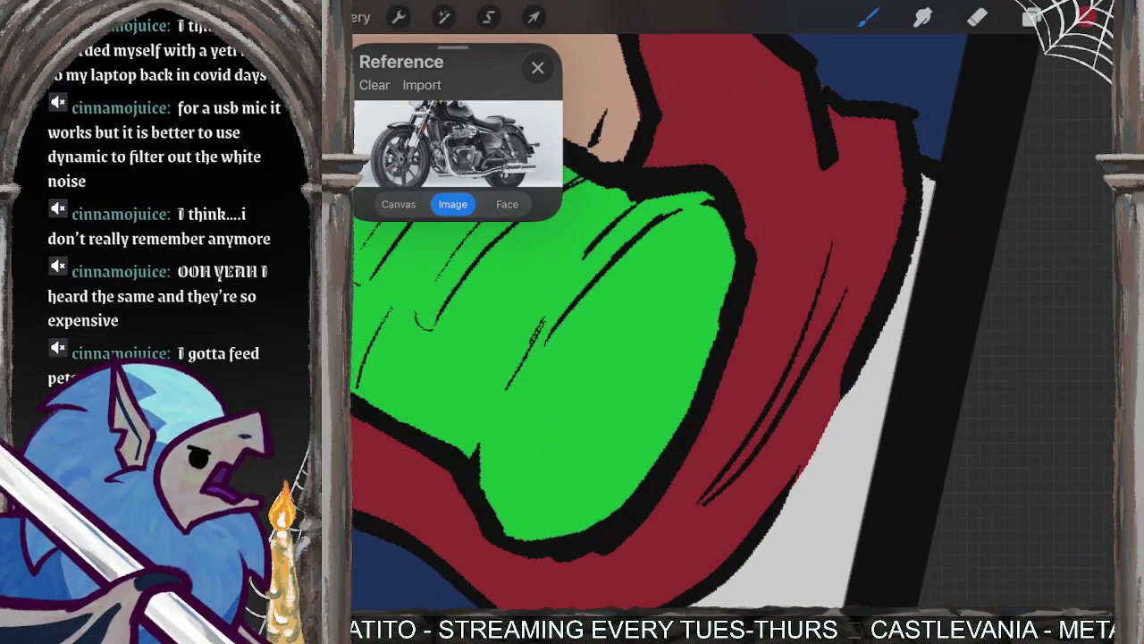
scroll(626, 339, "down", 2)
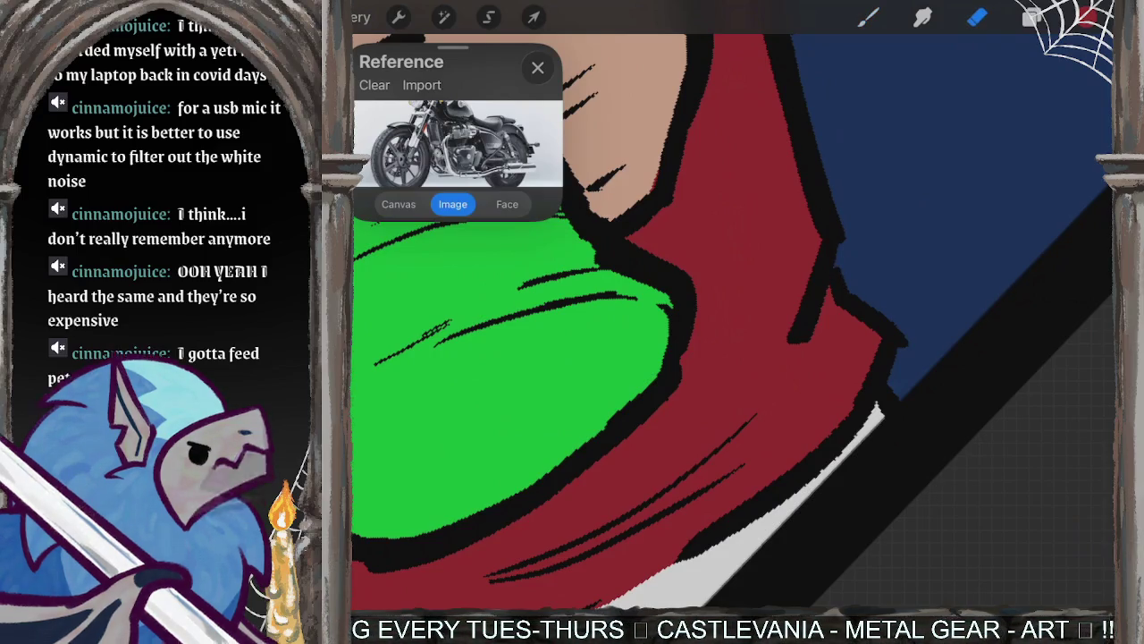
scroll(734, 322, "down", 3)
scroll(733, 322, "down", 3)
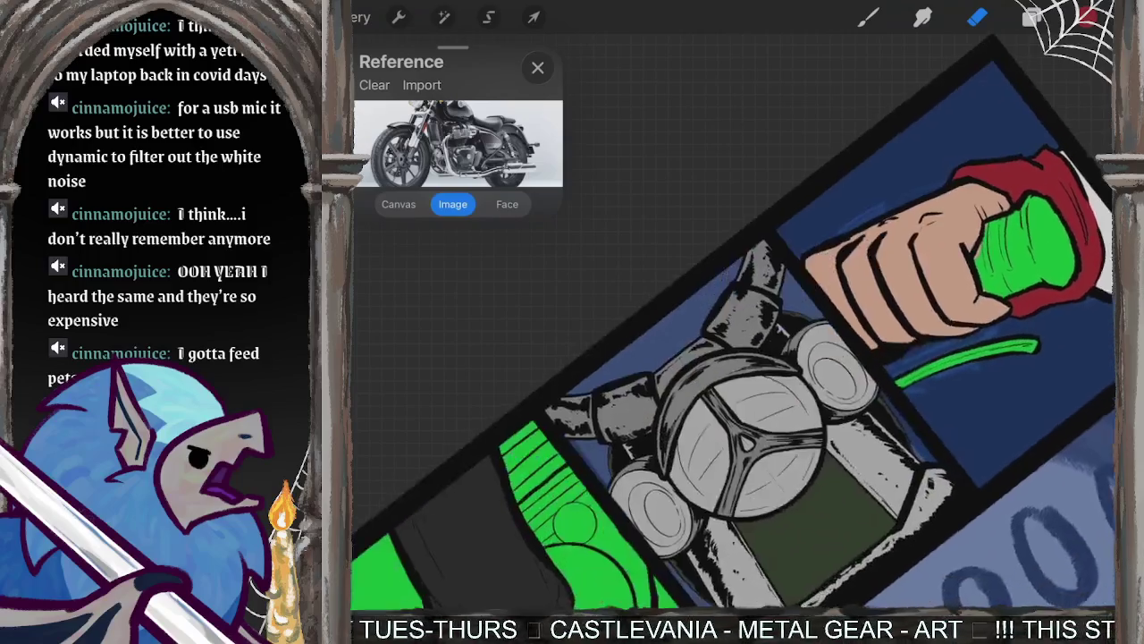
Switch from Eraser to Brush with black as the colour
left_click(869, 18)
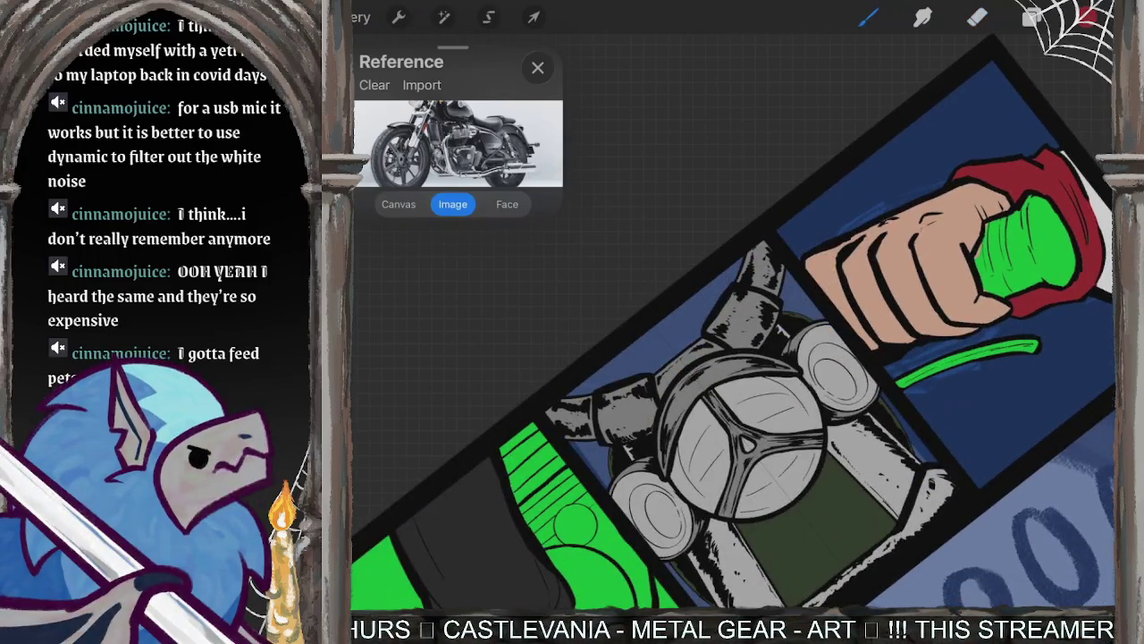
left_click(1086, 18)
left_click_drag(1033, 207, 845, 325)
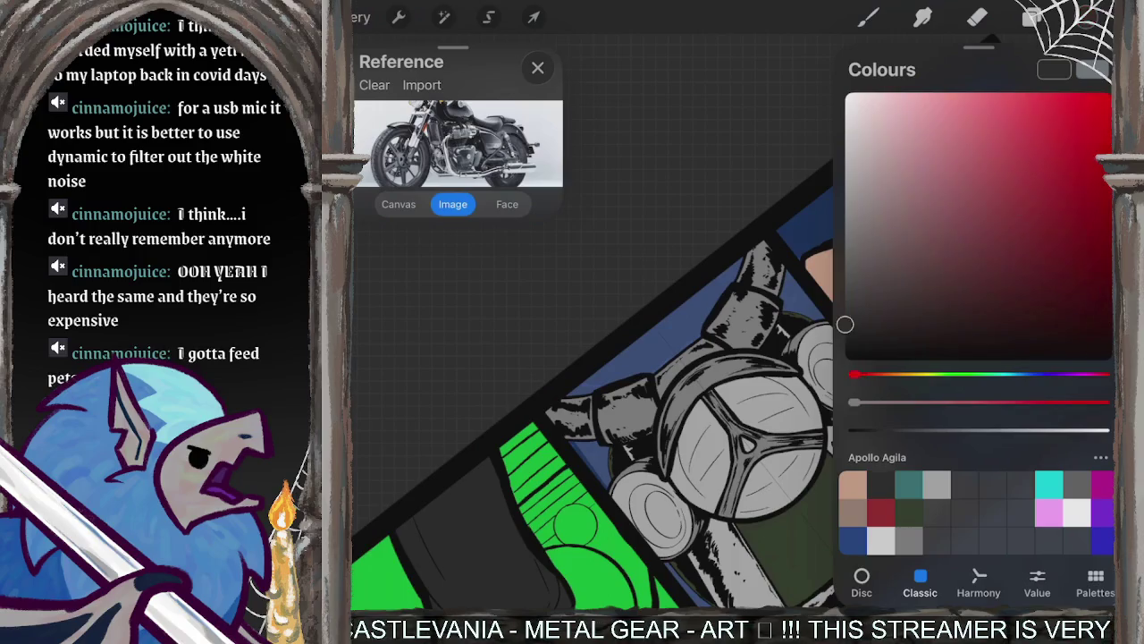
left_click(1086, 18)
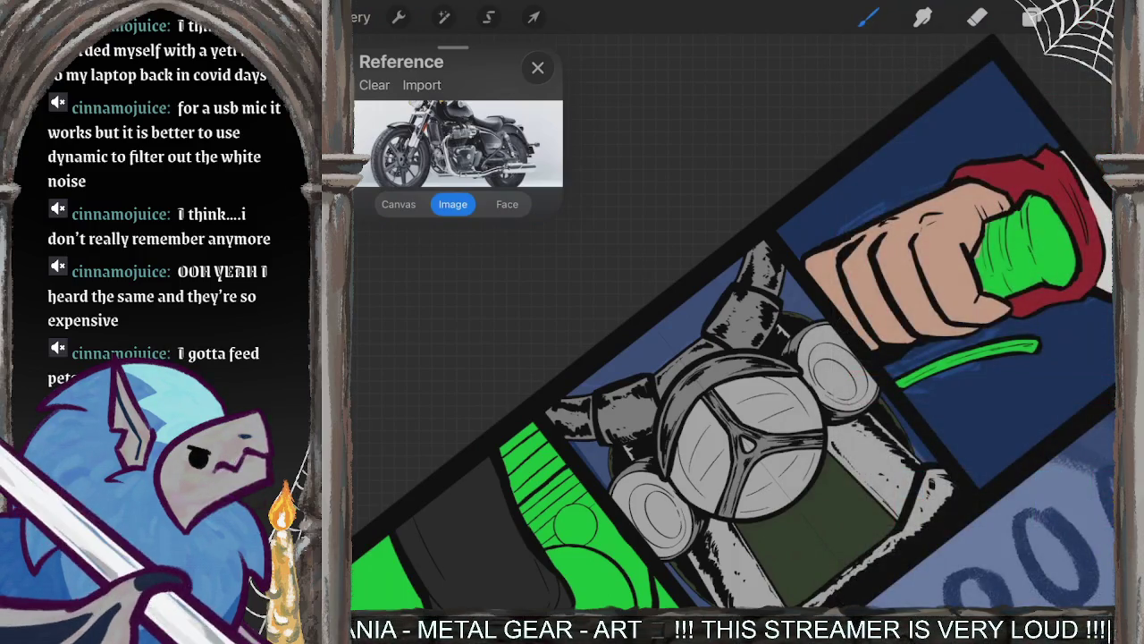
Draw dark shading strokes across the green handlebar grip
scroll(733, 322, "up", 5)
left_click_drag(894, 260, 858, 336)
mouse_move(925, 251)
left_mouse_down()
mouse_move(862, 345)
mouse_move(841, 299)
left_mouse_up()
mouse_move(930, 215)
left_mouse_down()
mouse_move(829, 274)
mouse_move(823, 293)
left_mouse_up()
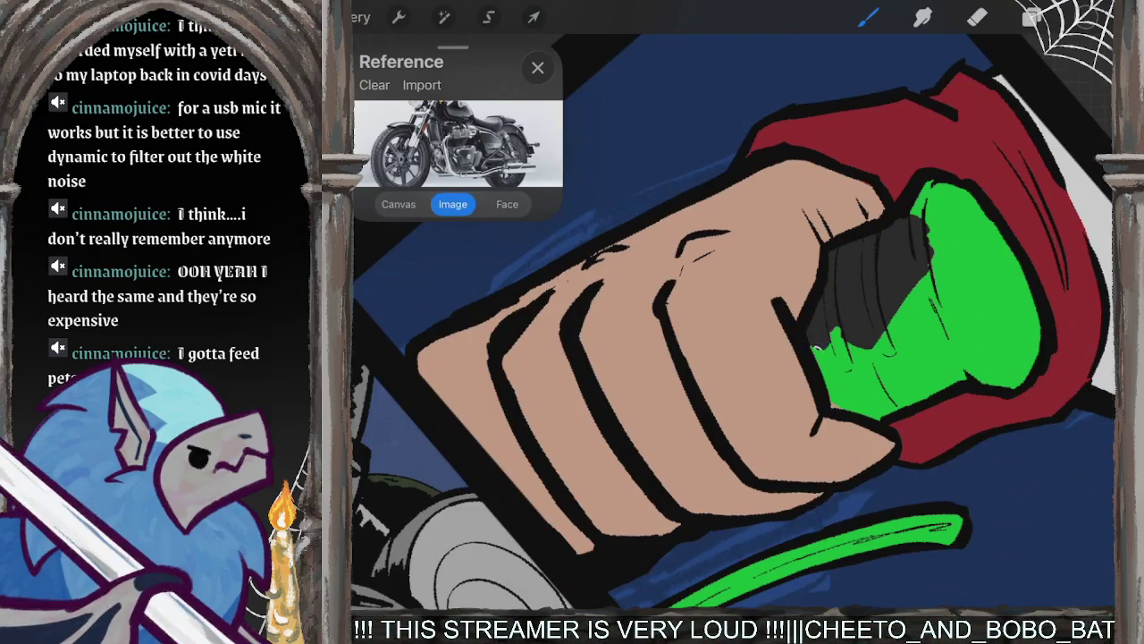
Shade the whole green grip dark grey, from top-left edge to lower part
left_click_drag(815, 347, 832, 388)
mouse_move(845, 308)
left_mouse_down()
mouse_move(838, 394)
mouse_move(872, 415)
mouse_move(898, 387)
mouse_move(935, 389)
mouse_move(983, 362)
left_mouse_up()
mouse_move(956, 299)
left_mouse_down()
mouse_move(898, 352)
mouse_move(945, 259)
left_mouse_up()
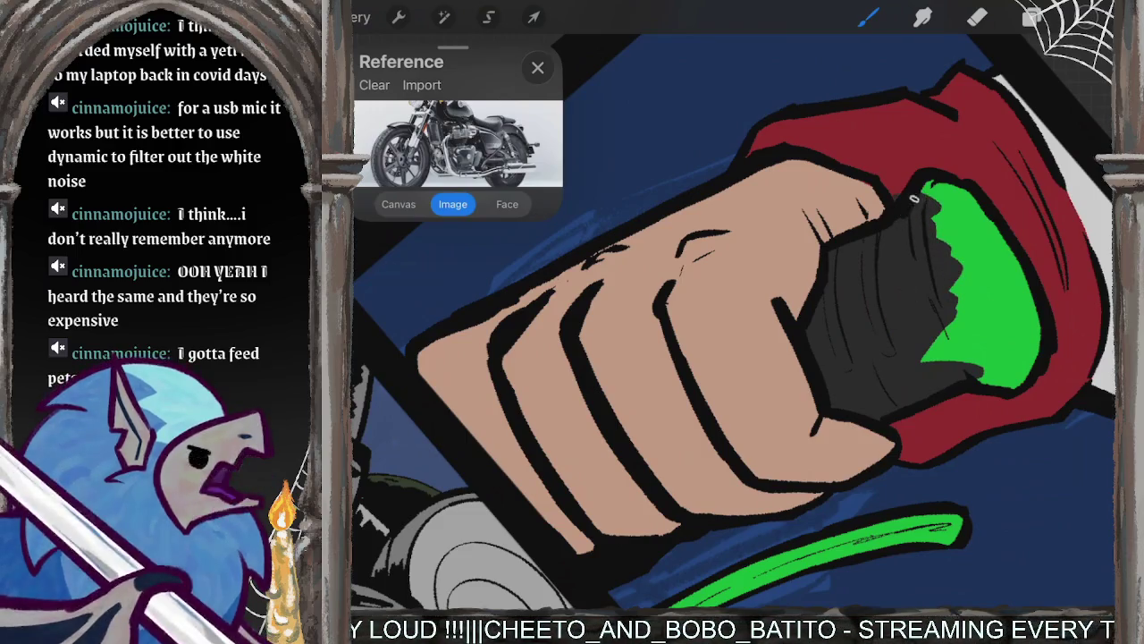
left_click_drag(930, 186, 978, 211)
mouse_move(804, 536)
left_mouse_down()
mouse_move(653, 438)
mouse_move(554, 402)
left_mouse_up()
mouse_move(990, 223)
left_mouse_down()
mouse_move(907, 375)
mouse_move(858, 344)
mouse_move(895, 414)
mouse_move(973, 361)
mouse_move(989, 285)
mouse_move(916, 433)
left_mouse_up()
Pick the peach skin tone, then switch to dark red
left_click(1089, 18)
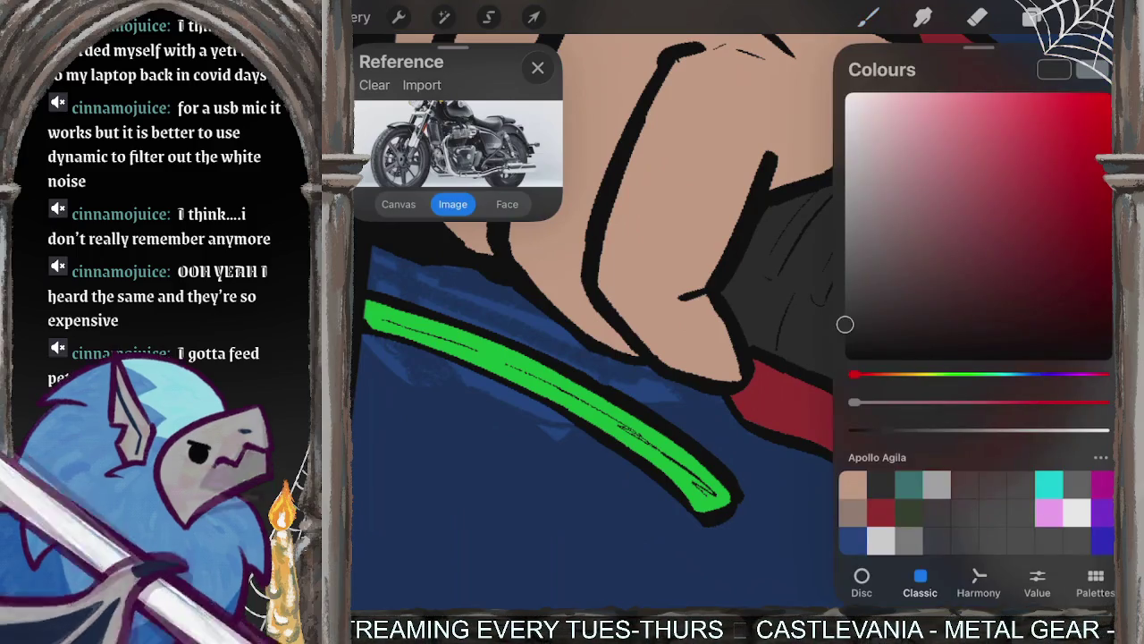
left_click(853, 484)
left_click(1089, 18)
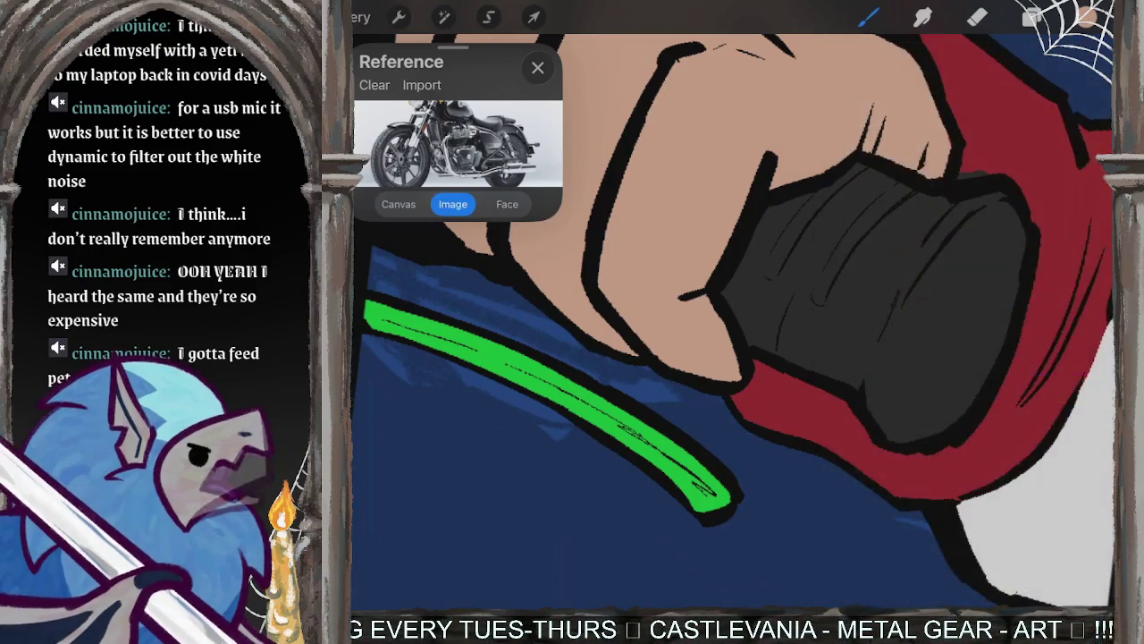
left_click(1088, 18)
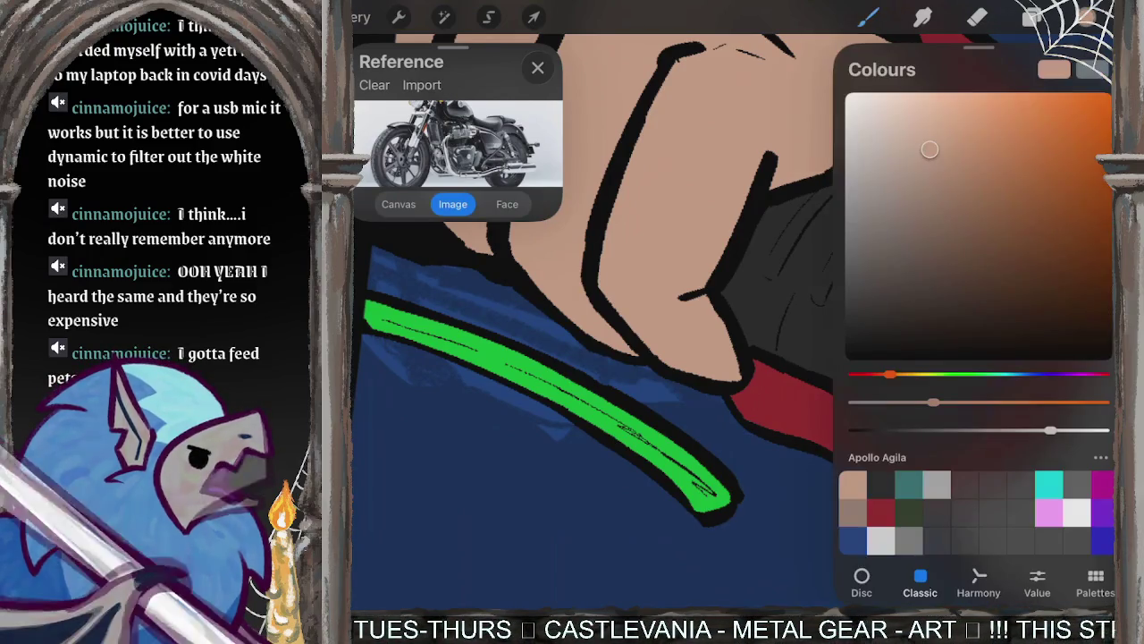
left_click(881, 512)
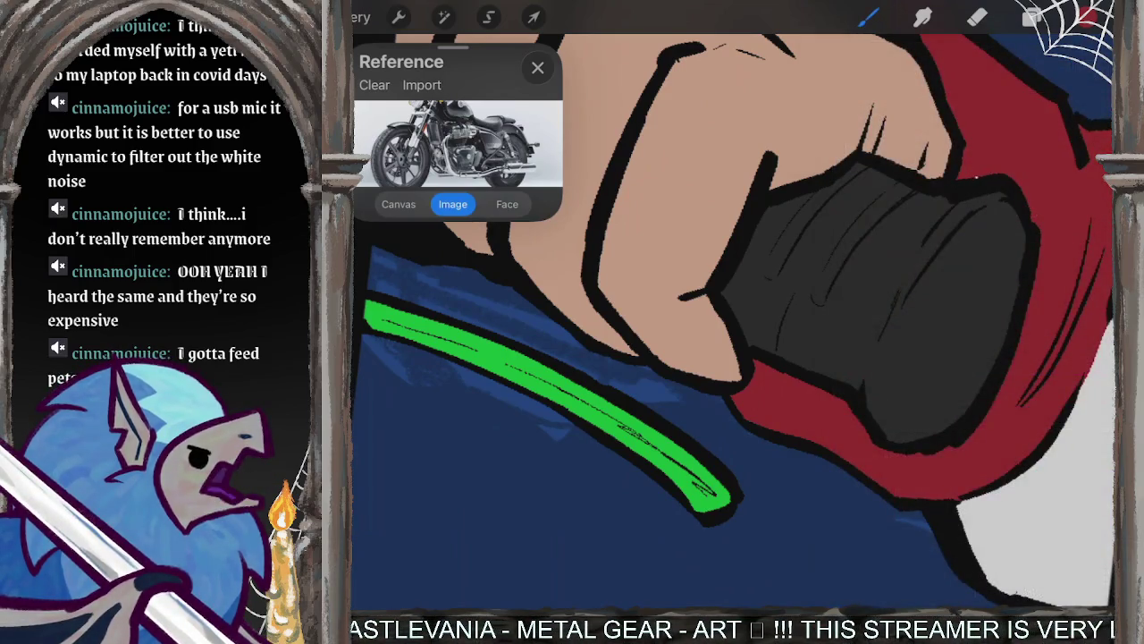
scroll(733, 322, "down", 3)
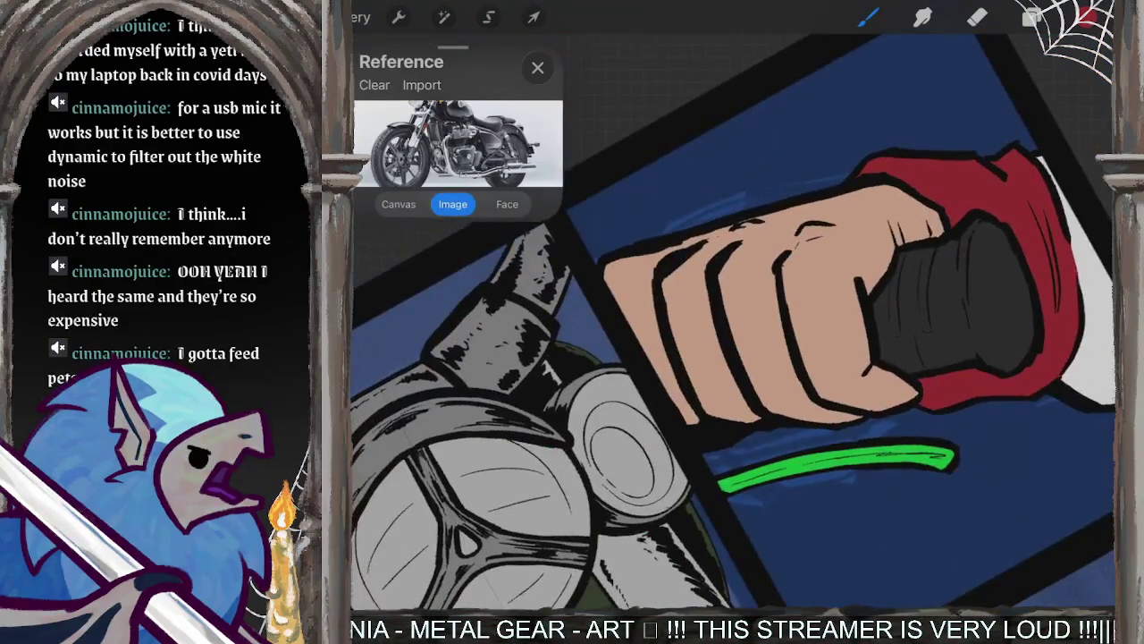
Repaint the green line under the fist in grey
left_click(1089, 18)
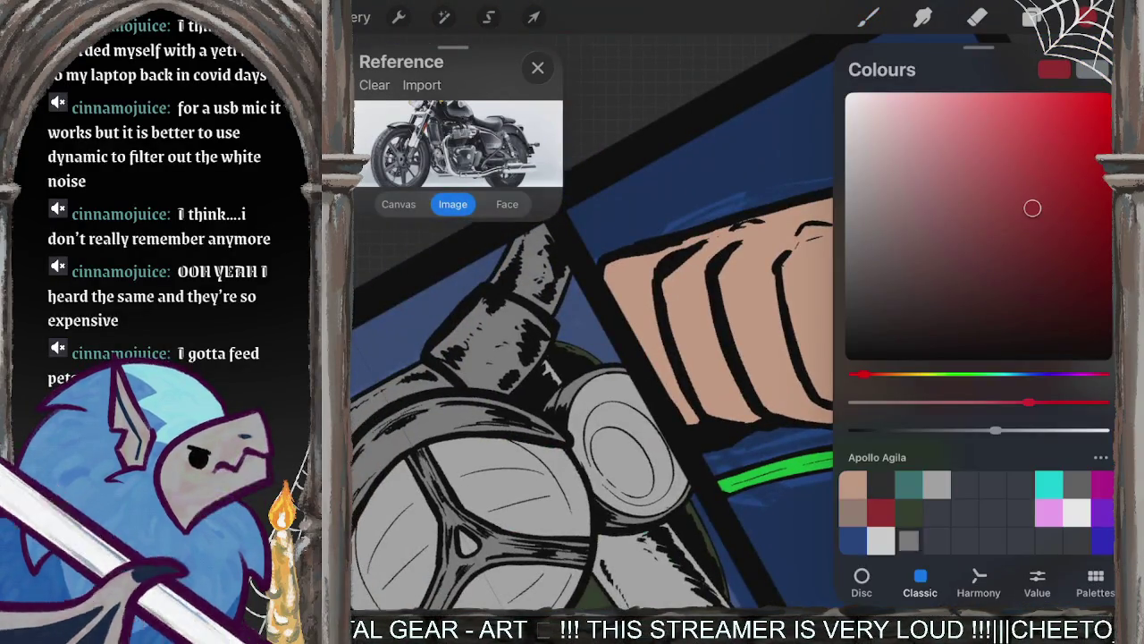
left_click(844, 230)
scroll(733, 322, "up", 3)
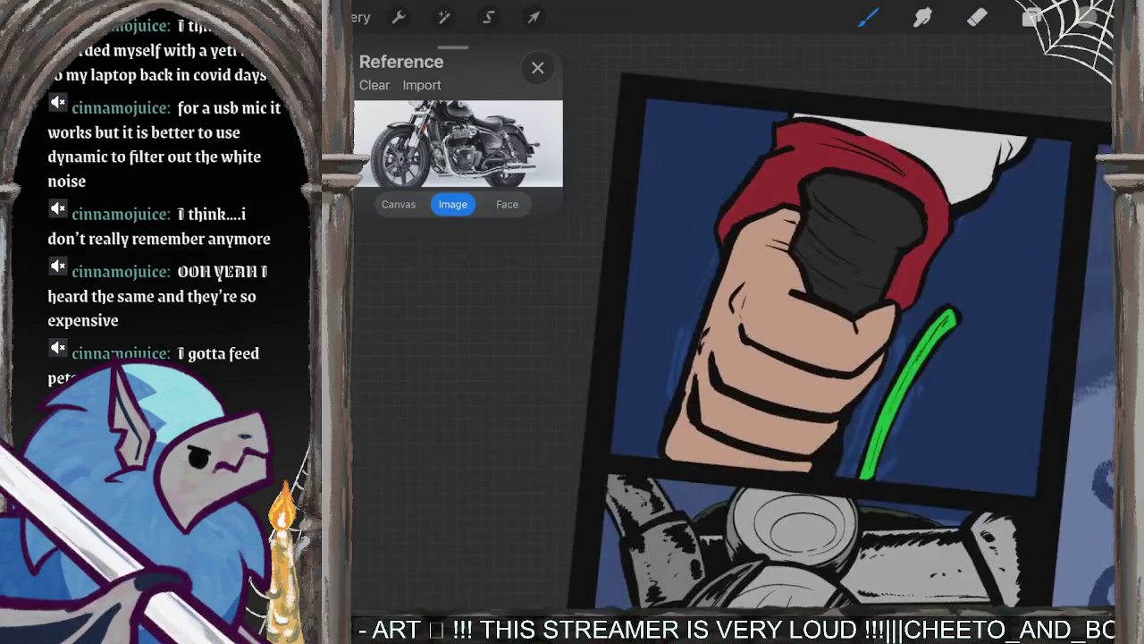
left_click_drag(893, 393, 883, 418)
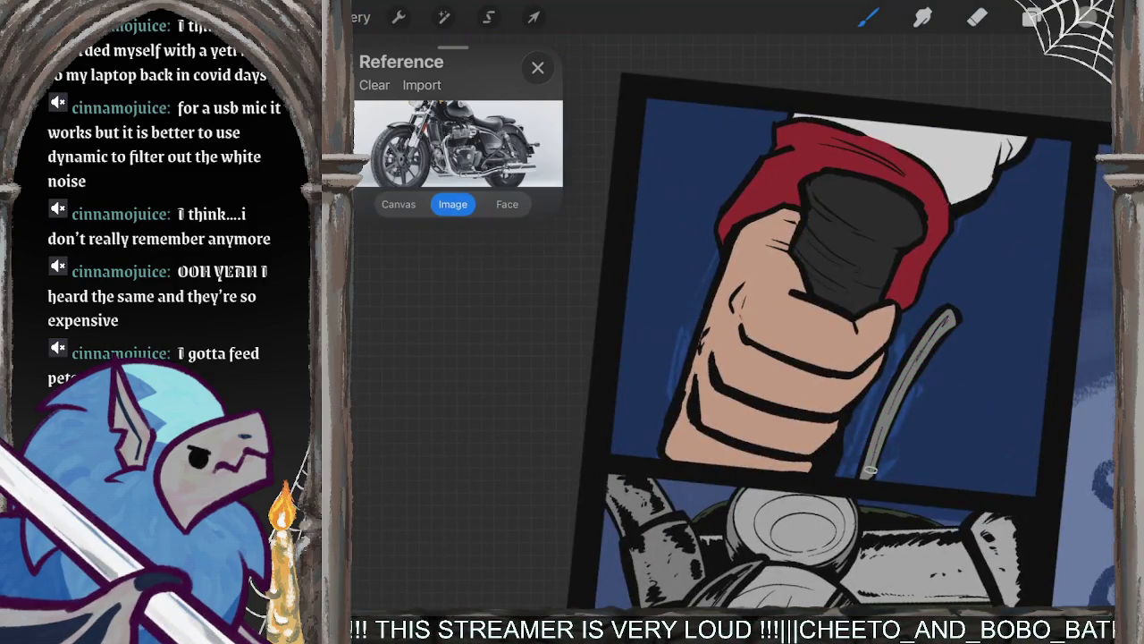
Zoom out to review the whole page and show the layers list
scroll(733, 322, "down", 5)
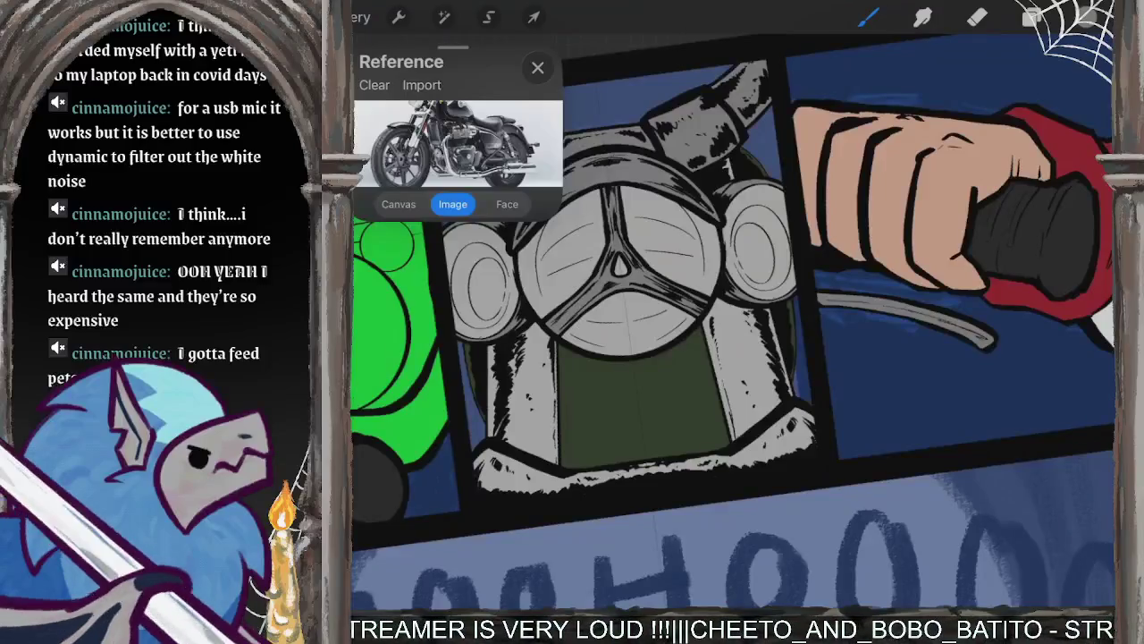
scroll(733, 322, "down", 5)
scroll(715, 358, "down", 5)
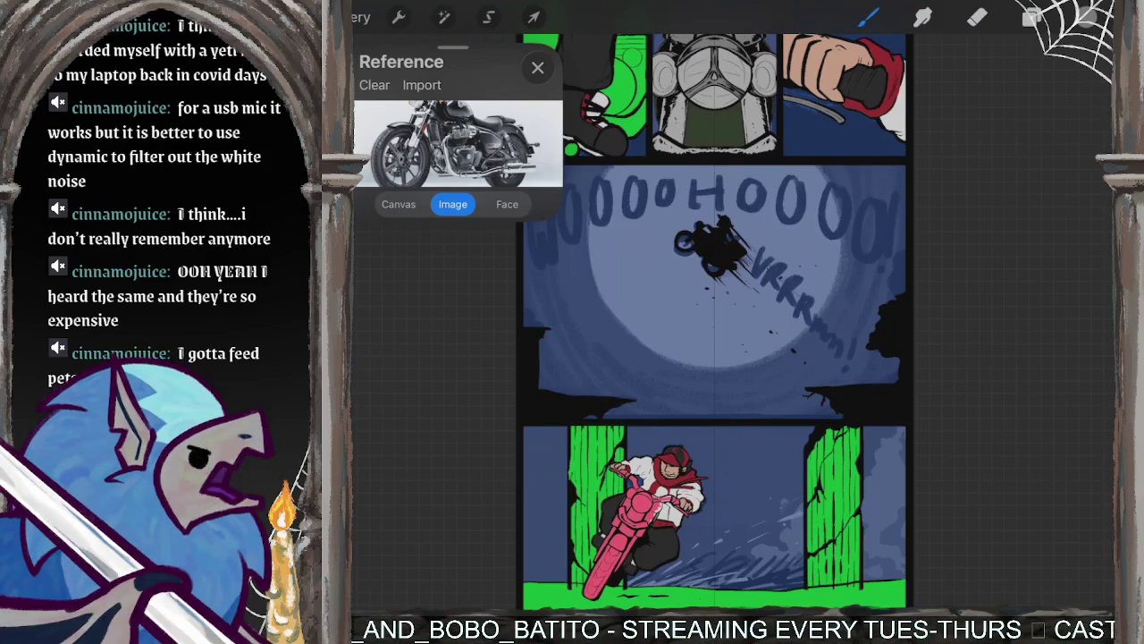
scroll(715, 322, "down", 3)
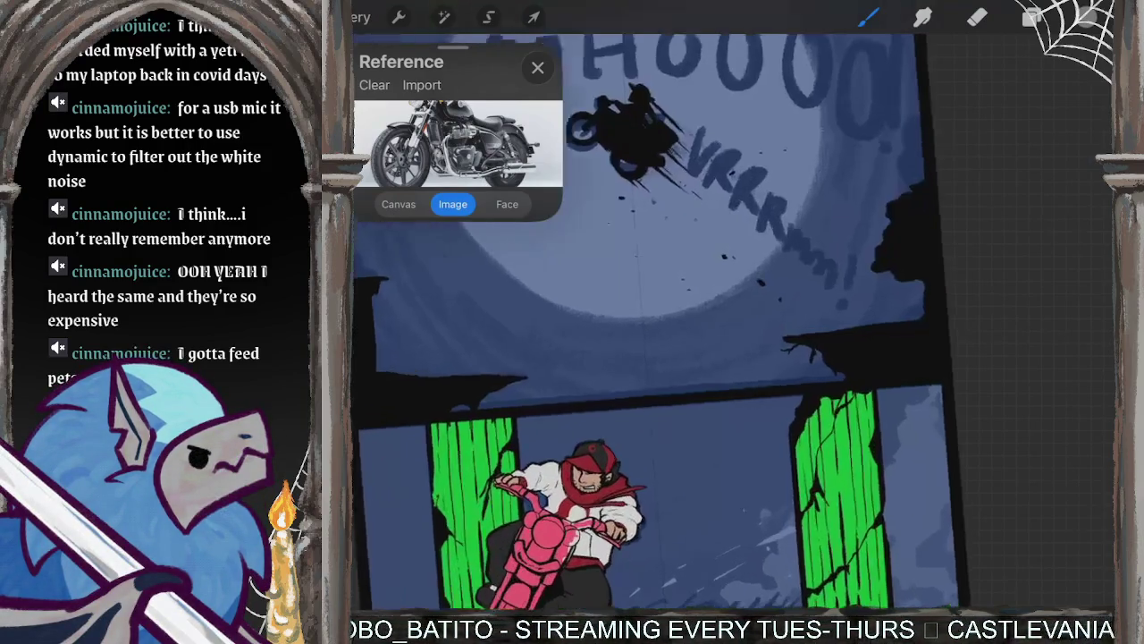
scroll(715, 322, "up", 5)
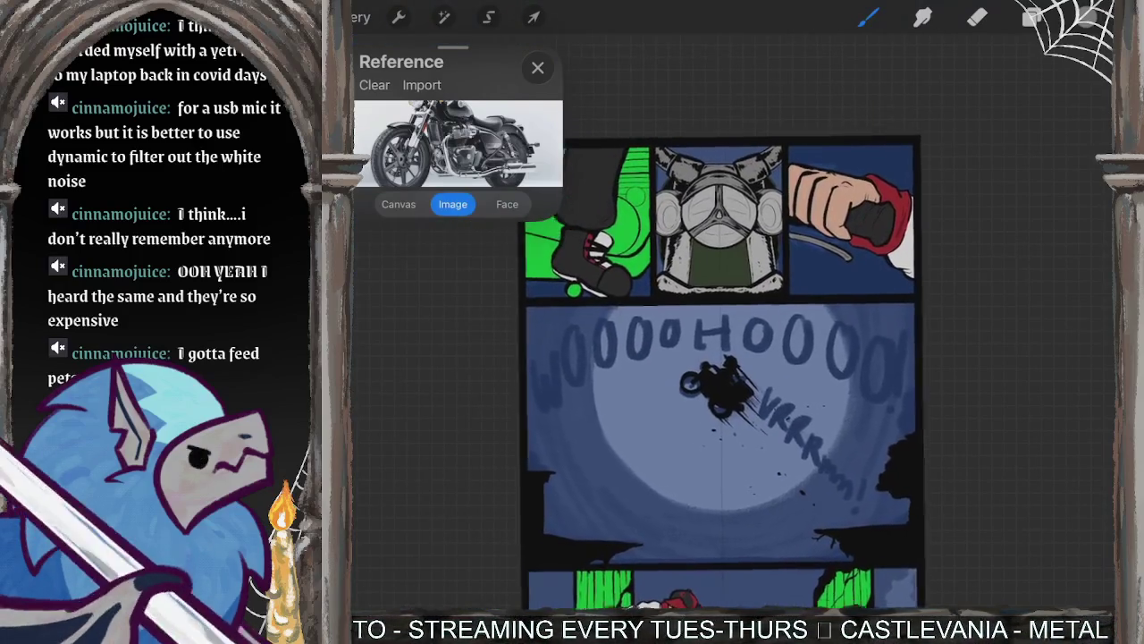
scroll(697, 357, "up", 3)
left_click(1033, 17)
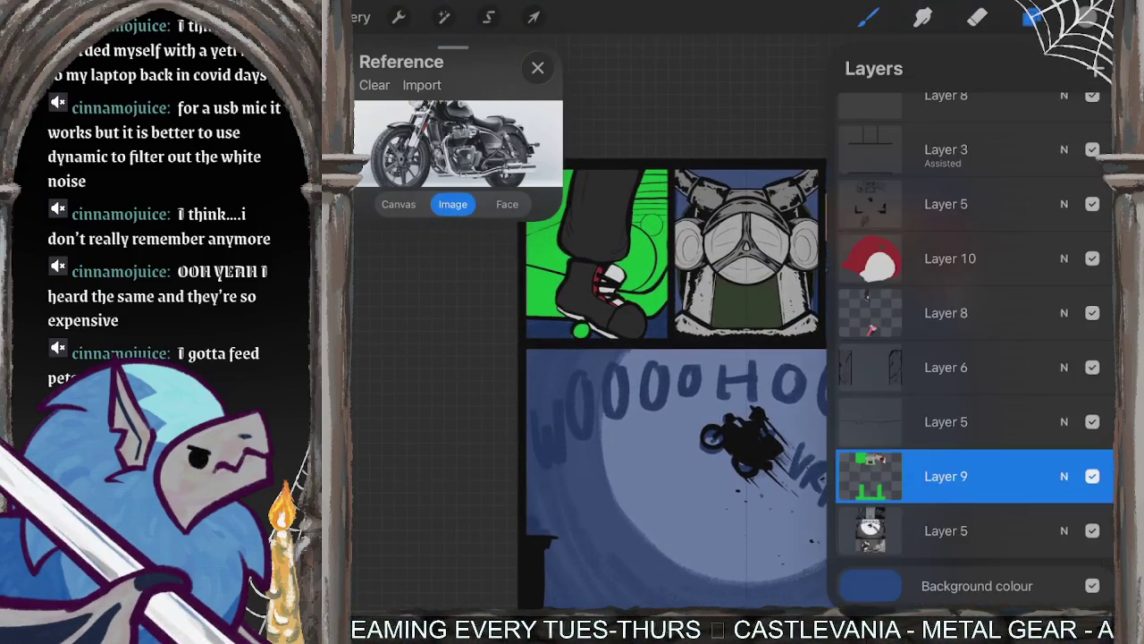
Zoom onto the shoe panel and paint grey over its green background
left_click(1086, 17)
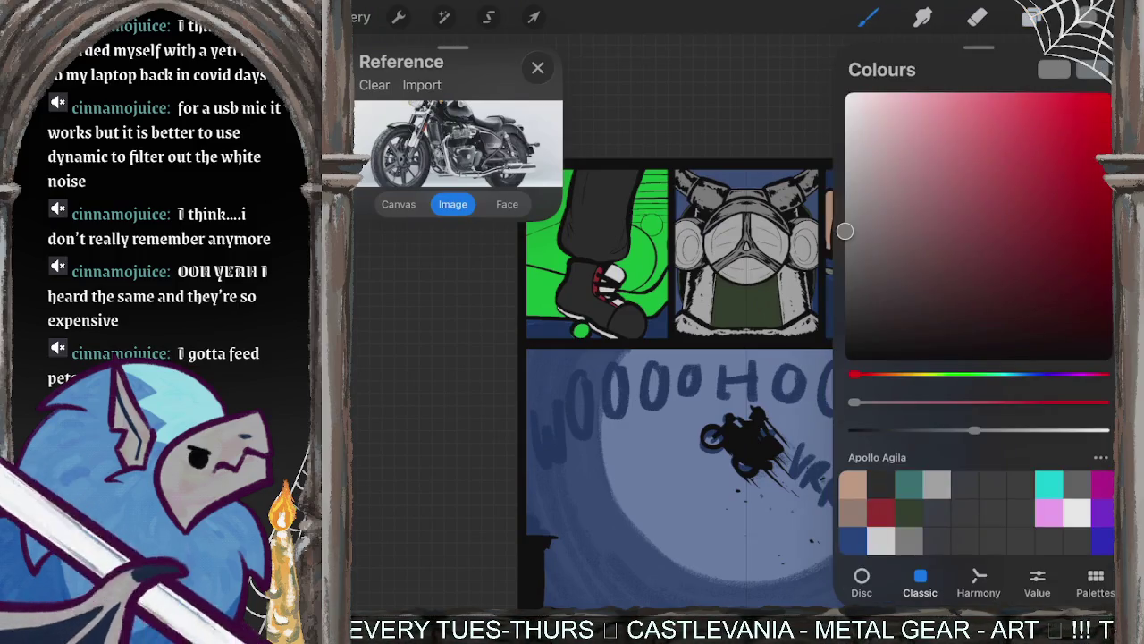
left_click(1088, 17)
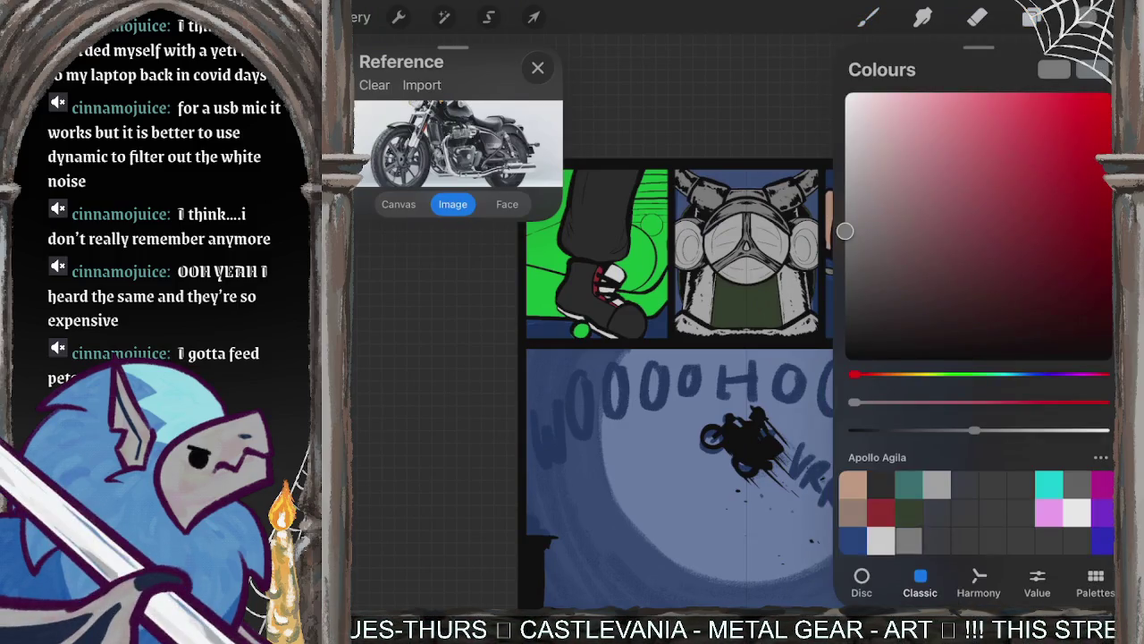
left_click(1088, 17)
left_click_drag(679, 403, 805, 357)
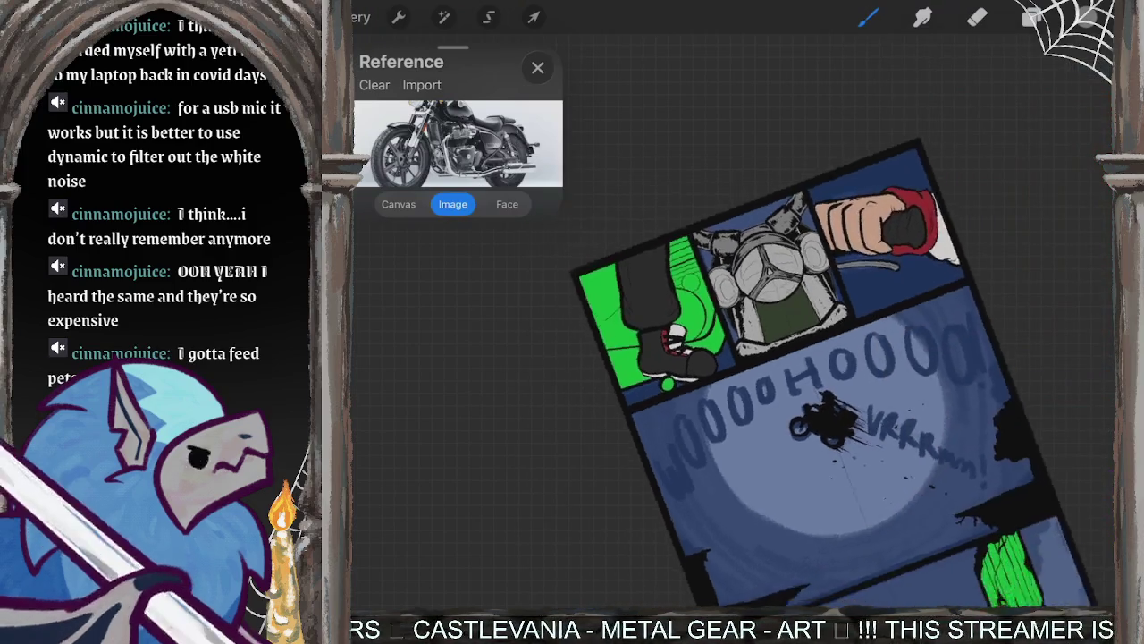
left_click_drag(759, 420, 805, 456)
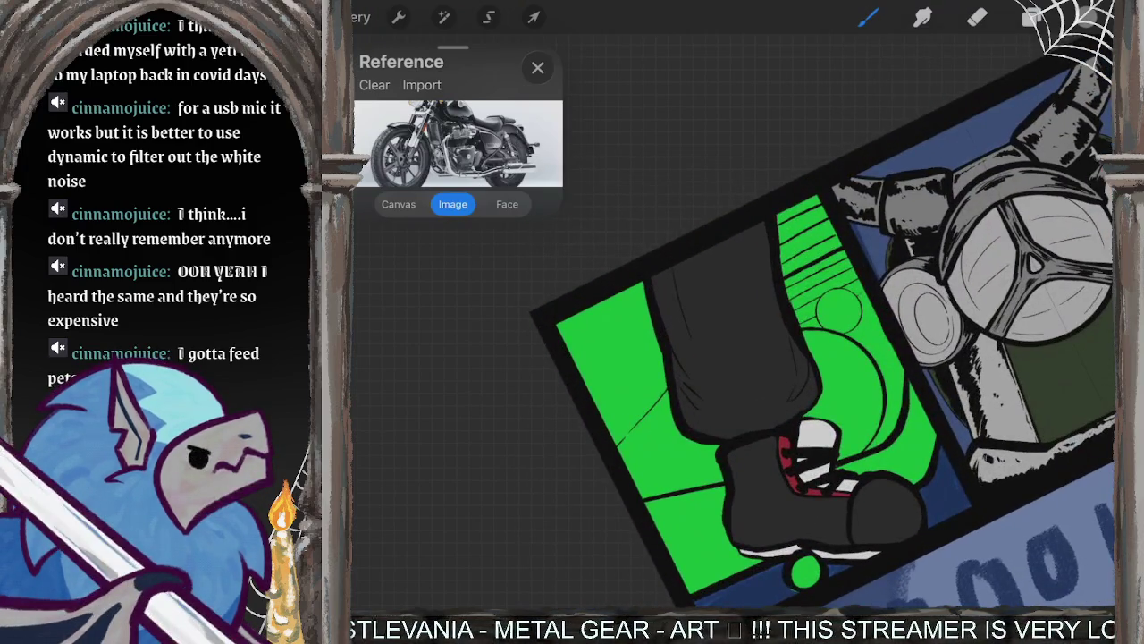
left_click_drag(675, 426, 642, 470)
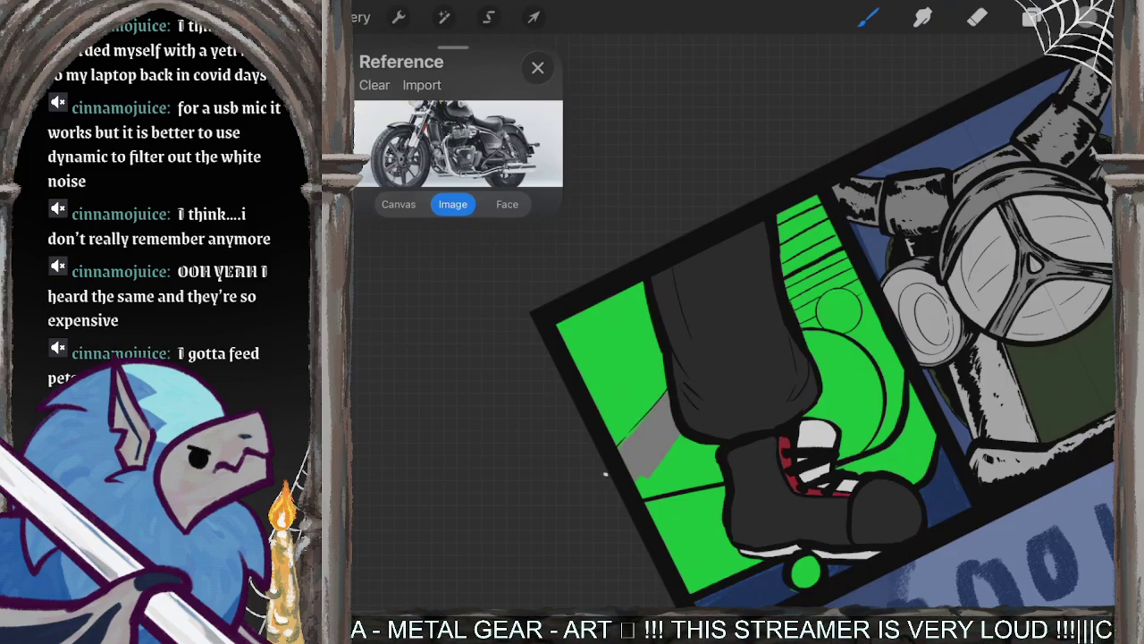
mouse_move(706, 420)
left_mouse_down()
mouse_move(716, 554)
mouse_move(678, 587)
left_mouse_up()
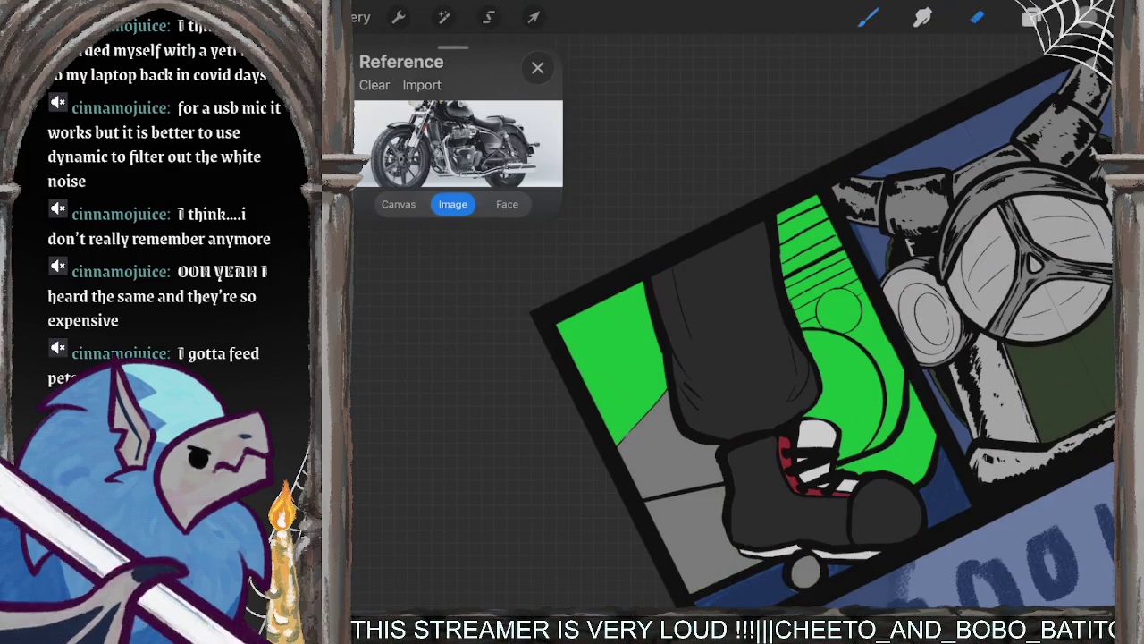
Erase the green from the panel's upper and lower-left areas
left_click(977, 17)
scroll(787, 465, "up", 5)
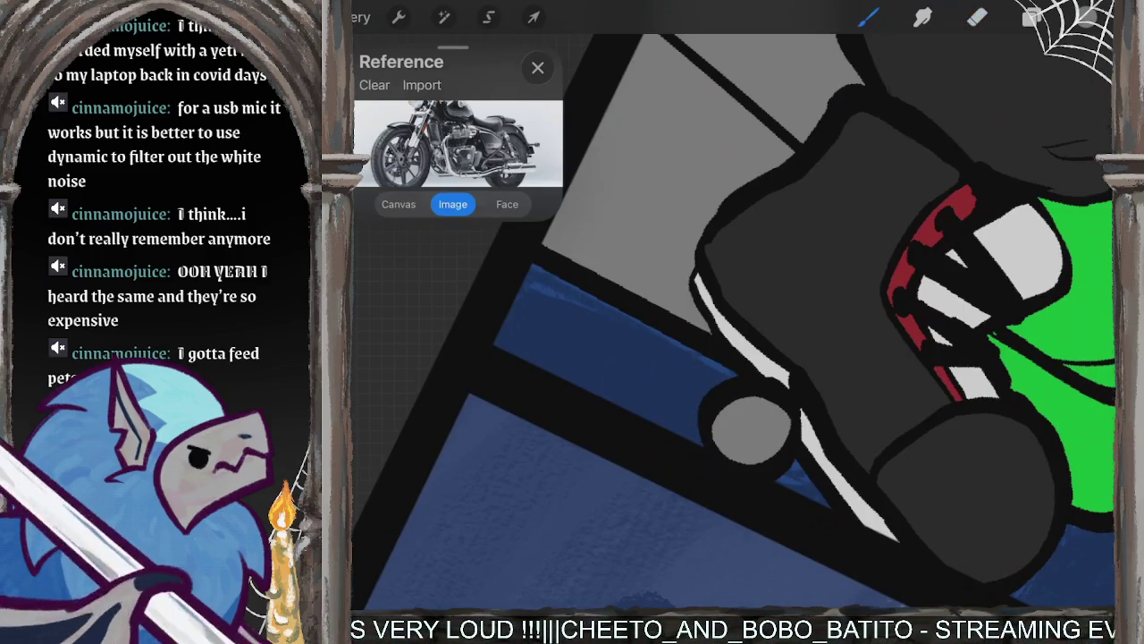
scroll(733, 322, "up", 5)
scroll(733, 321, "up", 5)
mouse_move(912, 268)
left_mouse_down()
mouse_move(849, 349)
mouse_move(760, 384)
left_mouse_up()
left_click_drag(787, 313, 706, 402)
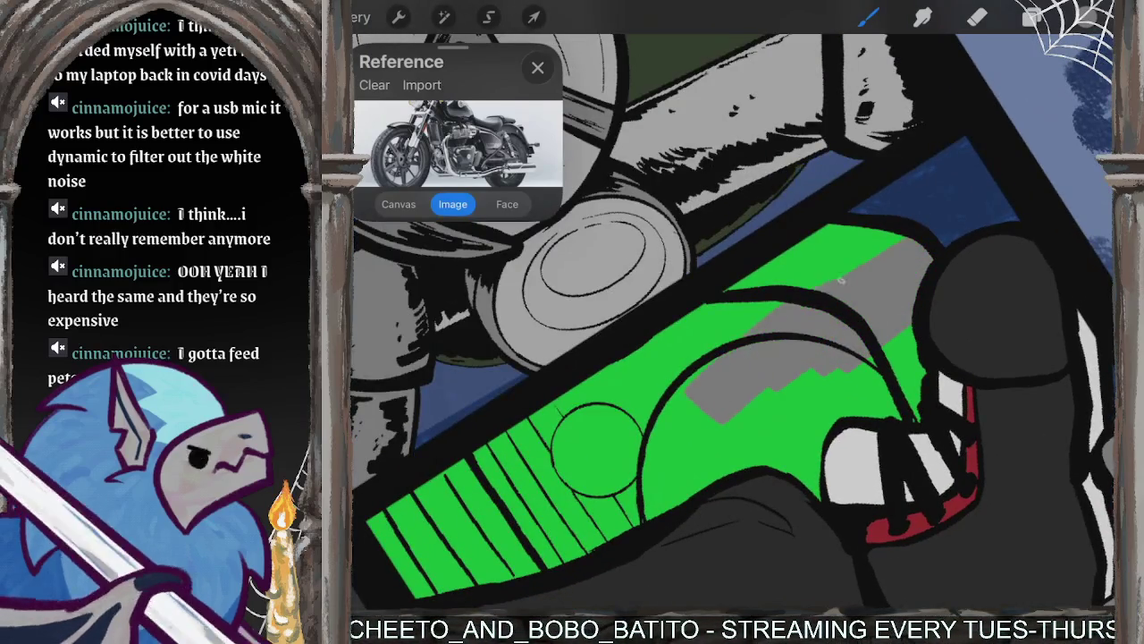
left_click_drag(894, 237, 679, 402)
left_click_drag(849, 237, 626, 420)
left_click_drag(813, 232, 447, 505)
mouse_move(500, 447)
left_mouse_down()
mouse_move(404, 510)
mouse_move(420, 573)
left_mouse_up()
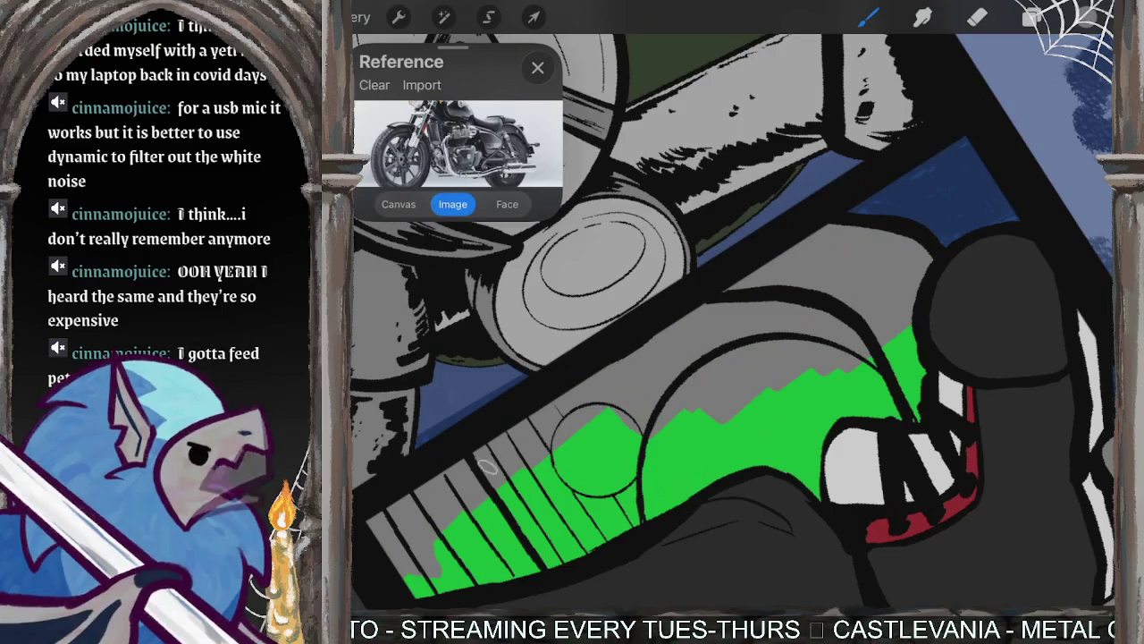
left_click_drag(596, 447, 647, 317)
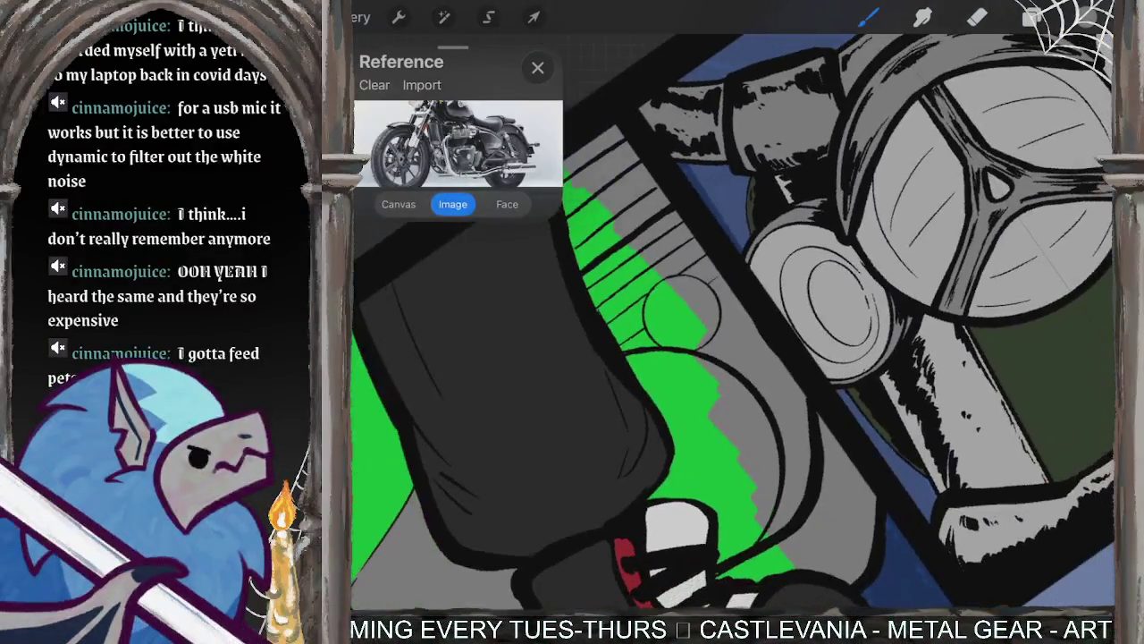
With a Basics brush, replace the green on the engine stripes and around the shoe with grey
left_click(867, 17)
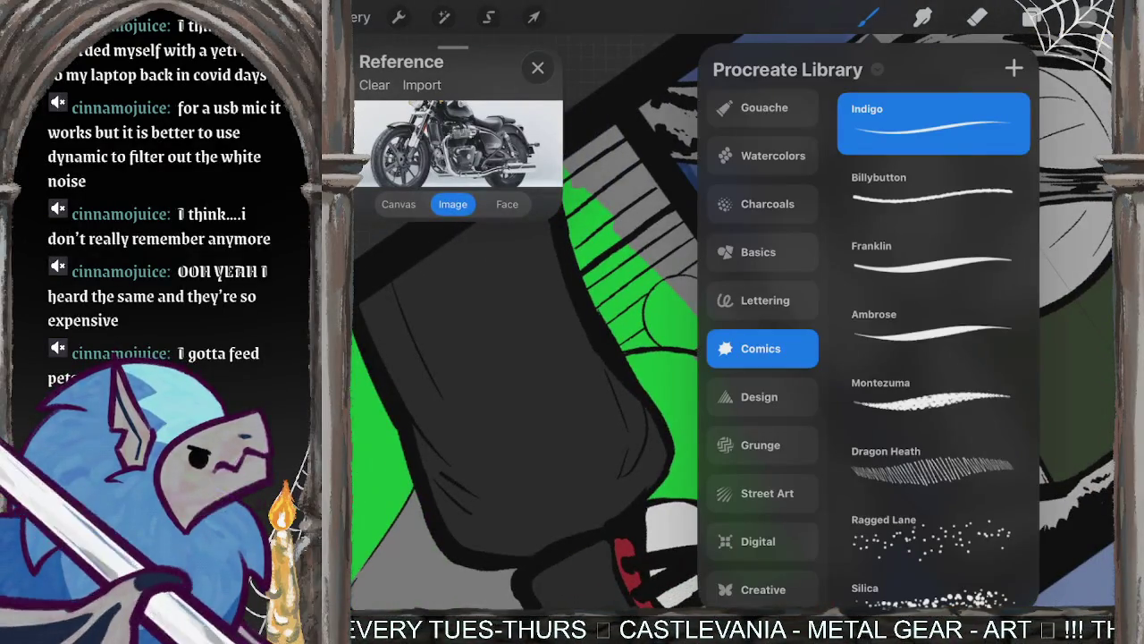
left_click(762, 301)
left_click(762, 252)
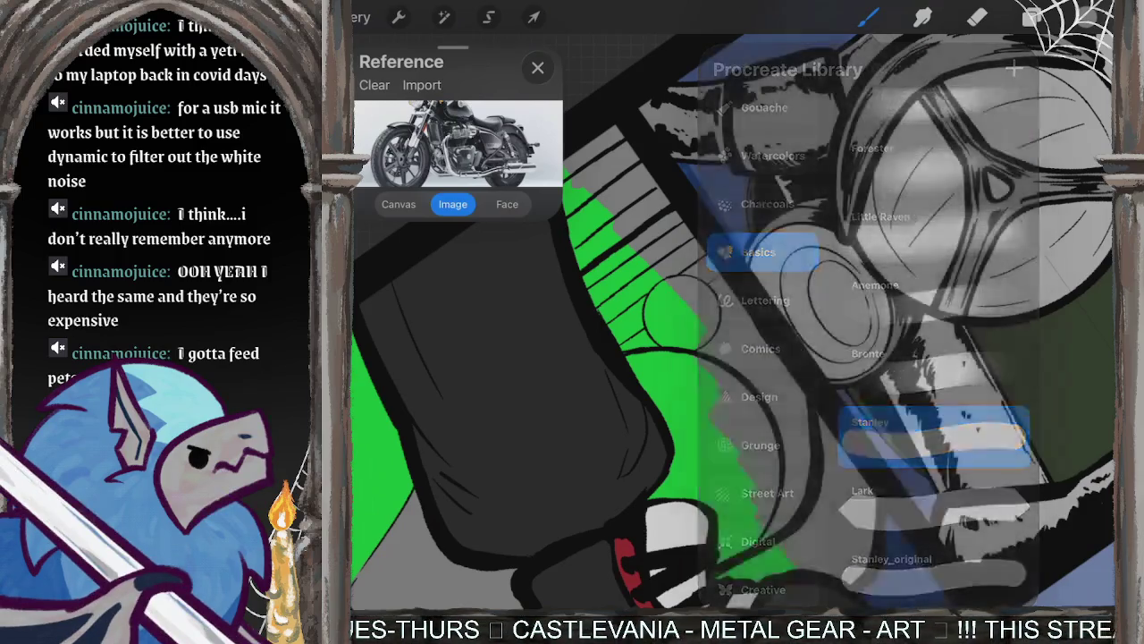
left_click_drag(537, 402, 626, 340)
mouse_move(688, 205)
left_mouse_down()
mouse_move(693, 304)
mouse_move(738, 402)
left_mouse_up()
left_click_drag(725, 286, 756, 424)
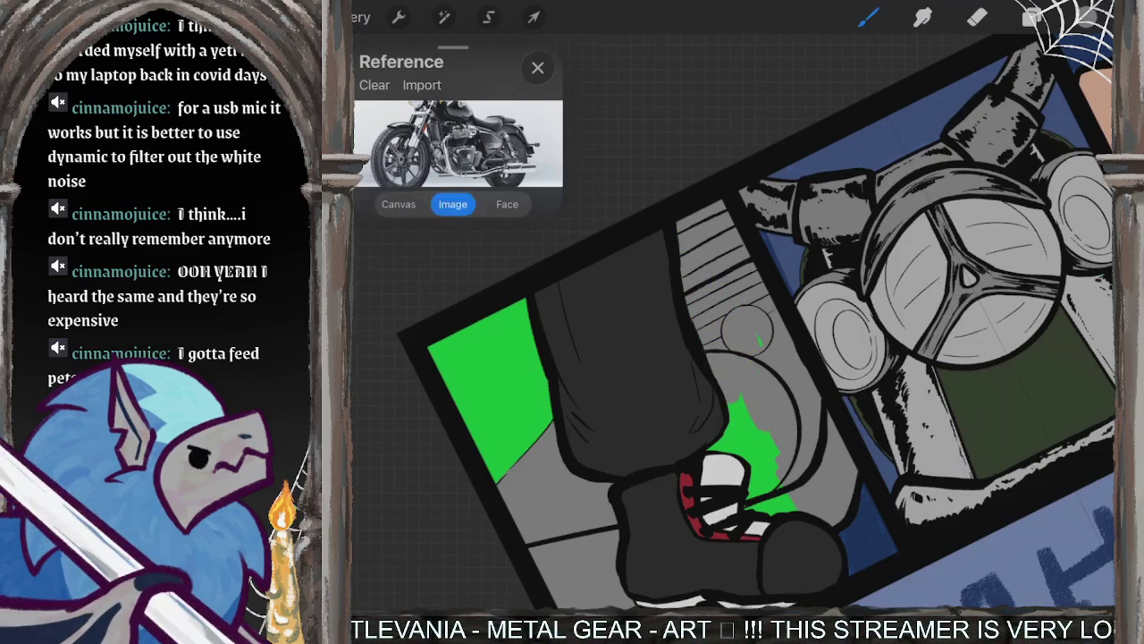
left_click_drag(746, 331, 743, 483)
mouse_move(742, 358)
left_mouse_down()
mouse_move(768, 503)
mouse_move(721, 352)
left_mouse_up()
Paint dark olive green over the remaining bright green strip
left_click(1089, 17)
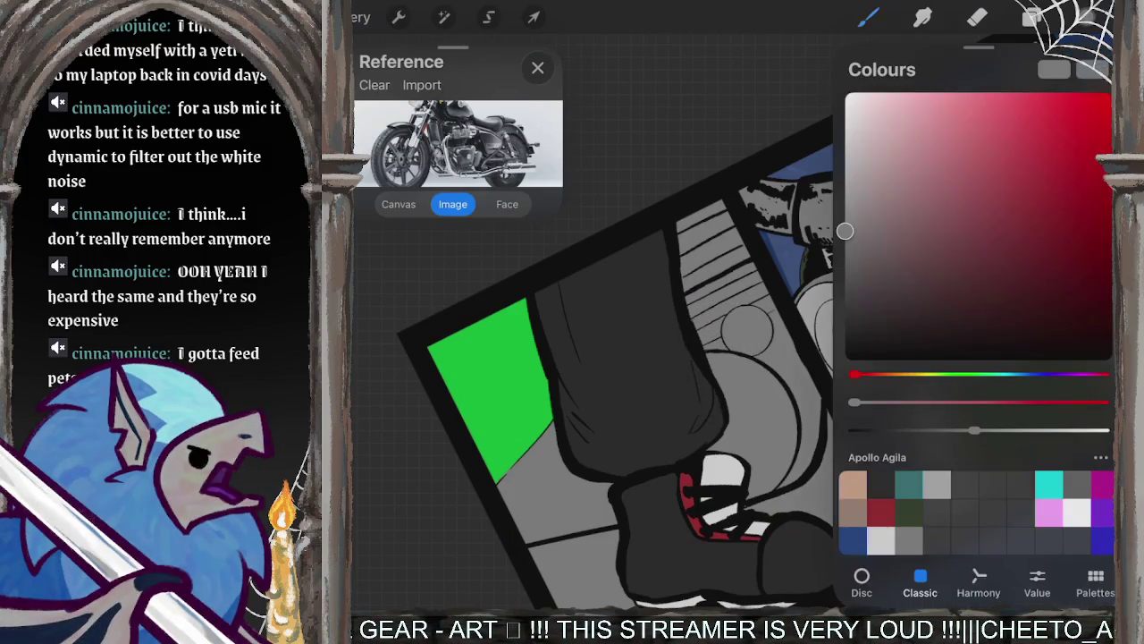
left_click(908, 512)
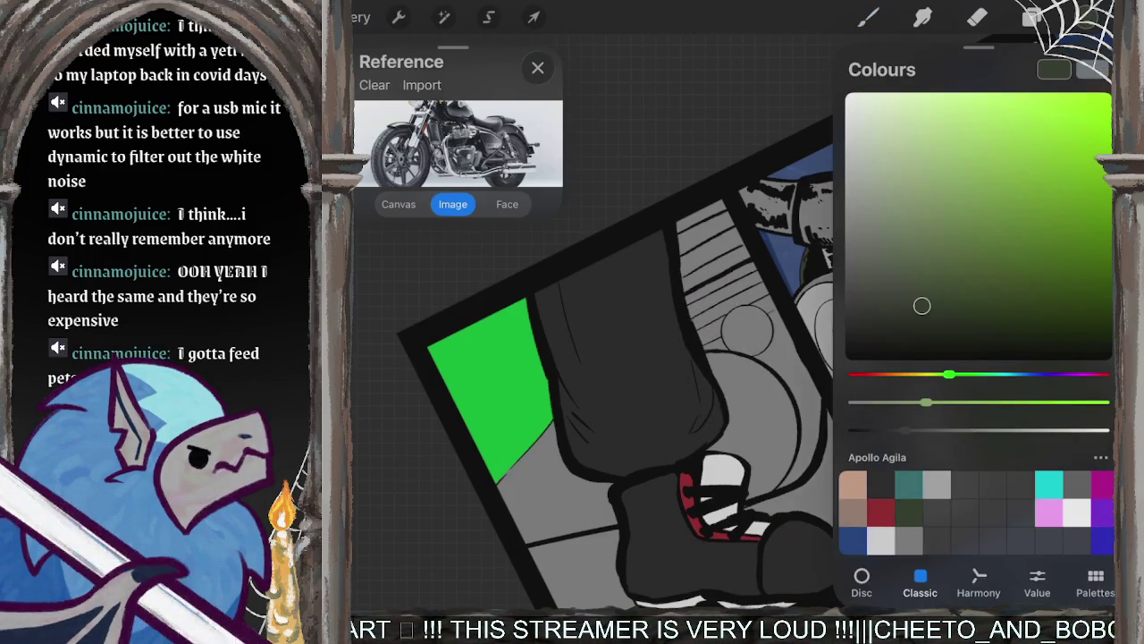
left_click(425, 352)
mouse_move(426, 352)
left_mouse_down()
mouse_move(471, 280)
mouse_move(429, 378)
mouse_move(490, 307)
mouse_move(466, 378)
left_mouse_up()
mouse_move(524, 301)
left_mouse_down()
mouse_move(456, 408)
mouse_move(452, 455)
mouse_move(493, 396)
mouse_move(549, 352)
mouse_move(464, 456)
left_mouse_up()
Repaint the olive strip in a neutral grey
left_click(1093, 17)
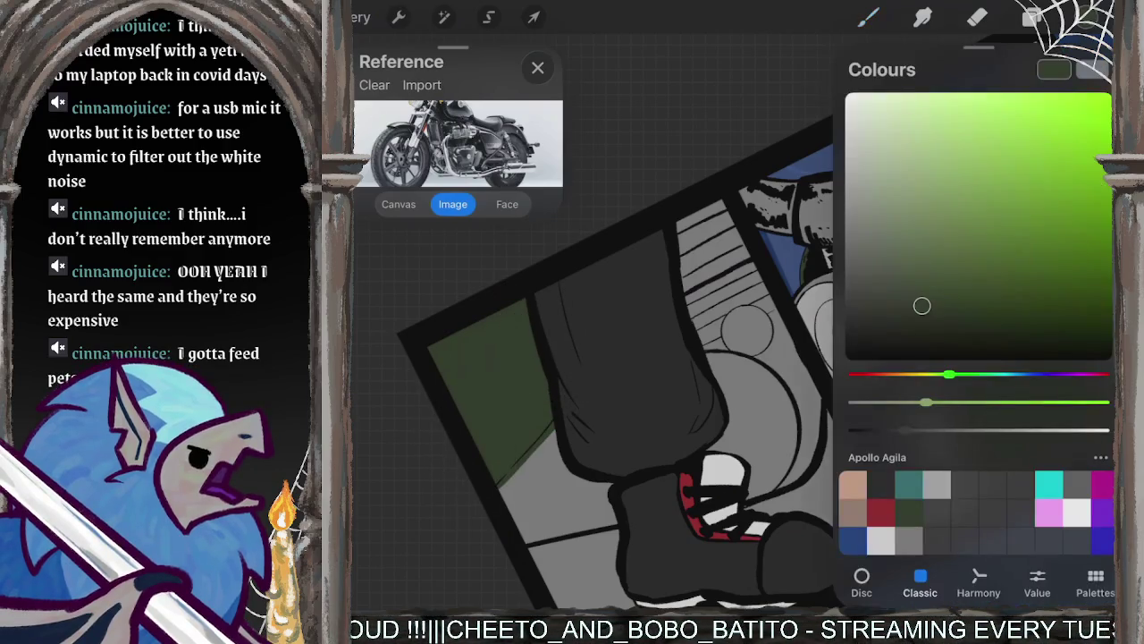
left_click(909, 540)
left_click(1092, 17)
mouse_move(501, 295)
left_mouse_down()
mouse_move(455, 416)
mouse_move(525, 427)
left_mouse_up()
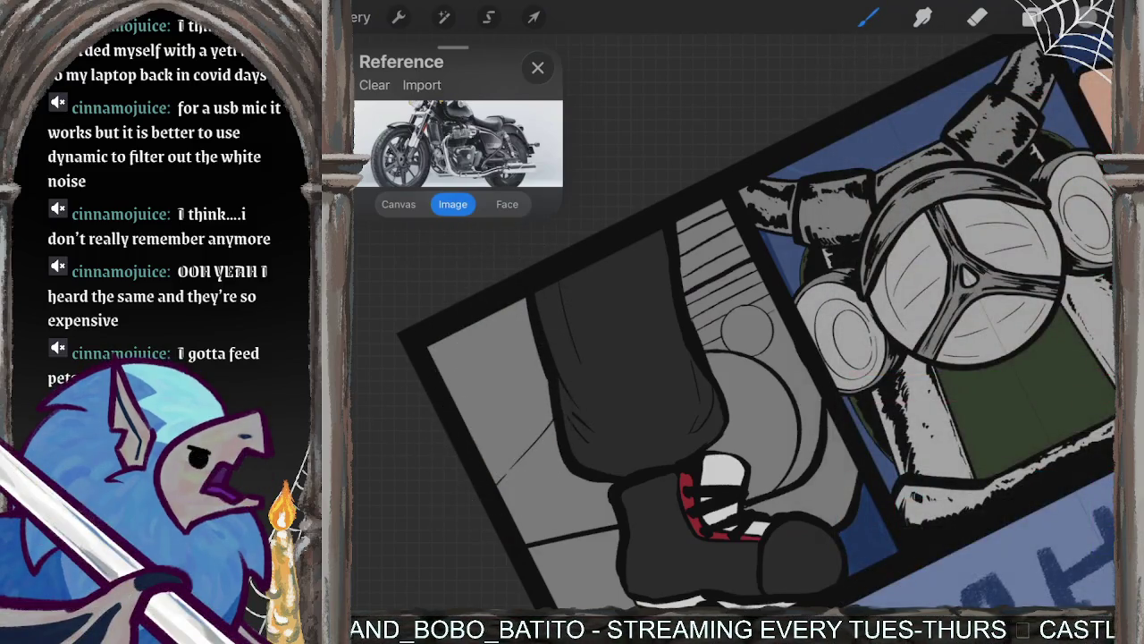
scroll(760, 322, "down", 5)
scroll(859, 376, "down", 3)
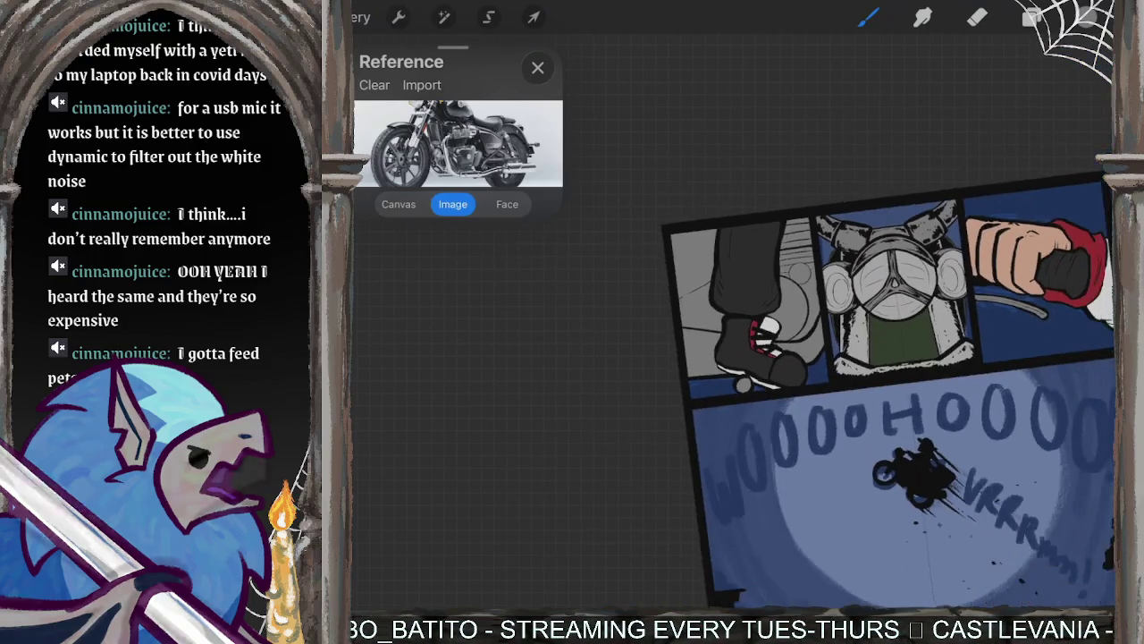
Paint dark grey over the green pillars flanking the biker
scroll(872, 393, "down", 2)
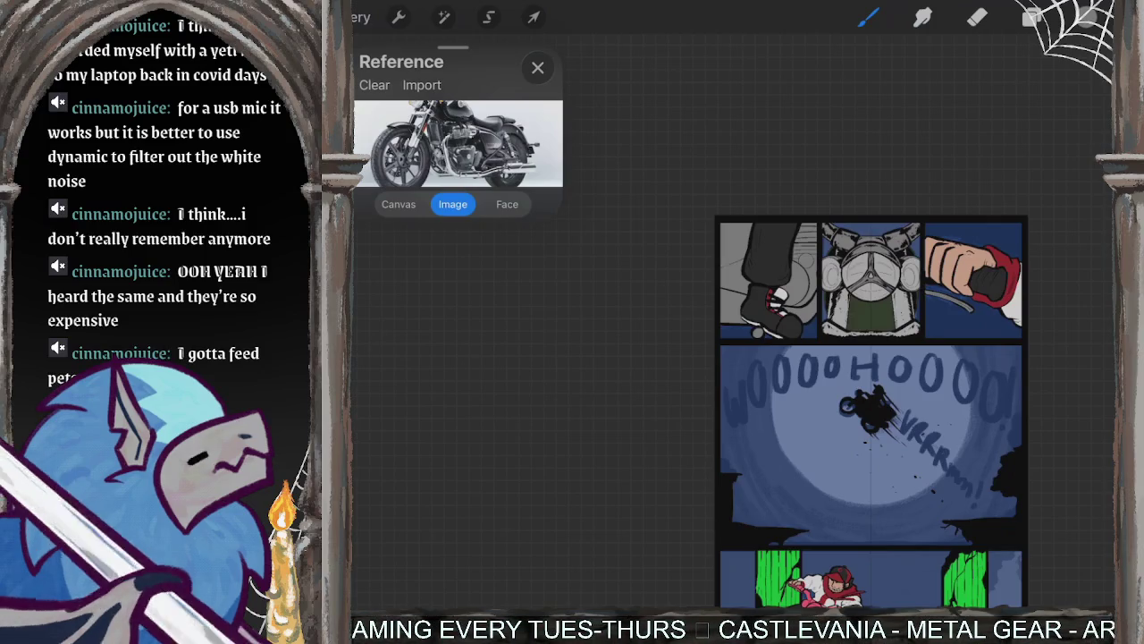
scroll(872, 286, "up", 2)
scroll(872, 286, "up", 3)
scroll(872, 286, "up", 2)
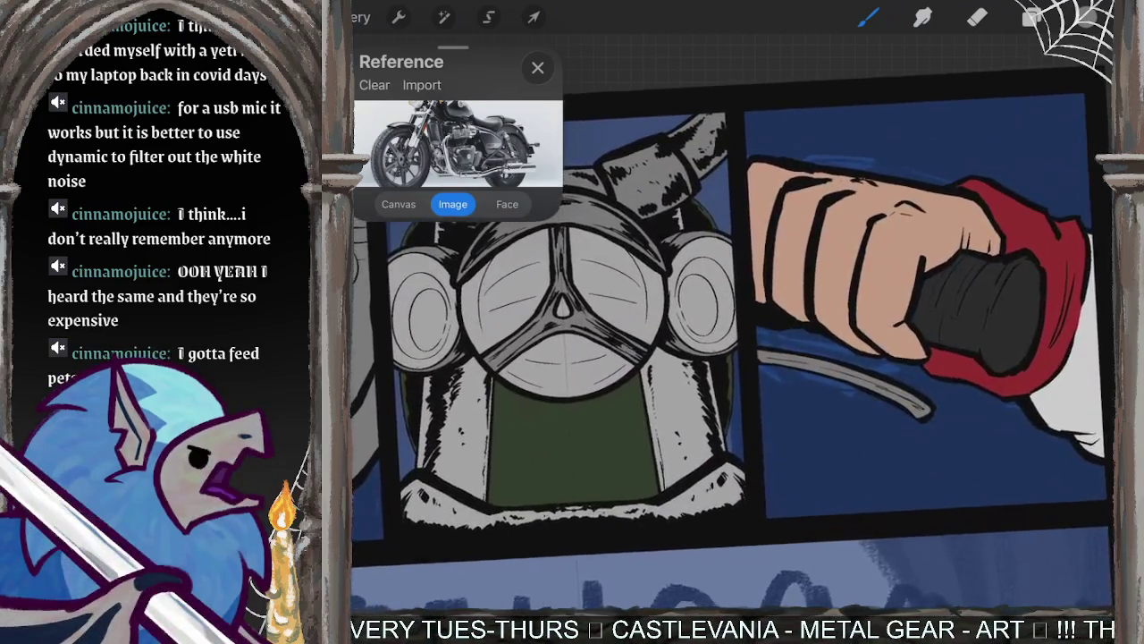
scroll(805, 358, "down", 3)
scroll(804, 376, "down", 2)
scroll(805, 384, "down", 1)
scroll(804, 385, "down", 3)
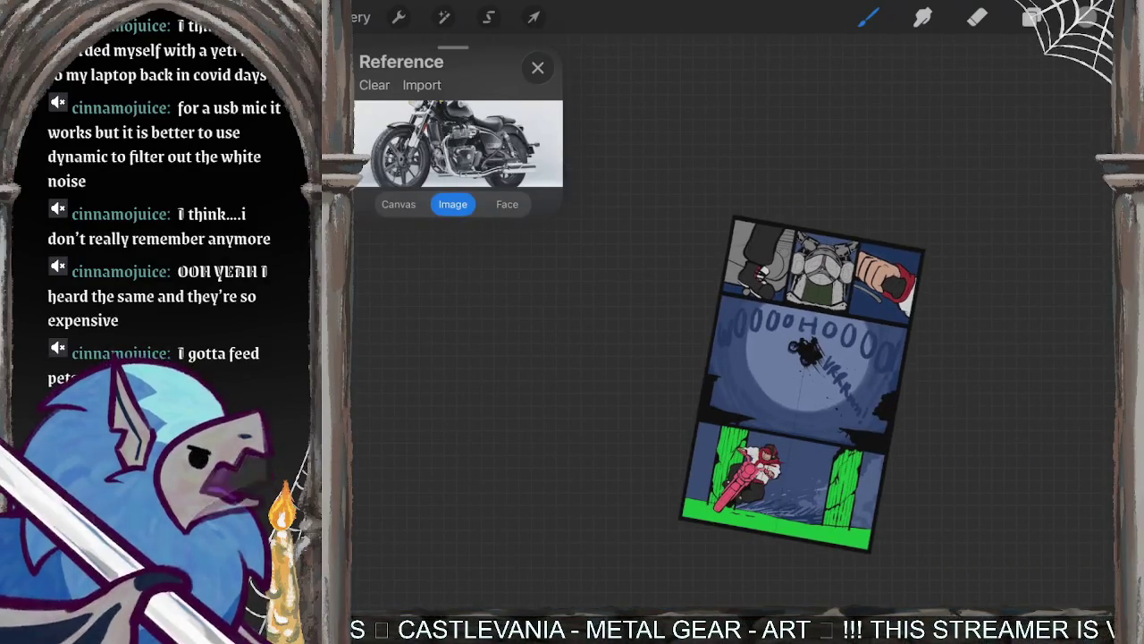
scroll(786, 402, "up", 1)
scroll(787, 402, "up", 2)
scroll(787, 402, "up", 3)
scroll(786, 403, "up", 2)
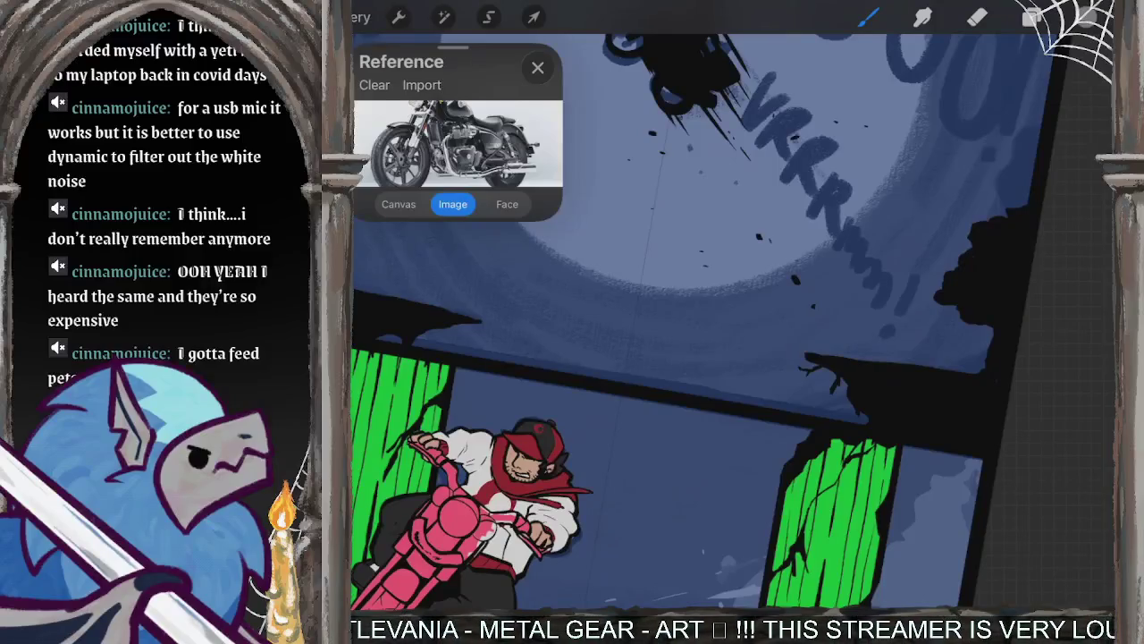
left_click(1033, 16)
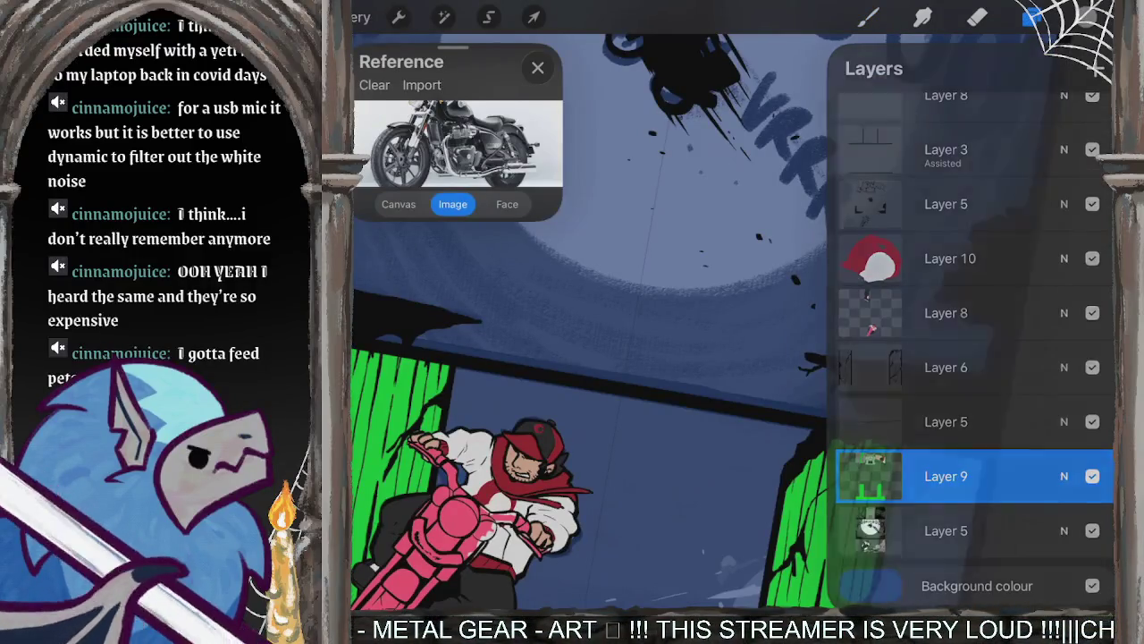
left_click(1033, 16)
scroll(804, 358, "down", 3)
left_click(1086, 16)
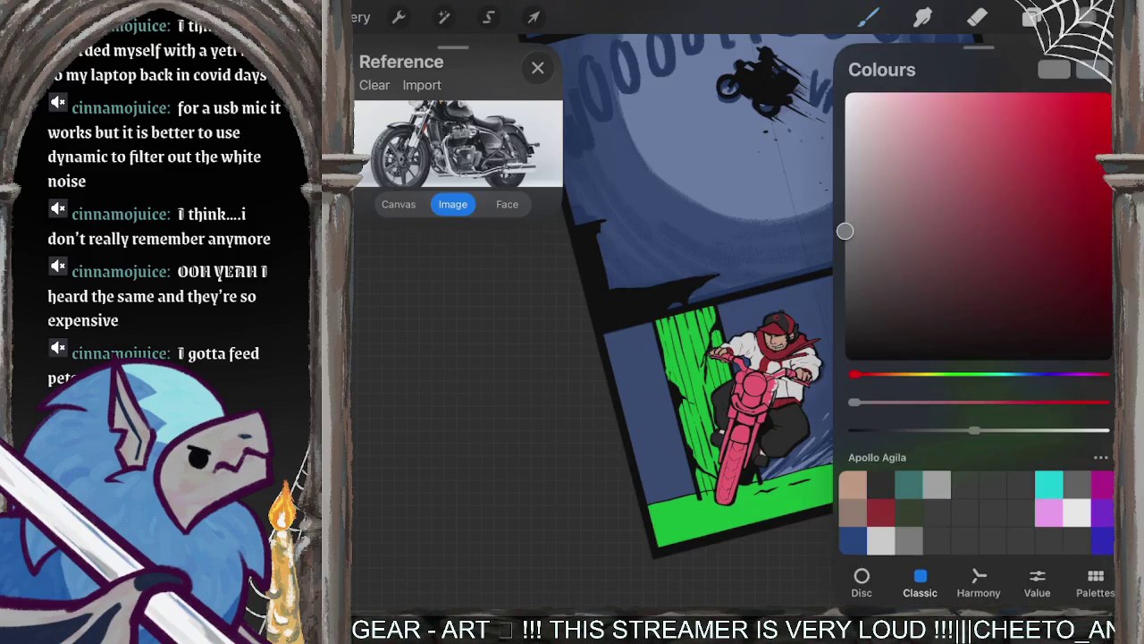
mouse_move(845, 231)
left_mouse_down()
mouse_move(864, 278)
mouse_move(845, 294)
left_mouse_up()
mouse_move(670, 358)
left_mouse_down()
mouse_move(702, 321)
mouse_move(639, 414)
mouse_move(705, 510)
mouse_move(881, 452)
mouse_move(1096, 409)
mouse_move(991, 414)
mouse_move(947, 268)
mouse_move(992, 246)
mouse_move(935, 273)
left_mouse_up()
Add lighter grey texture strokes to the pillars and fine-tune the grey shade
left_click(1086, 18)
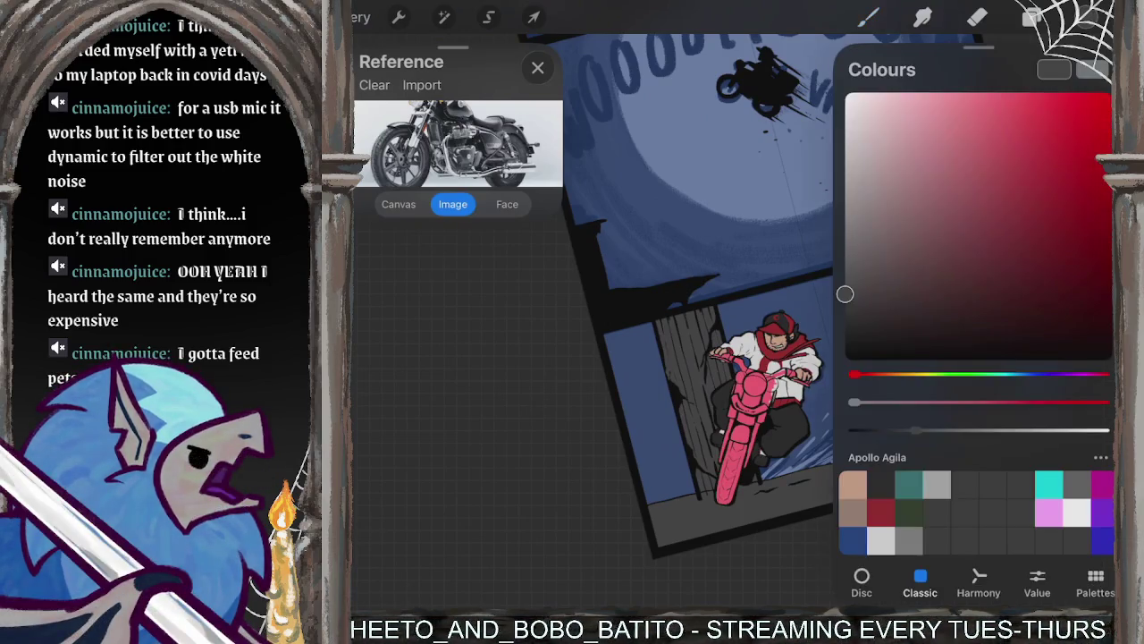
left_click_drag(845, 299, 845, 273)
left_click(689, 328)
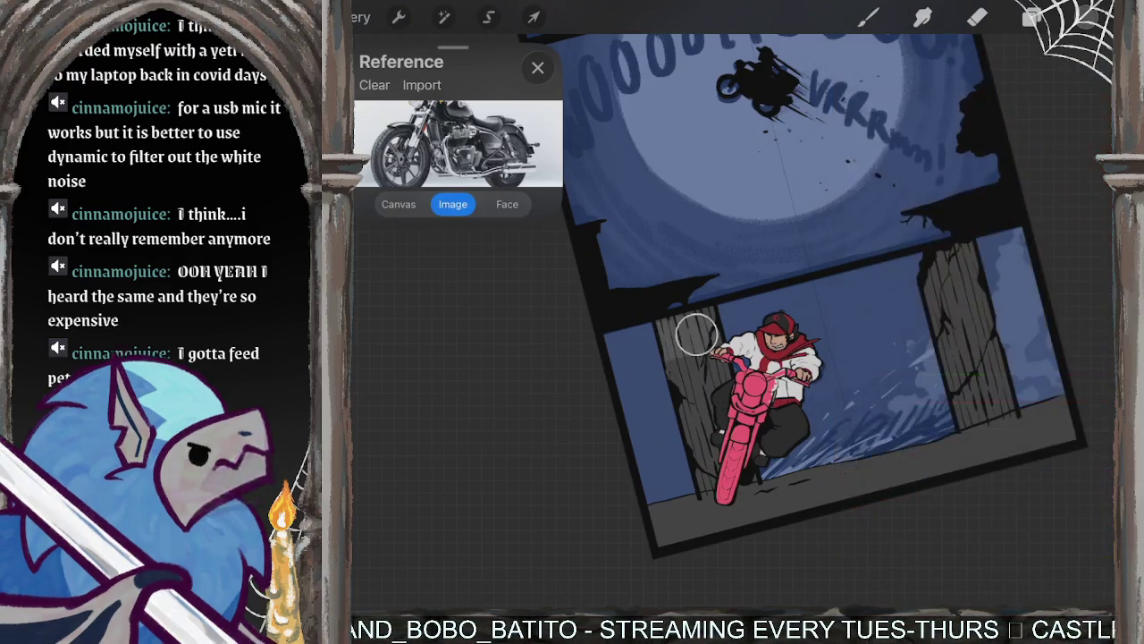
mouse_move(682, 507)
left_mouse_down()
mouse_move(983, 434)
mouse_move(965, 486)
mouse_move(1055, 382)
mouse_move(1064, 303)
mouse_move(972, 276)
mouse_move(955, 253)
left_mouse_up()
left_click(1086, 17)
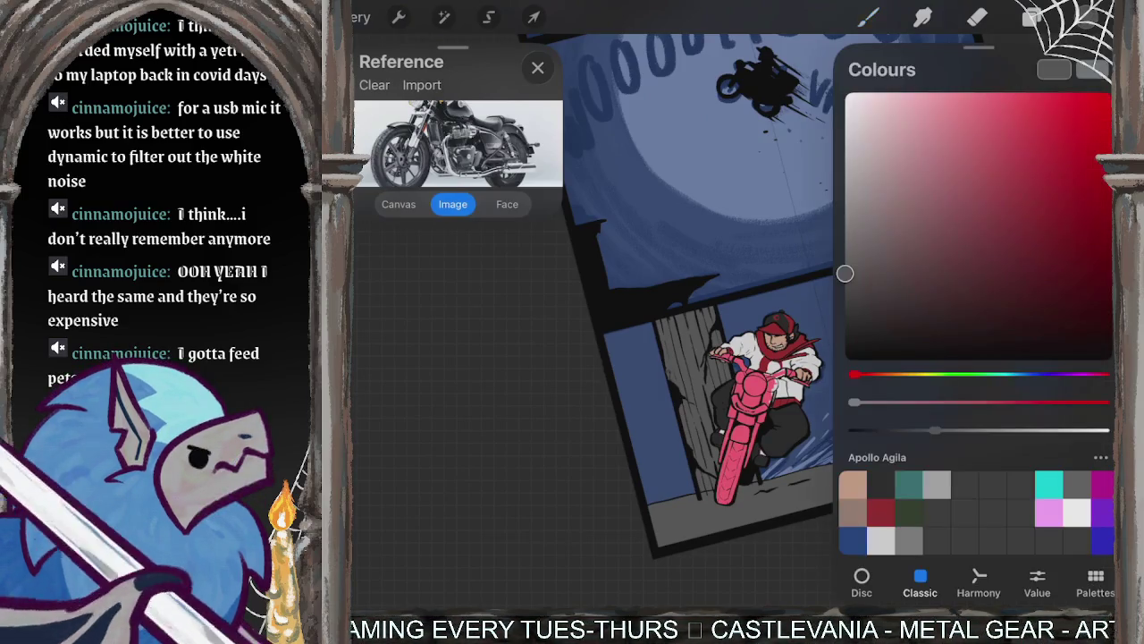
left_click_drag(850, 286, 844, 285)
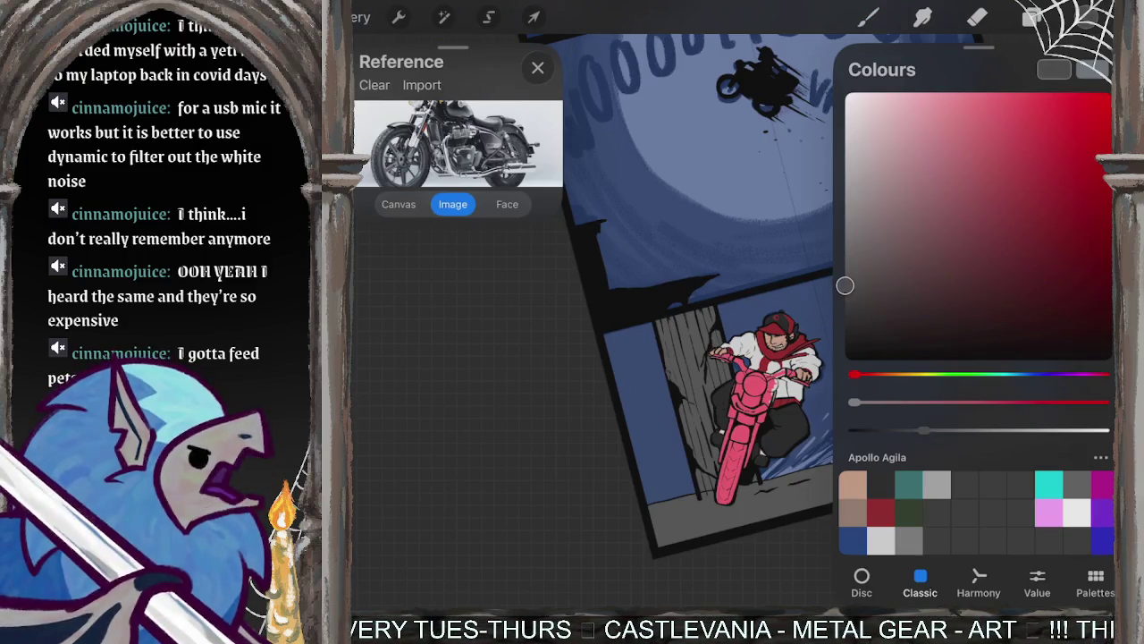
left_click(1086, 17)
left_click(867, 17)
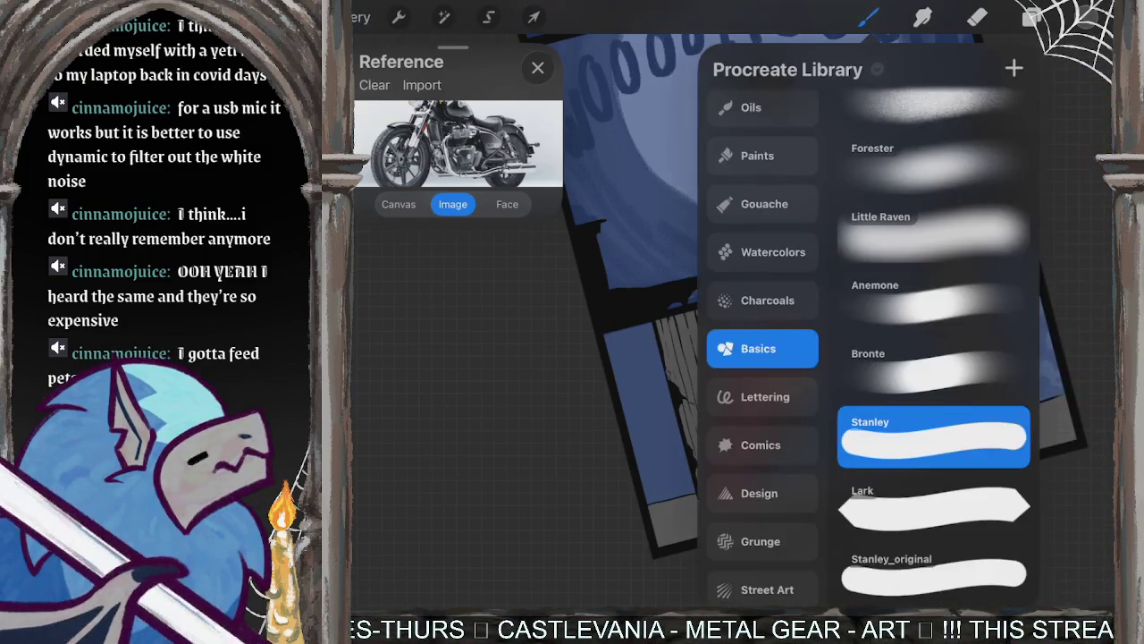
Choose the Indigo brush from the Comics set
left_click(761, 396)
left_click(762, 300)
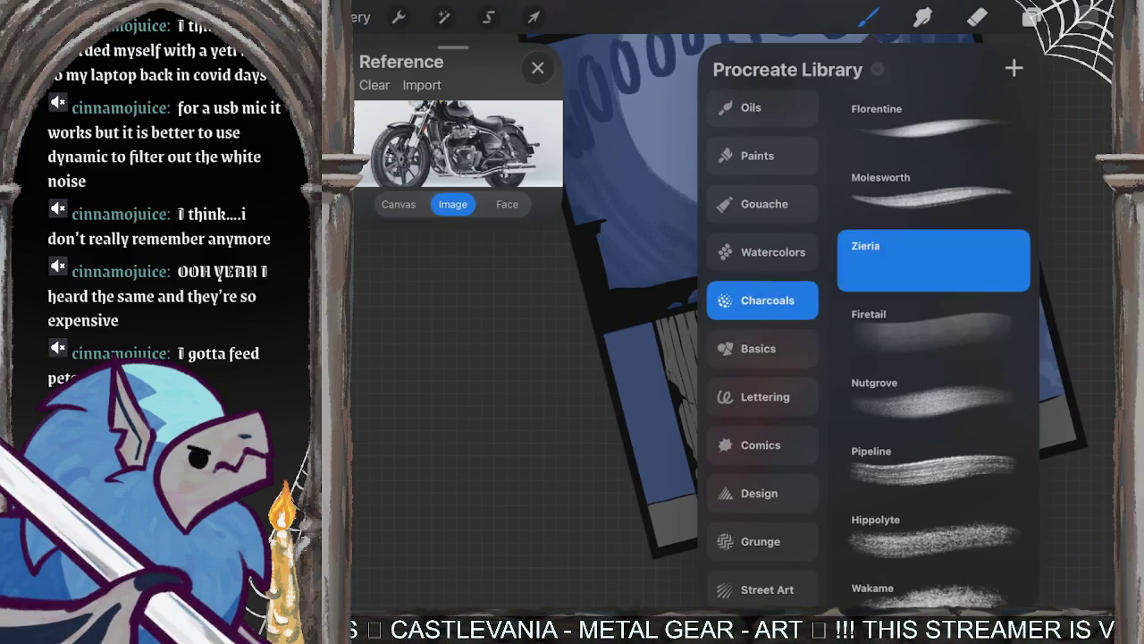
left_click(761, 444)
left_click(759, 492)
left_click(761, 444)
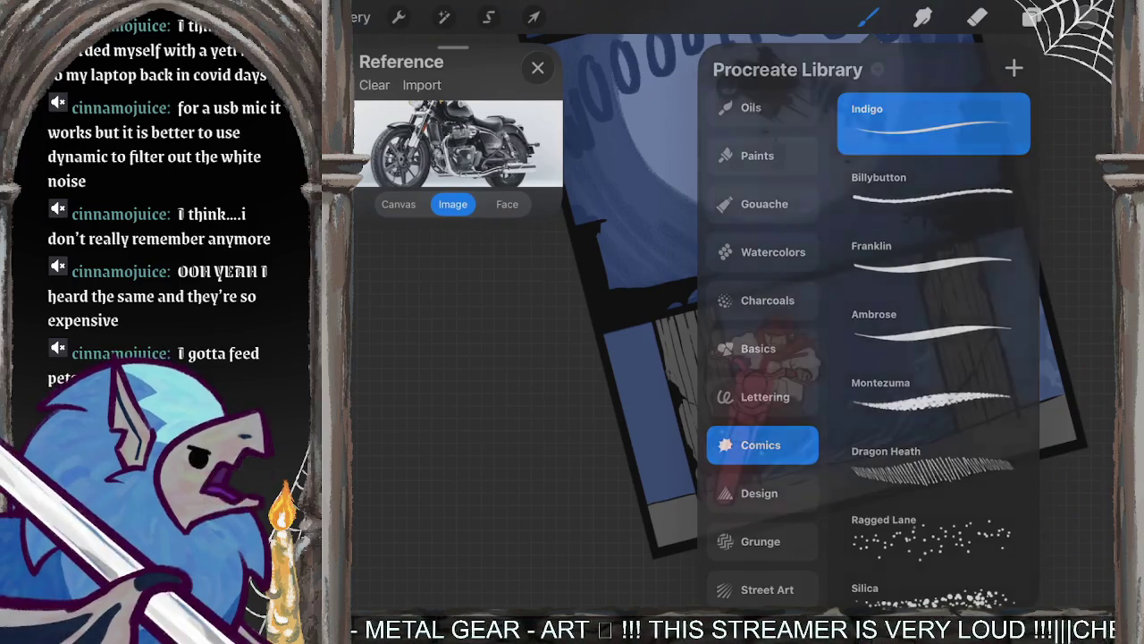
scroll(733, 304, "up", 2)
scroll(733, 304, "up", 2)
scroll(734, 304, "up", 2)
Check Layer 5's visibility and make Layer 6 the working layer
mouse_move(733, 304)
left_mouse_down()
mouse_move(774, 268)
mouse_move(697, 340)
left_mouse_up()
mouse_move(635, 259)
left_mouse_down()
mouse_move(613, 256)
mouse_move(620, 248)
mouse_move(613, 264)
left_mouse_up()
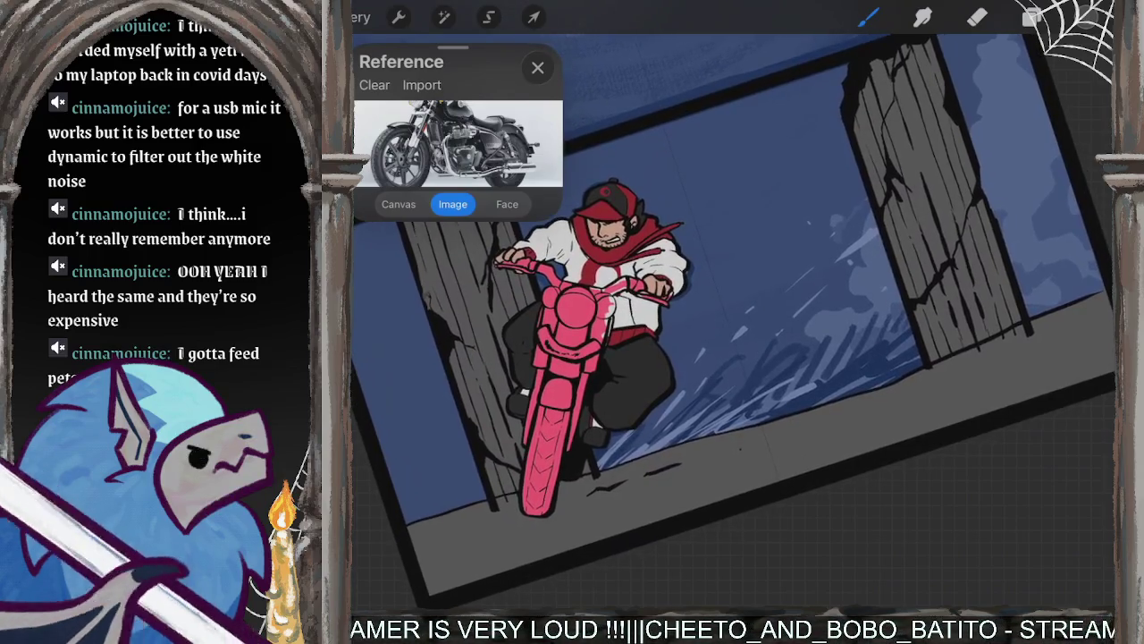
left_click(1033, 17)
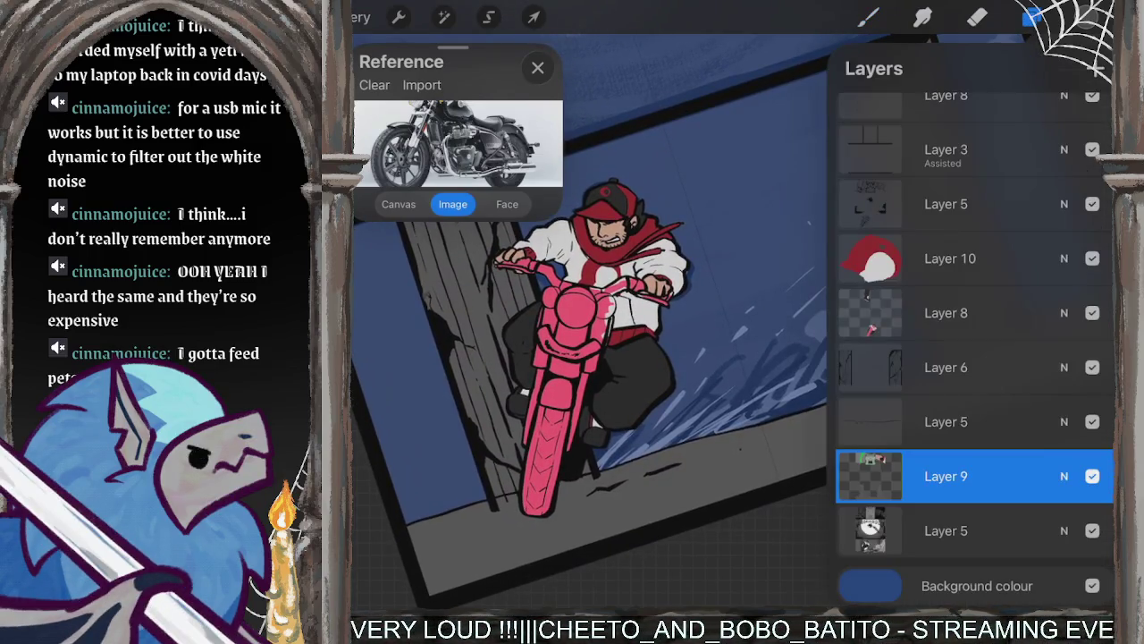
left_click(946, 421)
left_click(1092, 422)
left_click(946, 366)
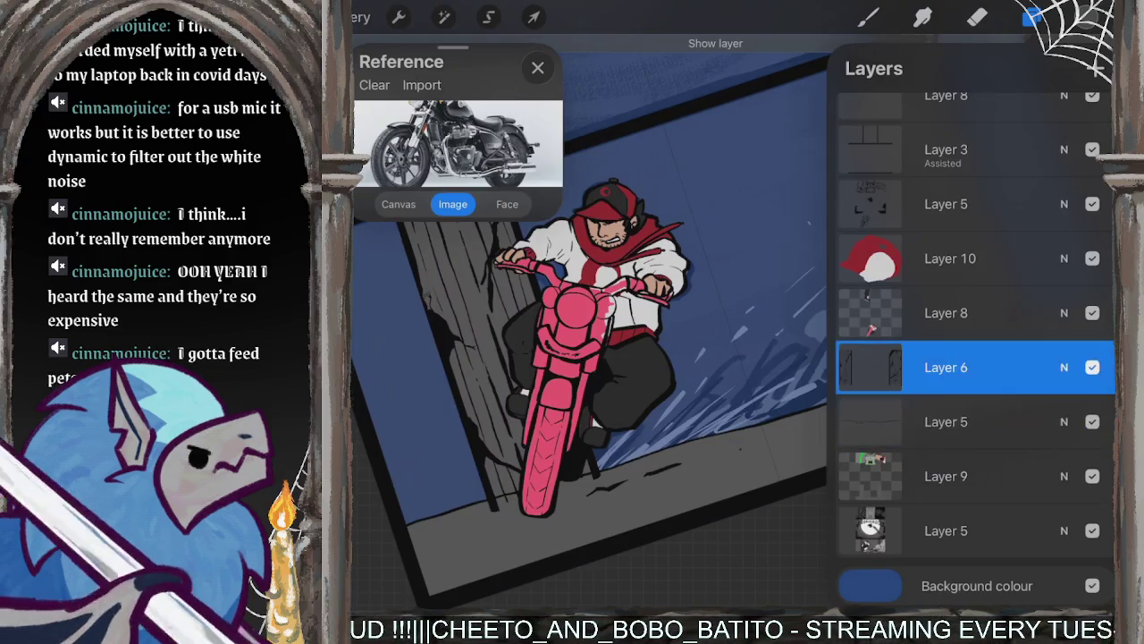
Add Layer 11 above Layer 6, then select Layer 9 and make it visible
left_click(1096, 68)
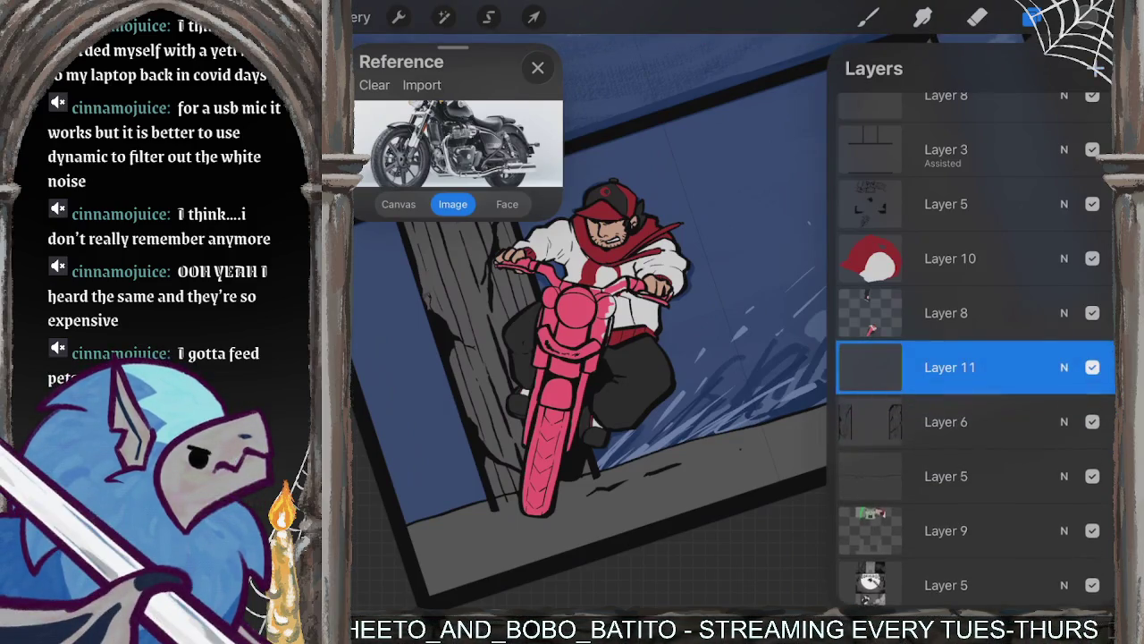
left_click(867, 17)
left_click(1032, 17)
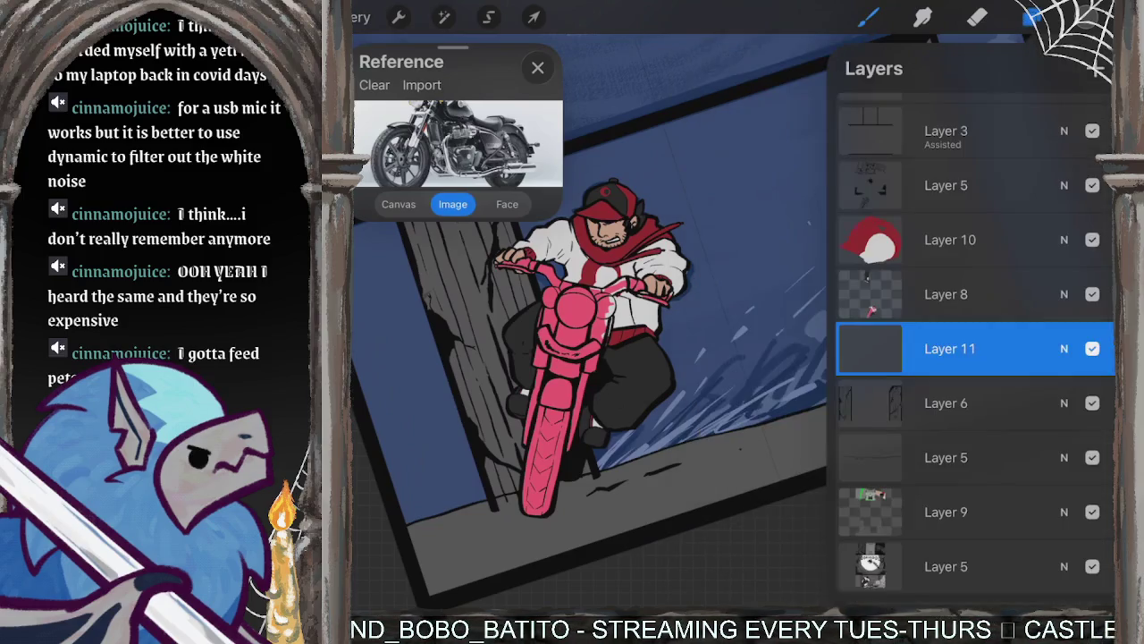
left_click(947, 403)
left_click(947, 512)
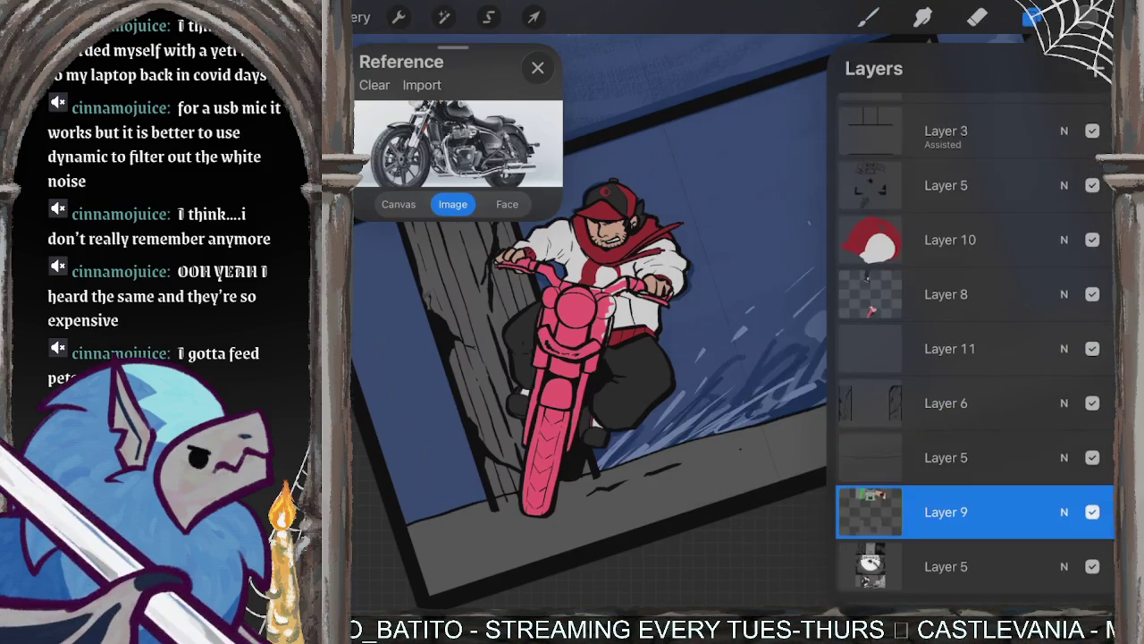
left_click(1093, 512)
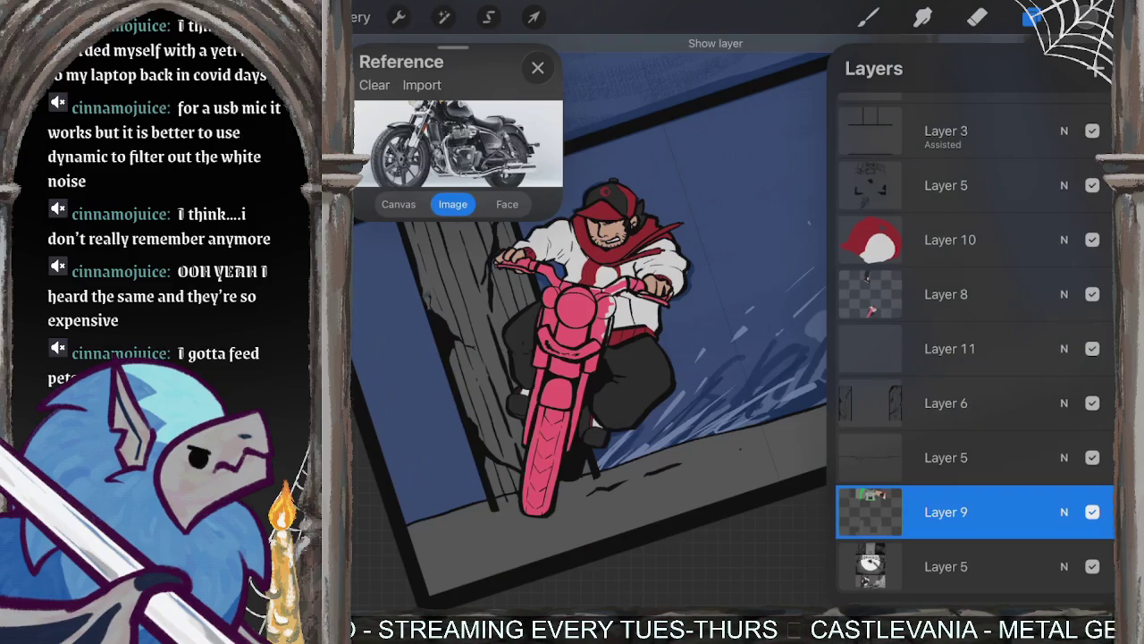
left_click(867, 17)
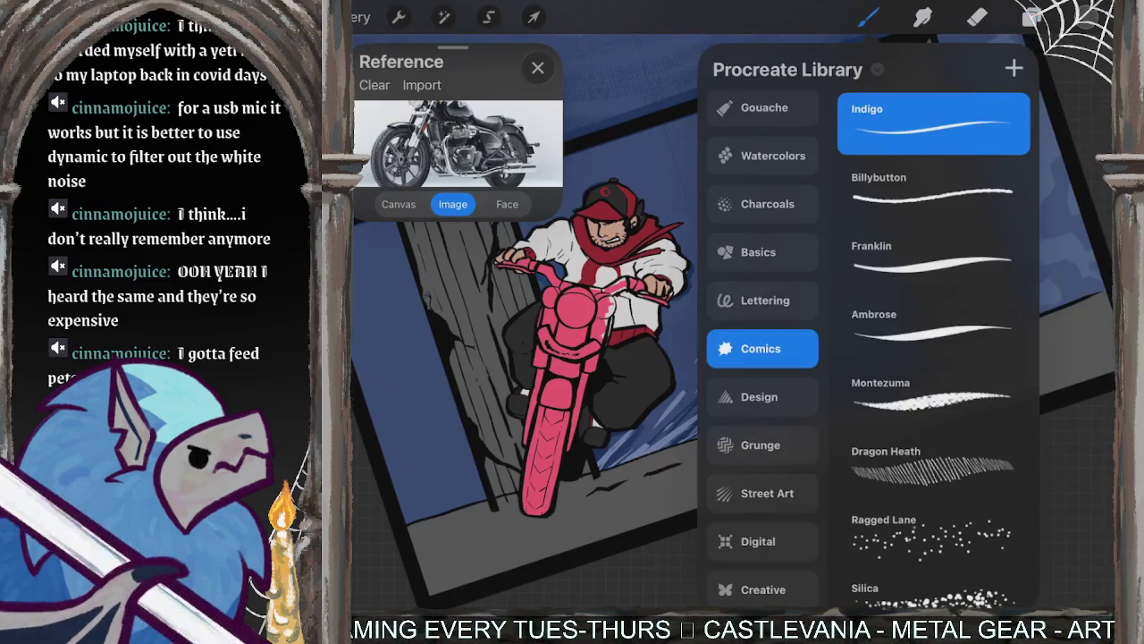
Switch the brush library to the Charcoals set and frame the rider in view
left_click(1086, 17)
left_click(867, 17)
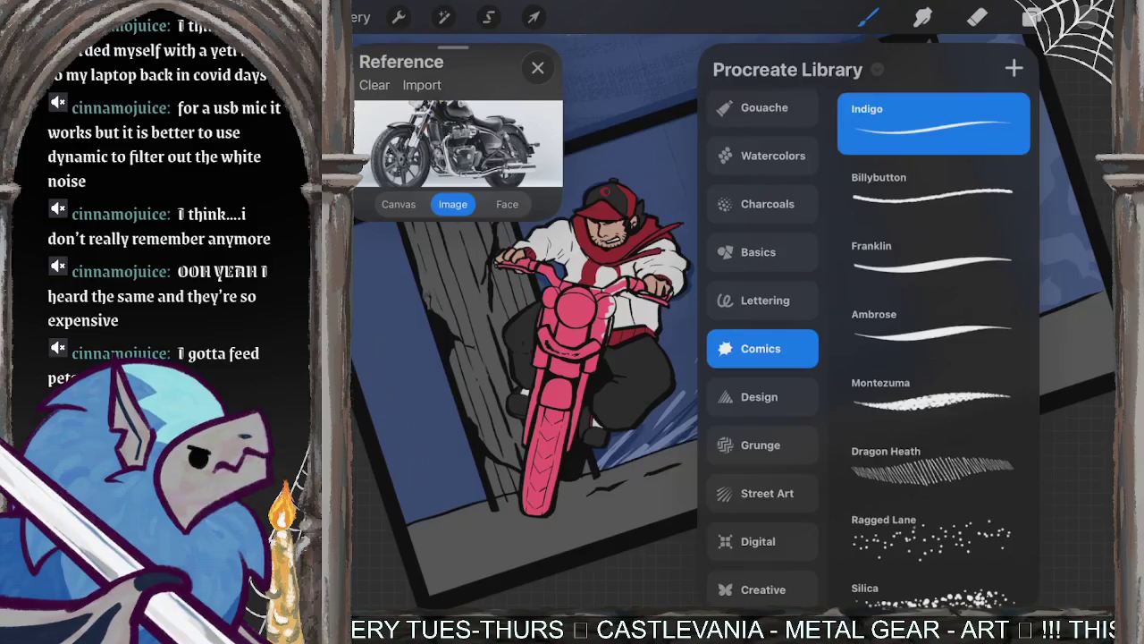
left_click(763, 396)
left_click(933, 368)
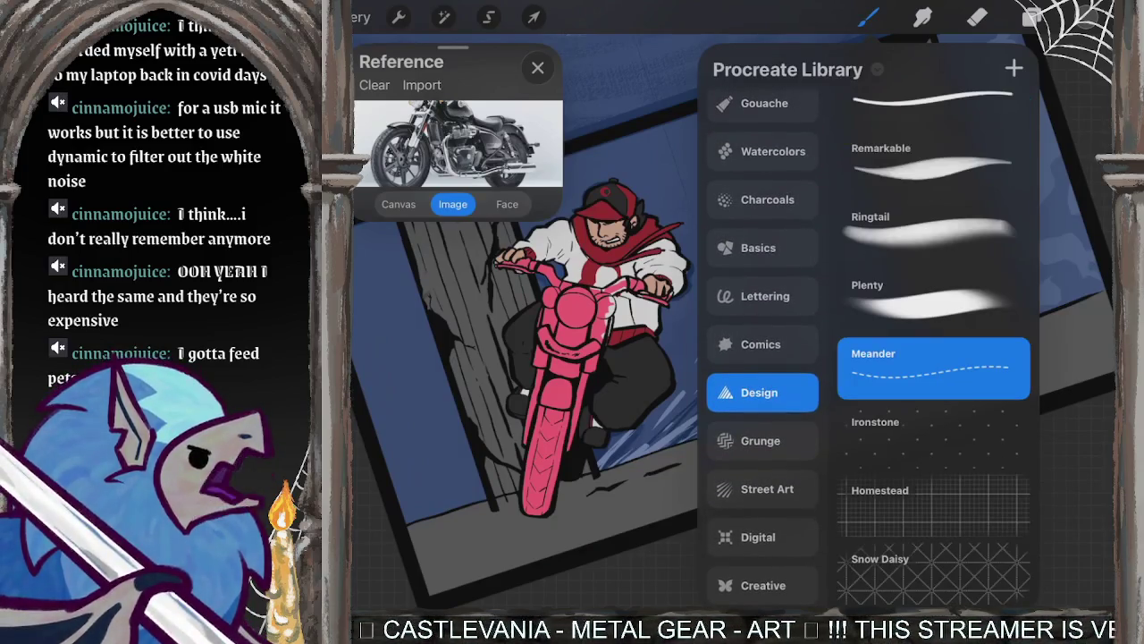
left_click(767, 199)
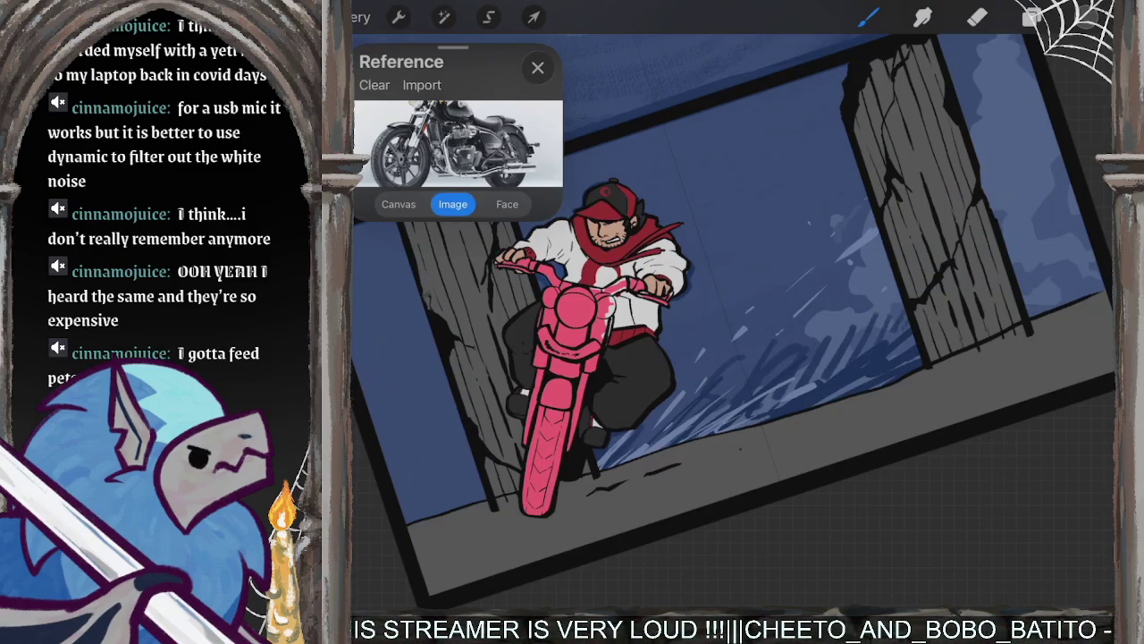
left_click_drag(733, 322, 679, 173)
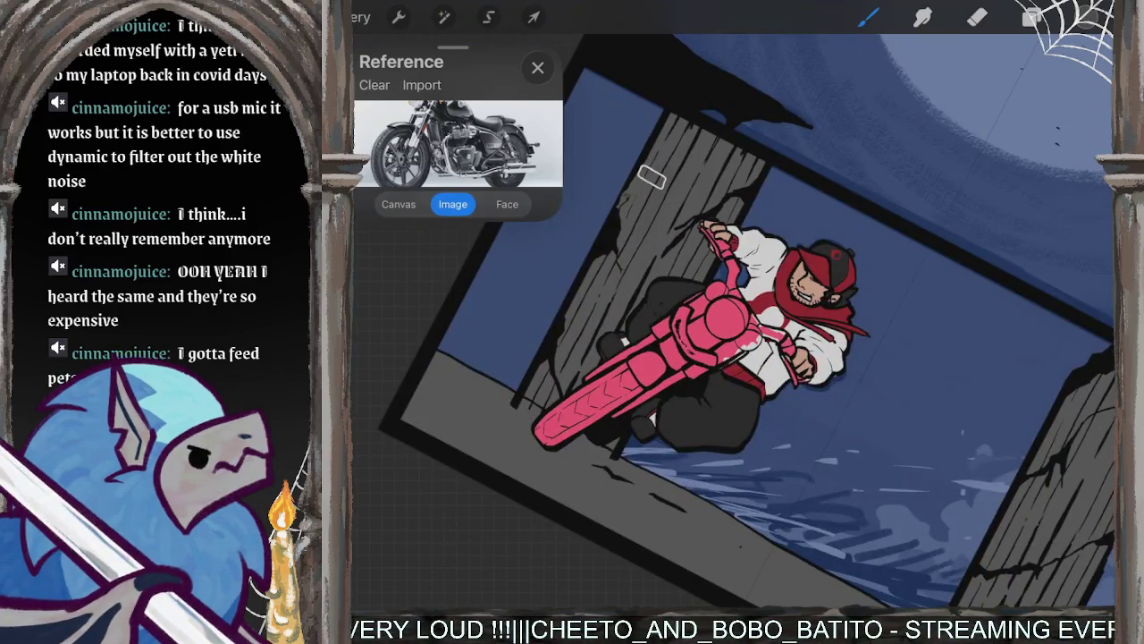
scroll(679, 206, "up", 5)
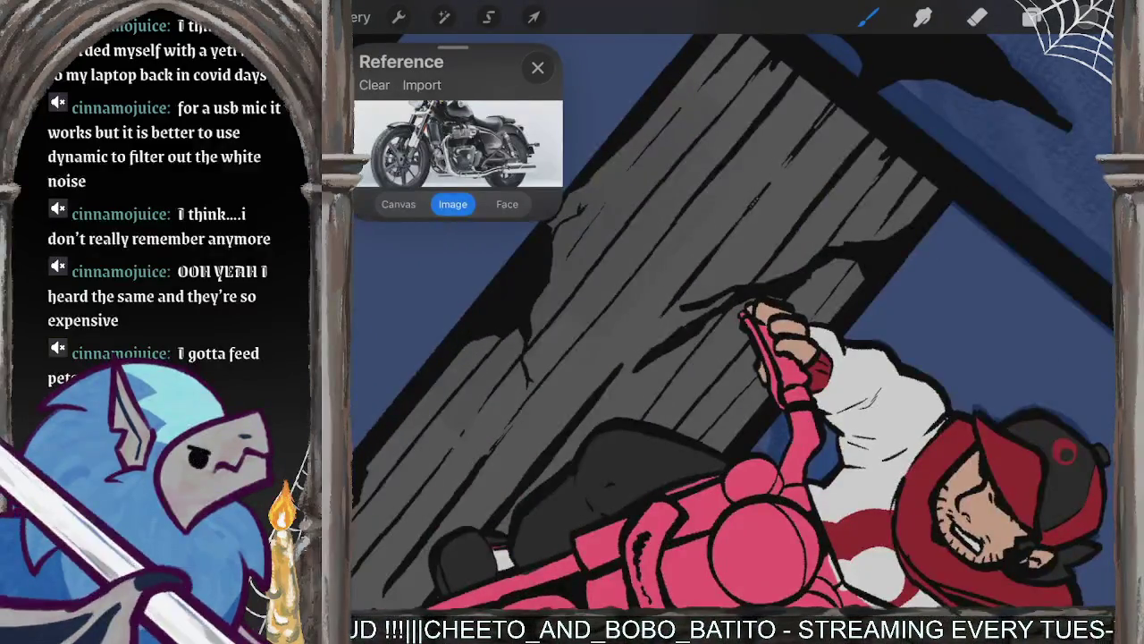
scroll(733, 322, "down", 3)
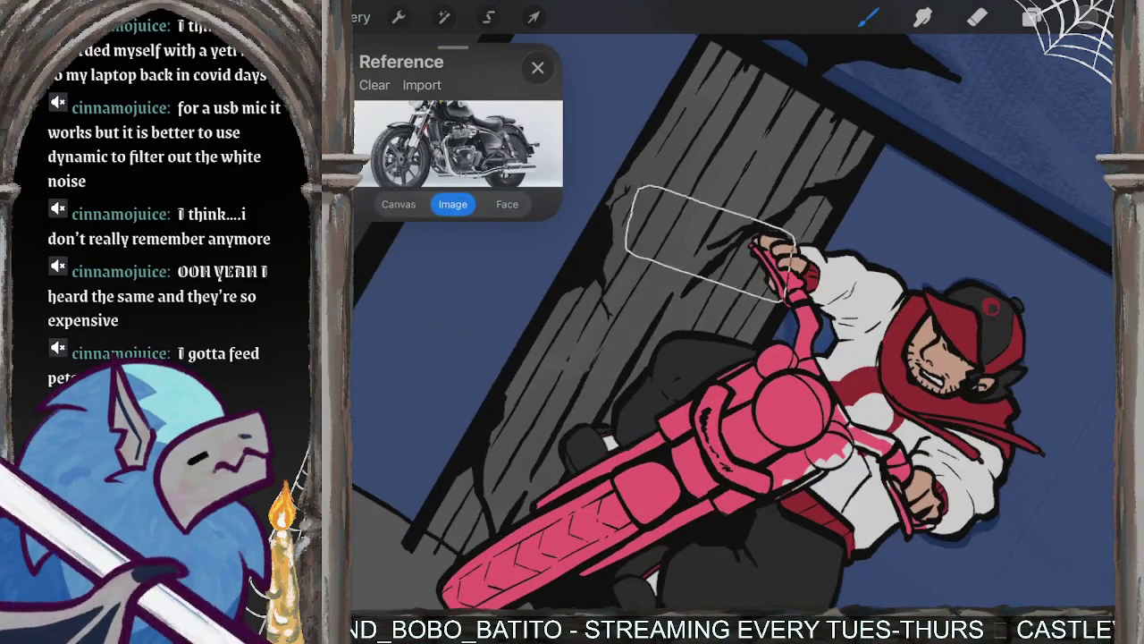
scroll(733, 321, "down", 5)
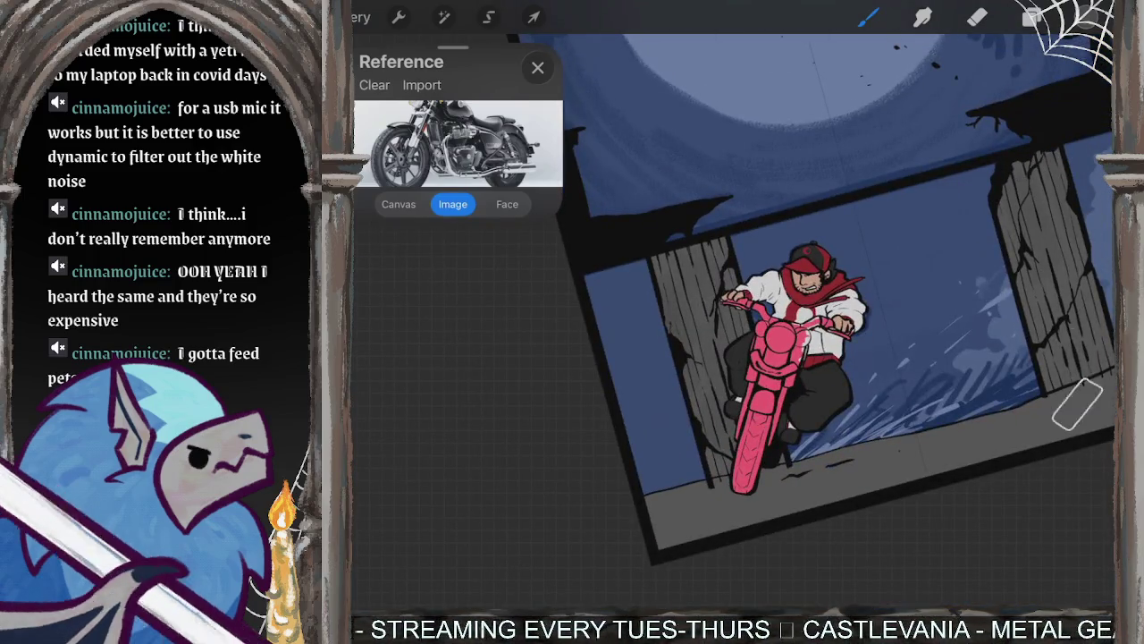
scroll(733, 322, "down", 3)
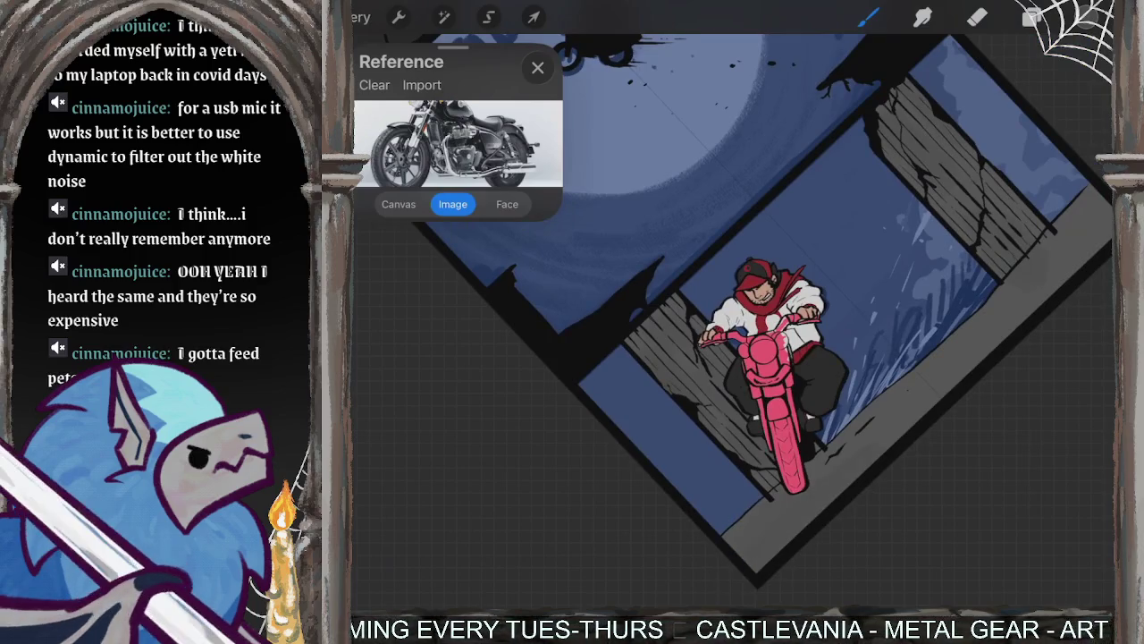
scroll(733, 322, "down", 2)
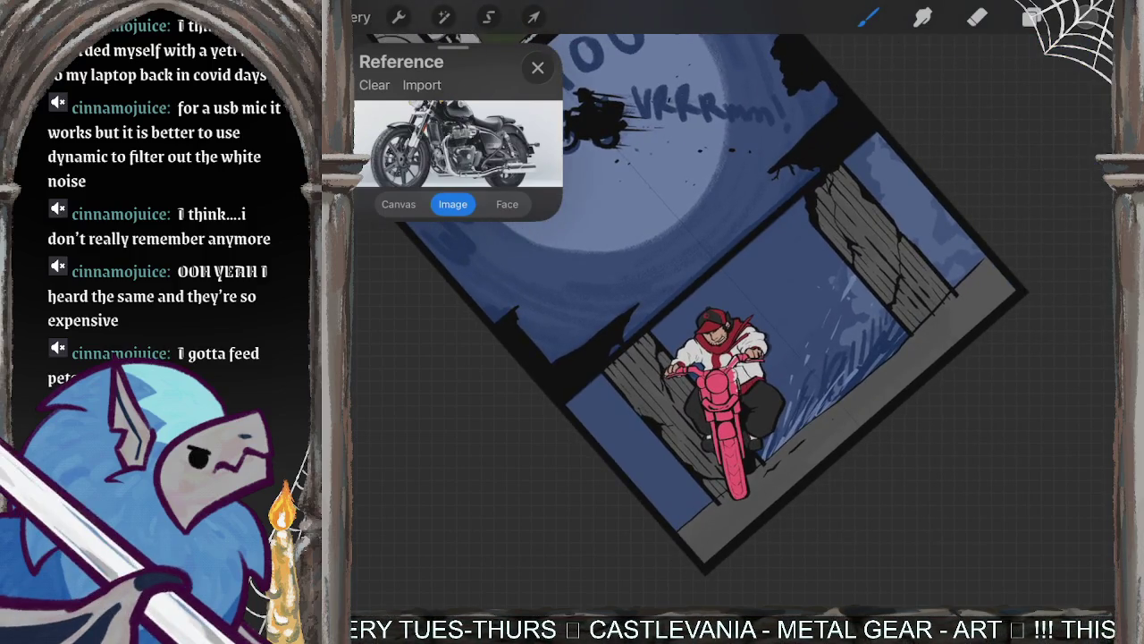
Pick a new painting colour and choose the Nutgrove charcoal brush
left_click(1086, 17)
left_click_drag(846, 284, 868, 292)
left_click(770, 476)
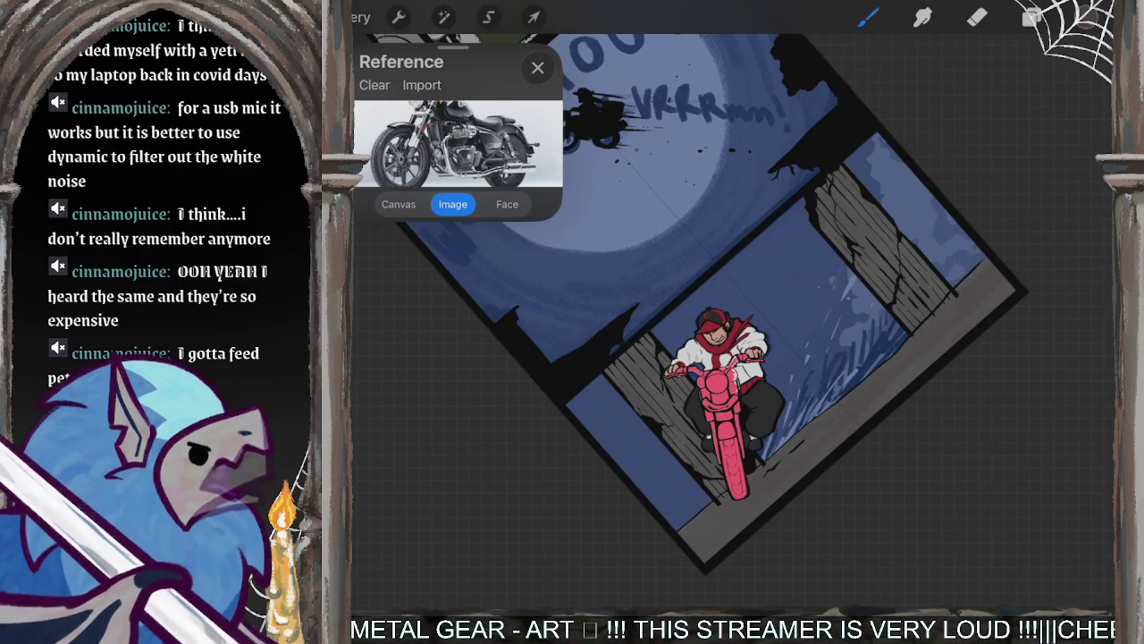
left_click(868, 17)
left_click(932, 397)
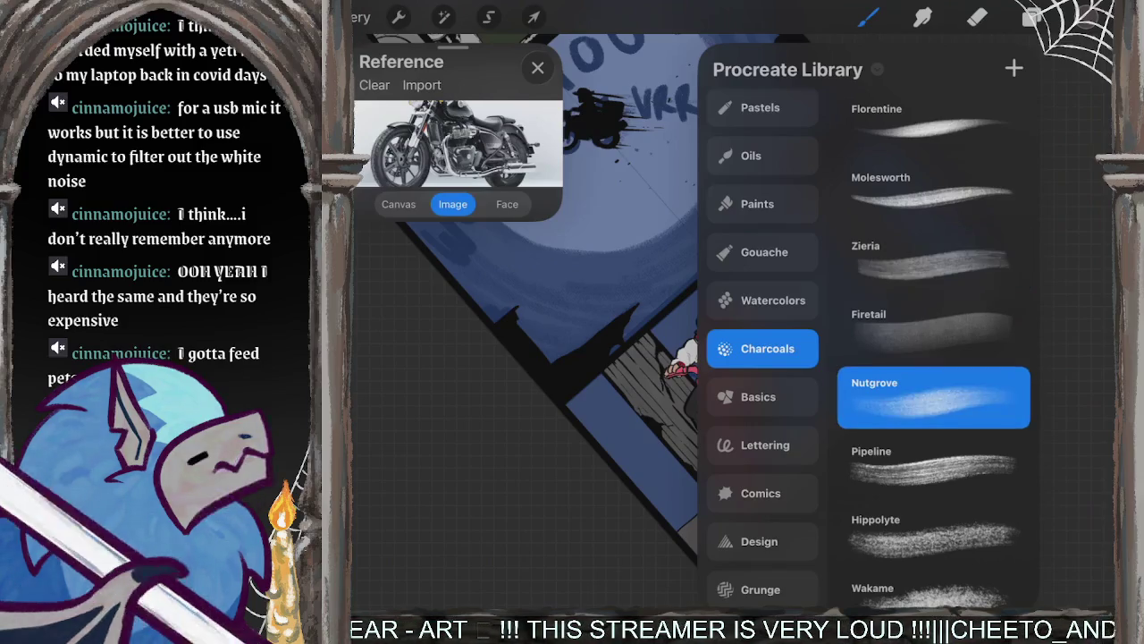
Pick a darker, greyer painting colour
left_click(868, 17)
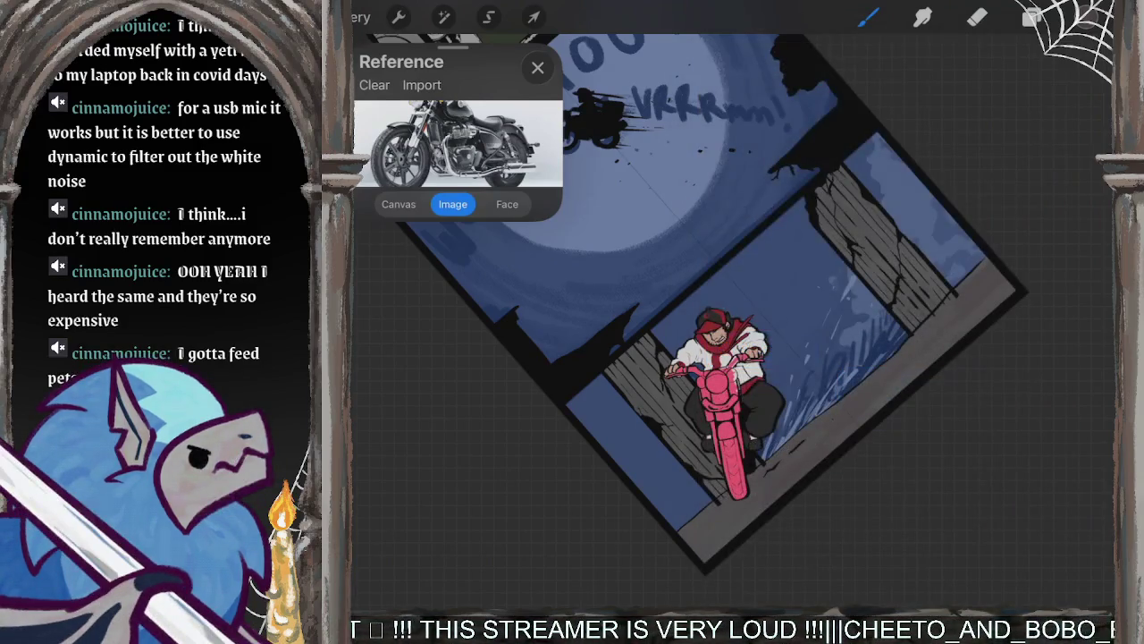
scroll(742, 465, "up", 5)
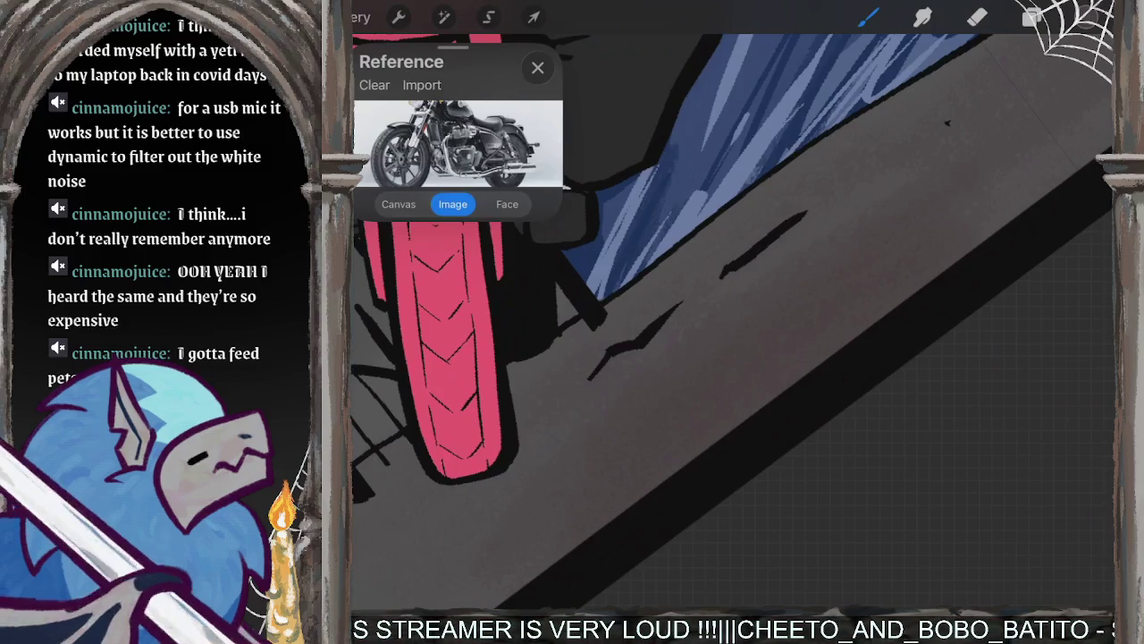
scroll(733, 322, "down", 5)
left_click(1087, 17)
left_click_drag(868, 291, 851, 308)
left_click(1087, 17)
left_click(868, 17)
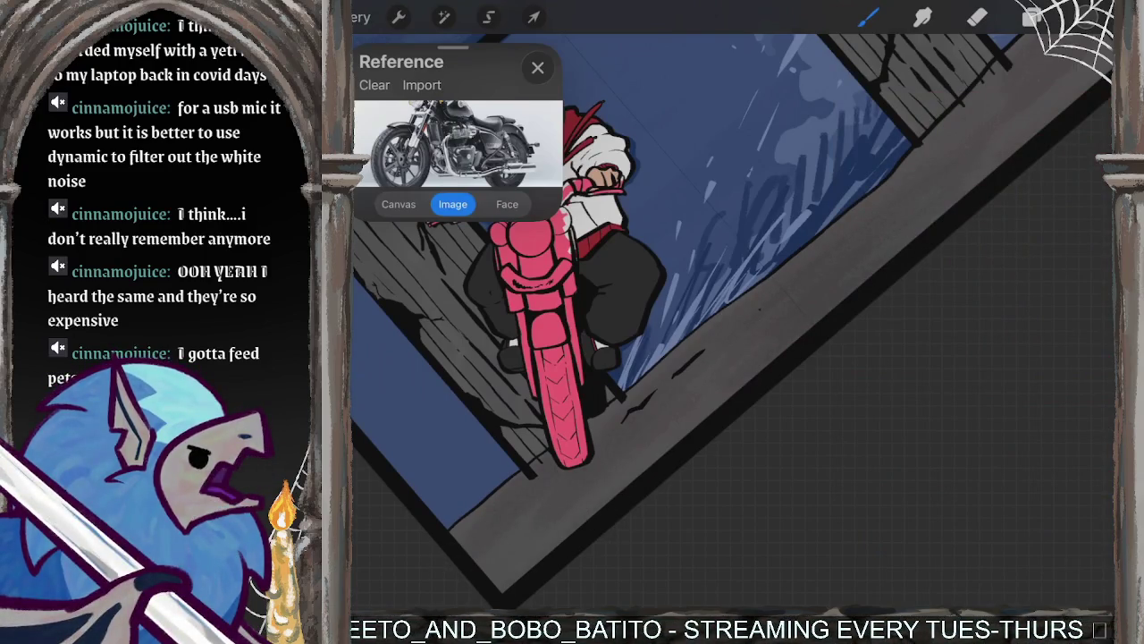
Turn the view upright and paint a dark stroke up the right pillar's edge
left_click_drag(715, 313, 617, 429)
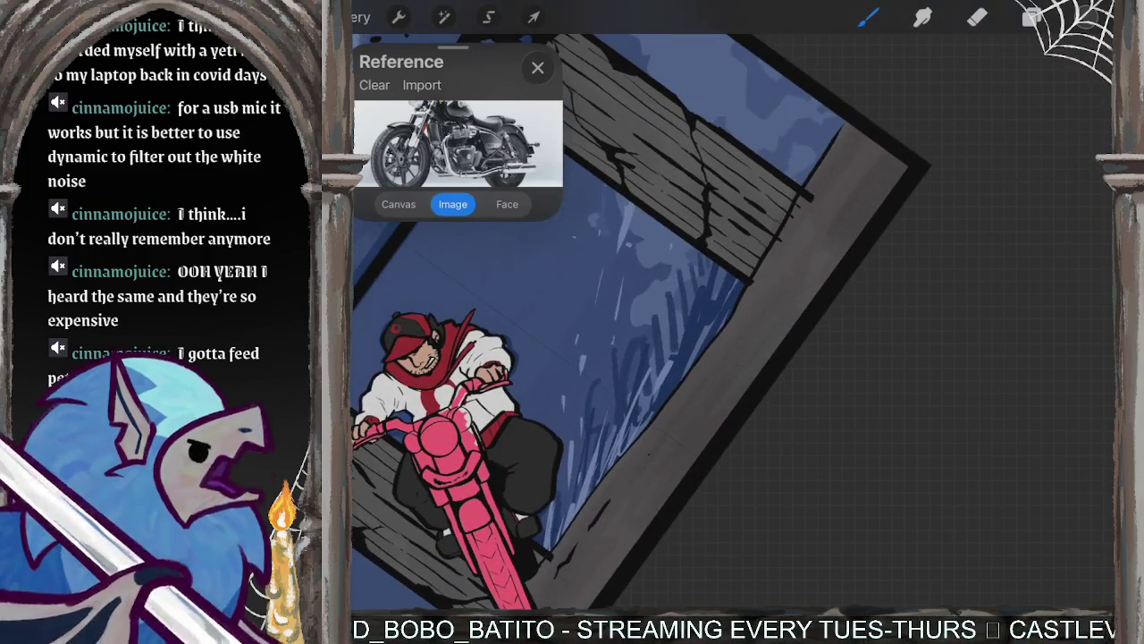
left_click_drag(679, 358, 628, 277)
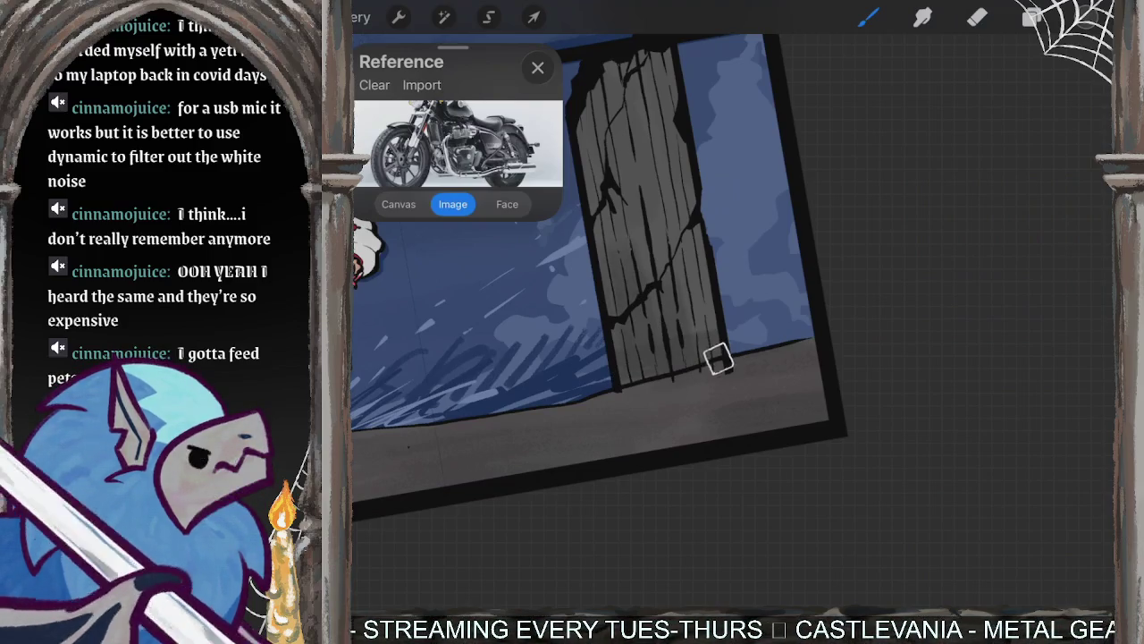
left_click_drag(718, 358, 684, 161)
scroll(599, 295, "down", 3)
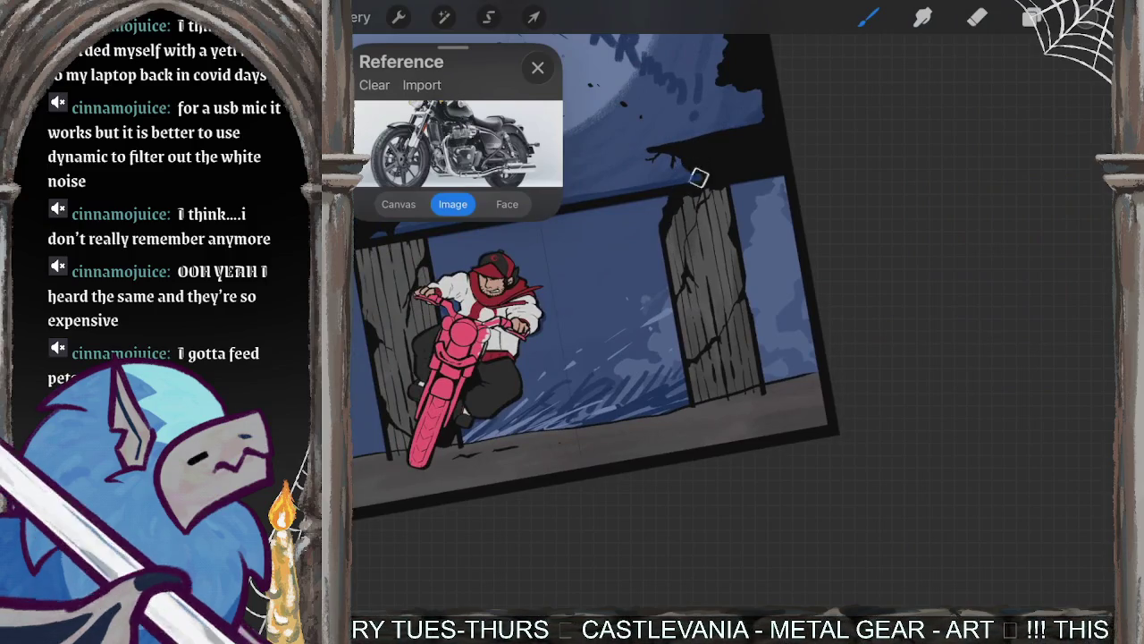
scroll(706, 321, "up", 3)
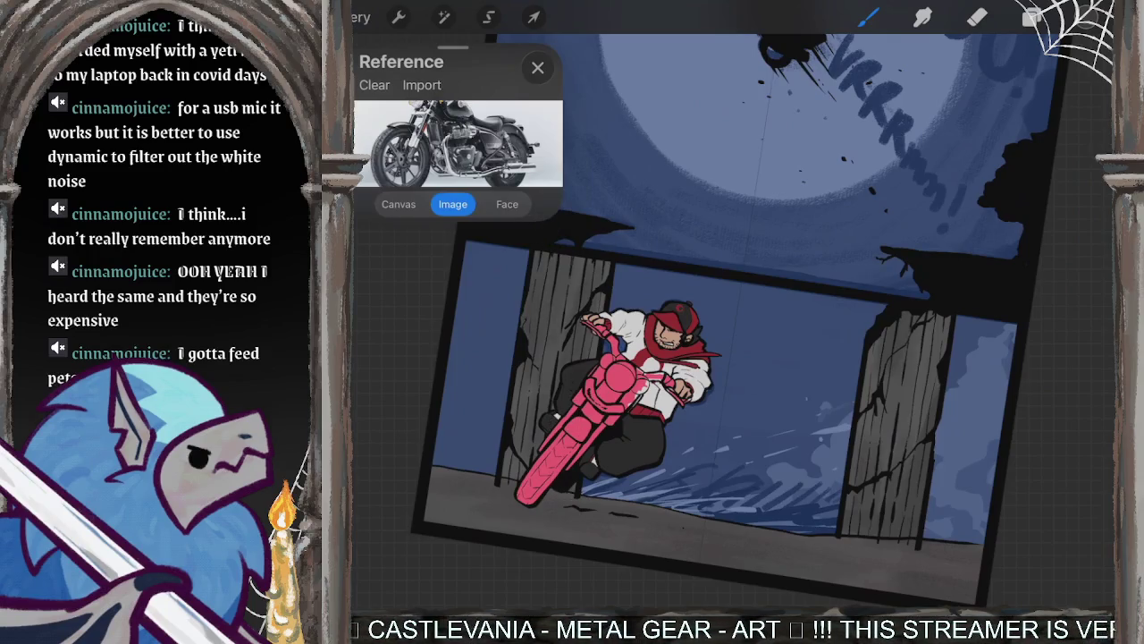
left_click(1092, 17)
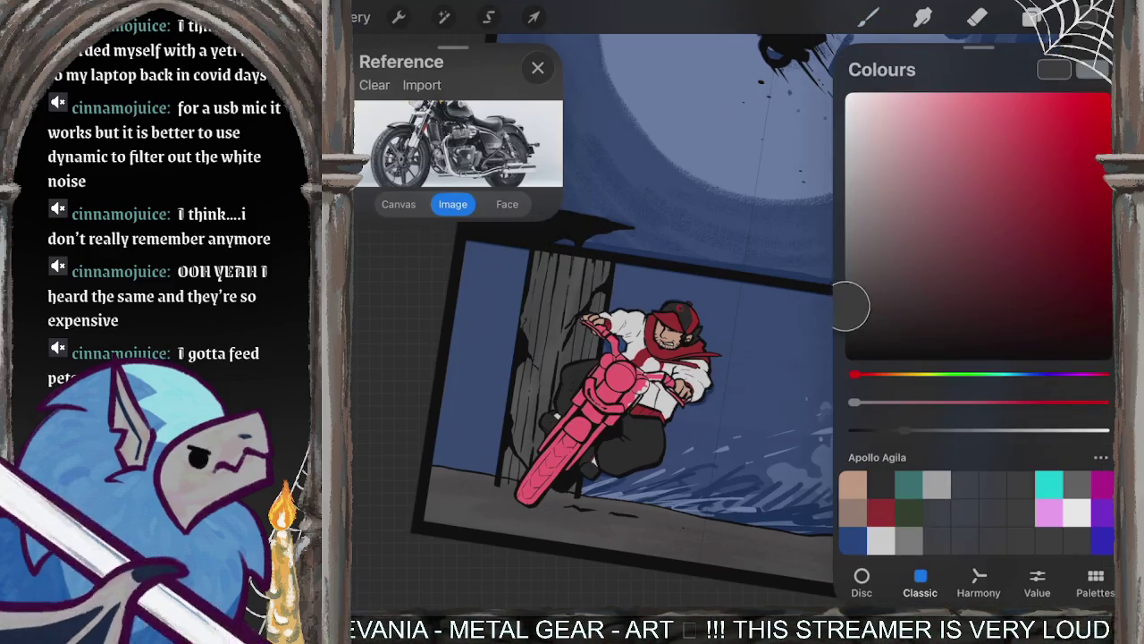
Adjust the paint colour, settling on a darker, greyer shade
left_click(1092, 17)
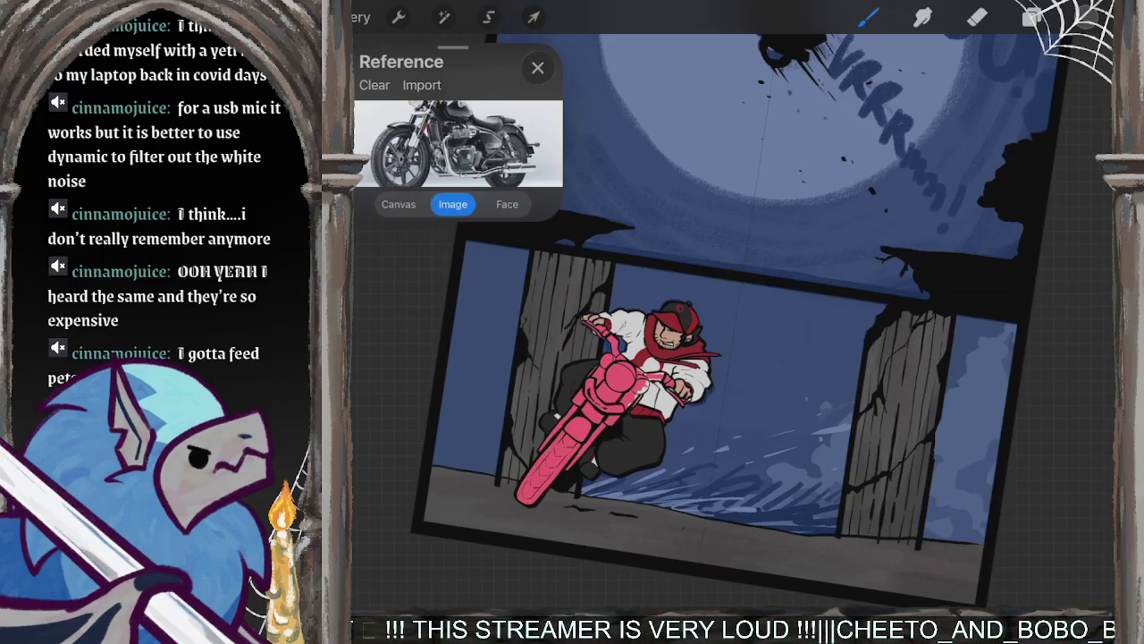
left_click(1093, 17)
left_click_drag(849, 286, 854, 274)
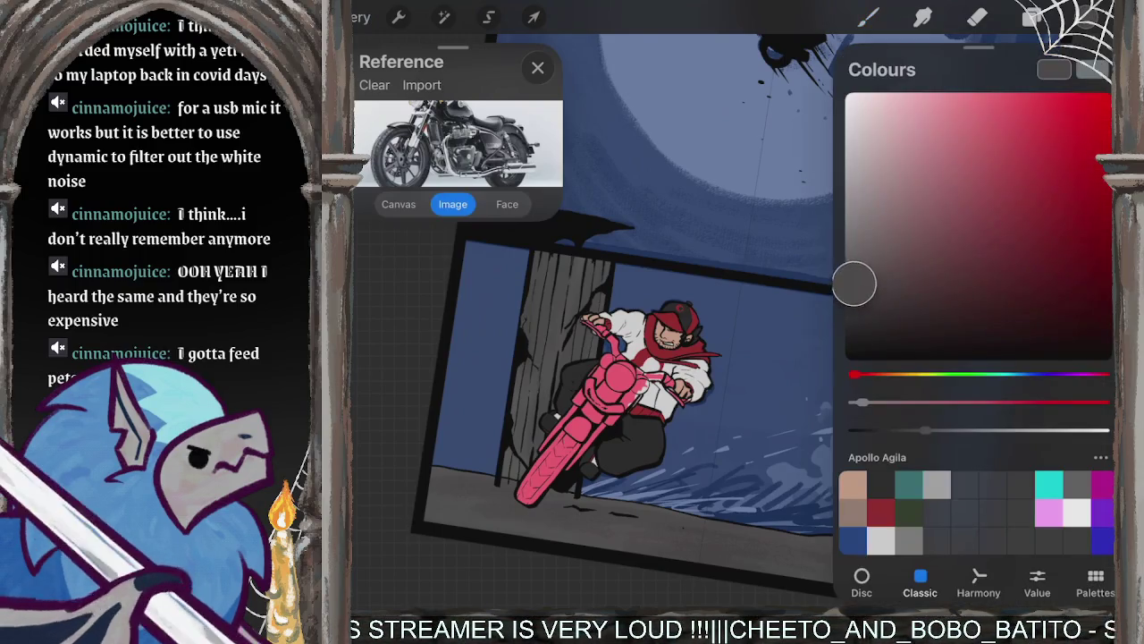
left_click(867, 17)
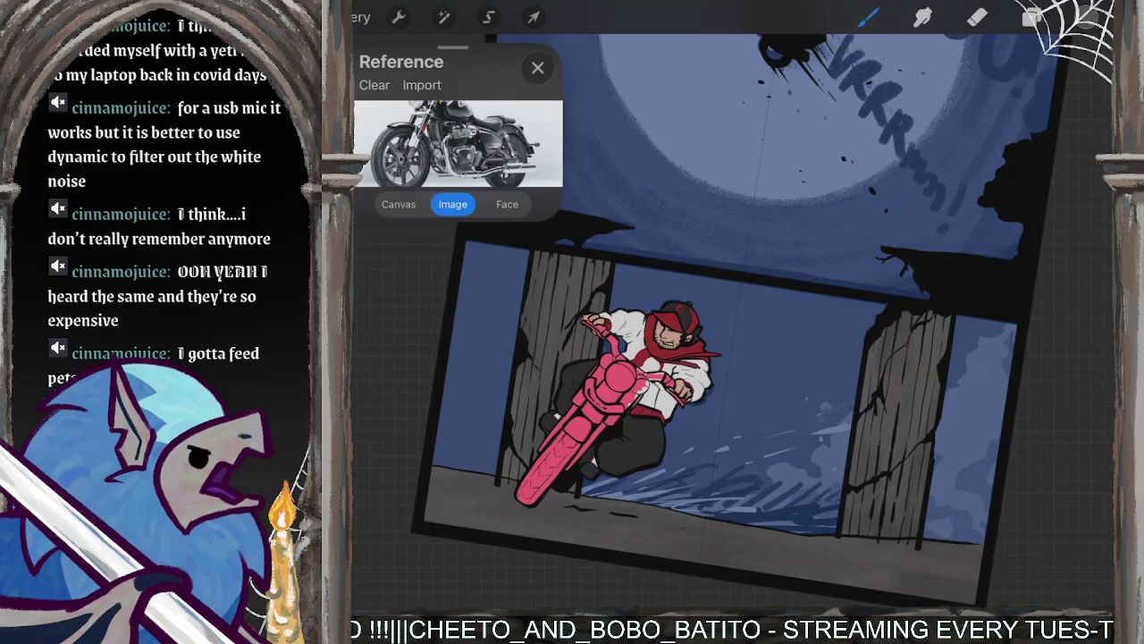
scroll(715, 358, "down", 3)
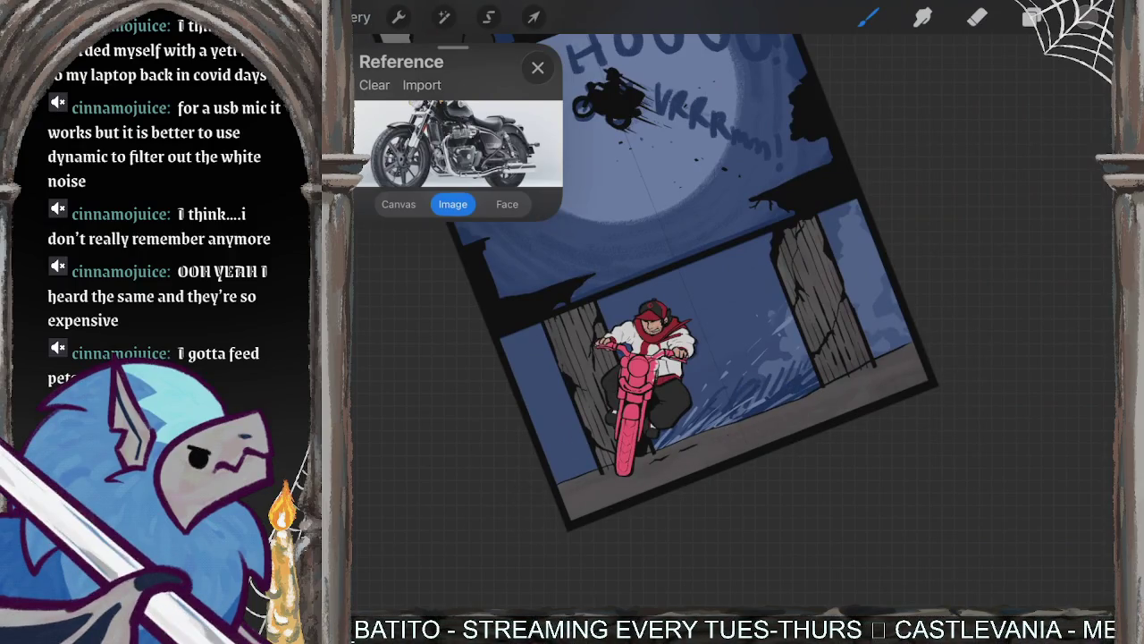
left_click(1086, 17)
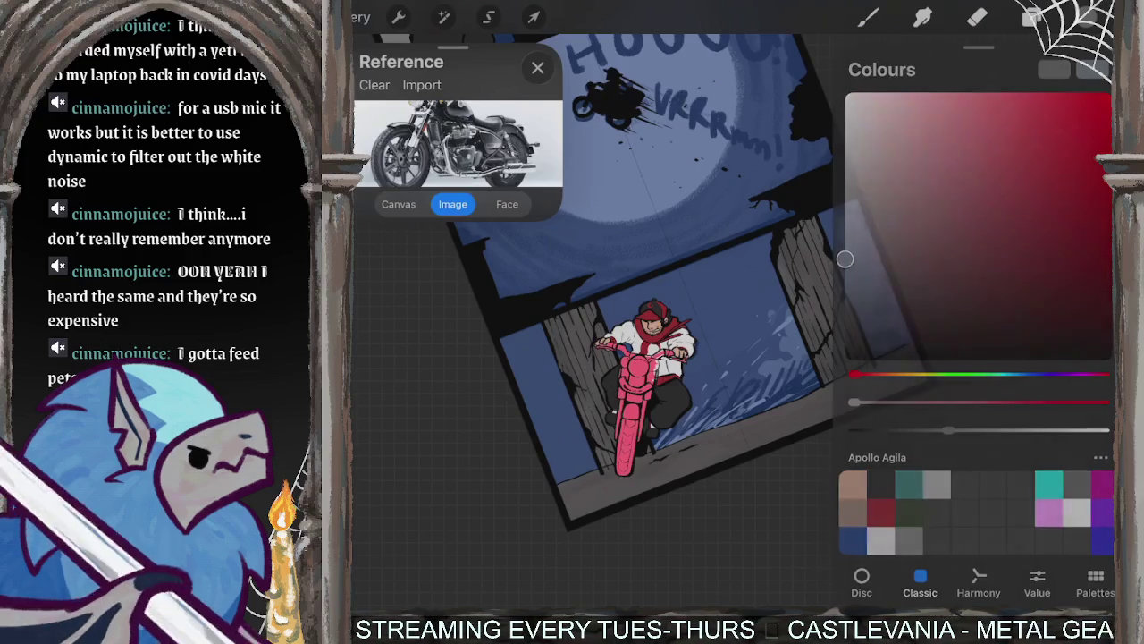
key("b")
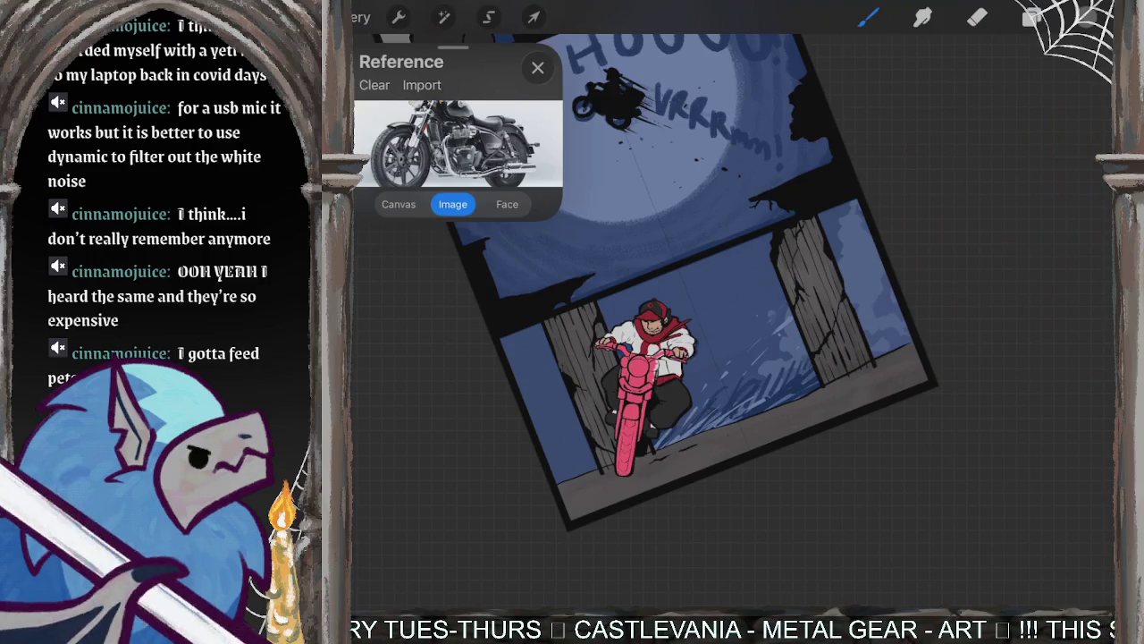
left_click(1093, 18)
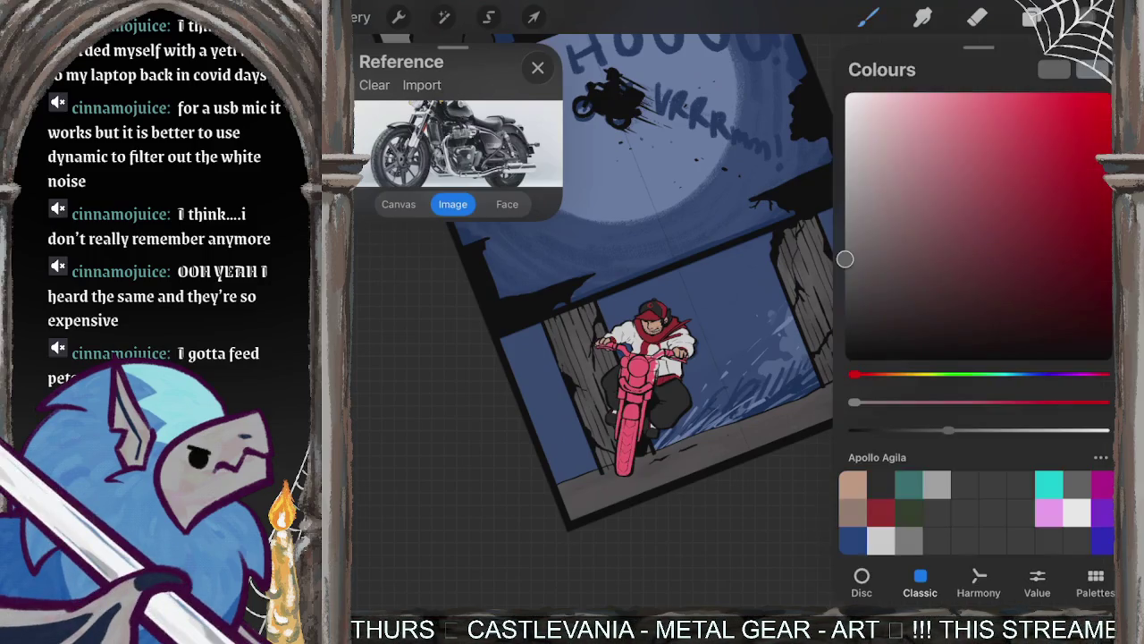
left_click_drag(845, 259, 856, 283)
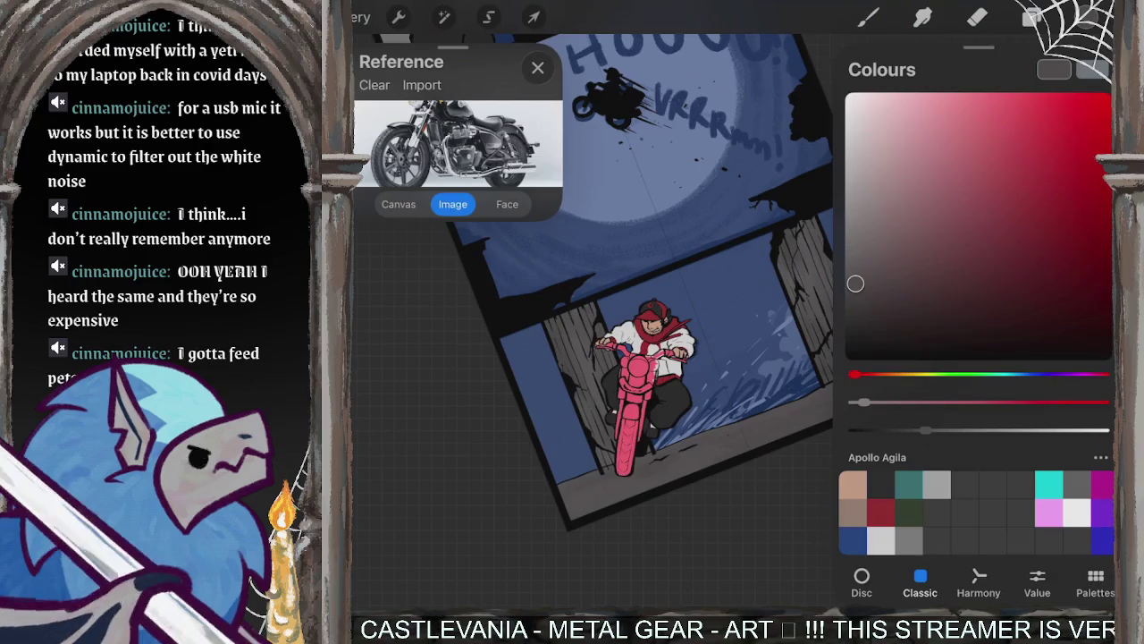
left_click(868, 17)
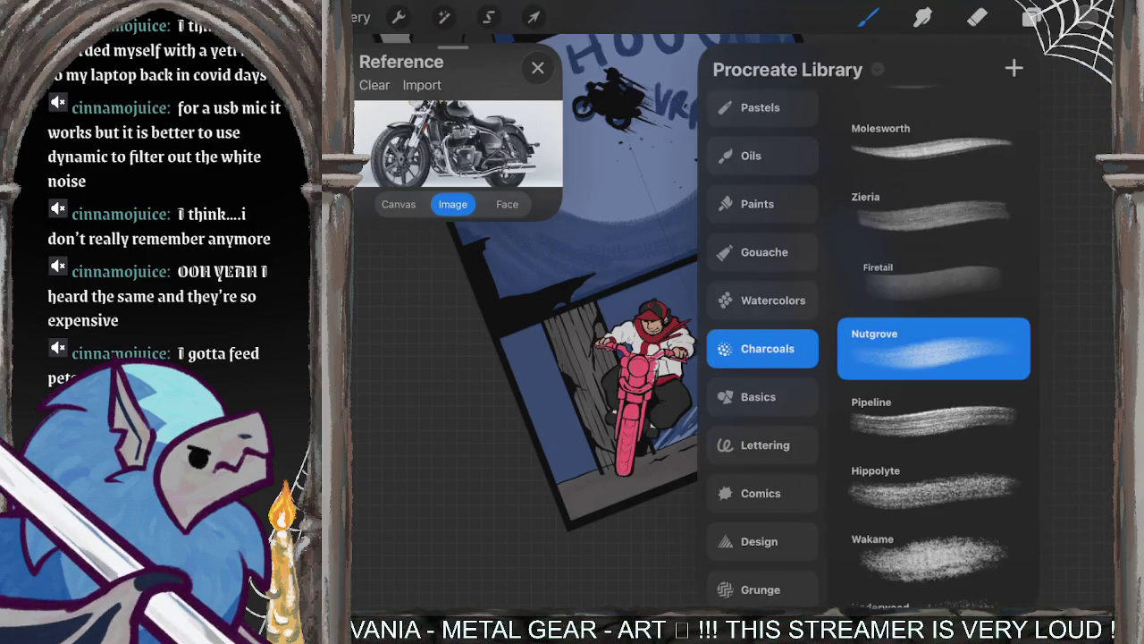
Select the Firetail charcoal brush and frame a tilted close-up of the rider and pillars
left_click(933, 278)
left_click(983, 402)
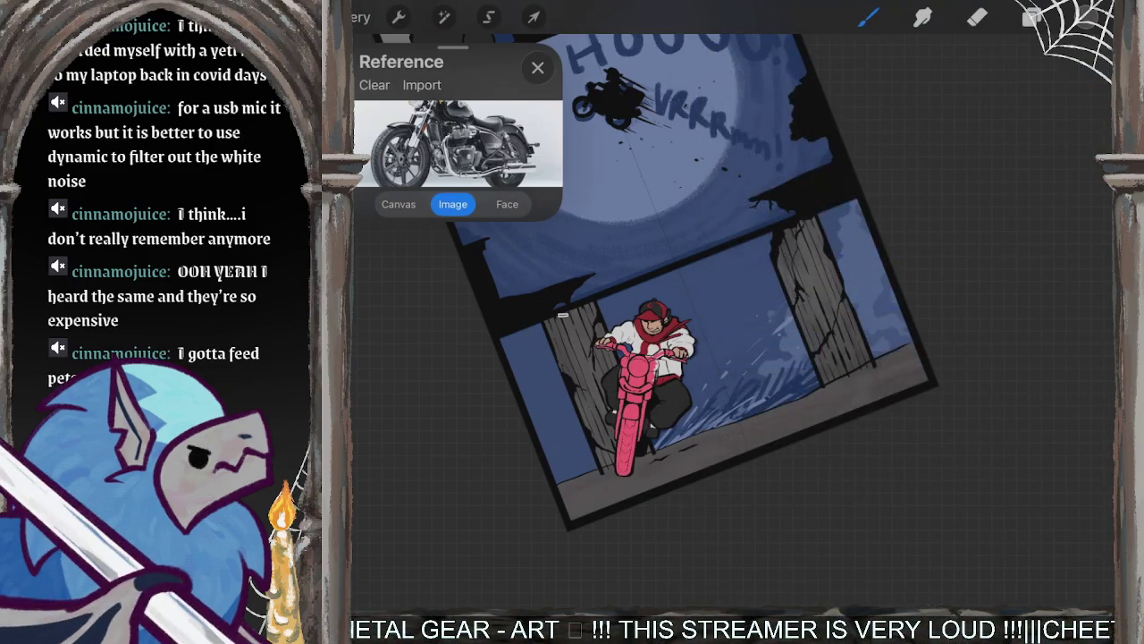
mouse_move(644, 340)
left_mouse_down()
mouse_move(733, 322)
mouse_move(697, 375)
mouse_move(768, 429)
left_mouse_up()
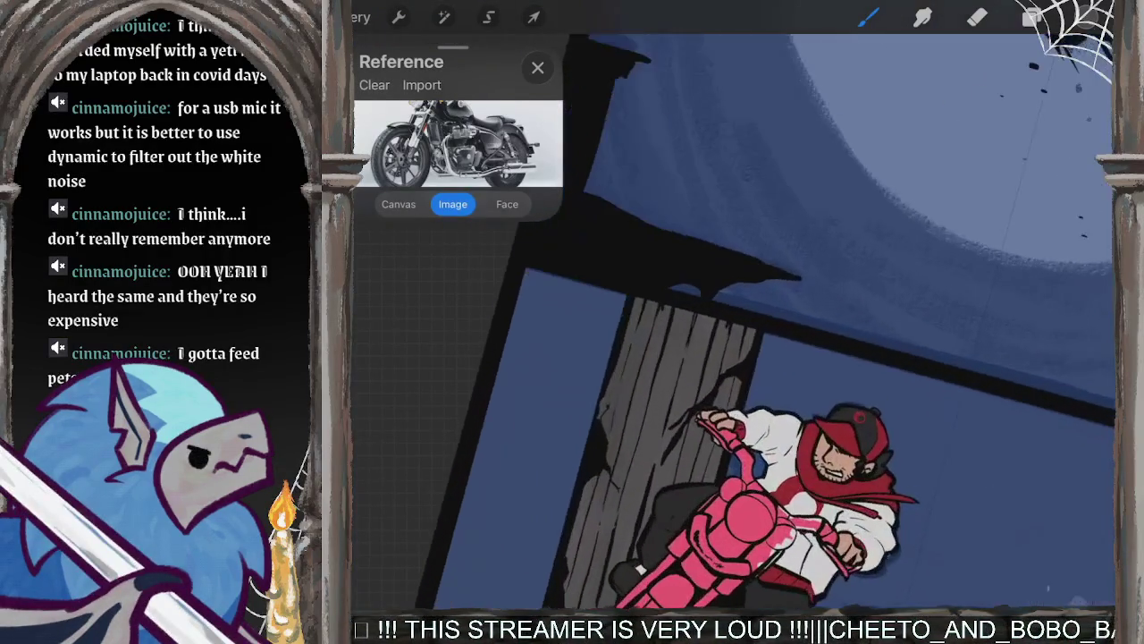
left_click_drag(733, 322, 626, 224)
mouse_move(716, 447)
left_mouse_down()
mouse_move(698, 223)
mouse_move(715, 313)
left_mouse_up()
mouse_move(657, 501)
left_mouse_down()
mouse_move(626, 358)
mouse_move(679, 375)
mouse_move(748, 427)
left_mouse_up()
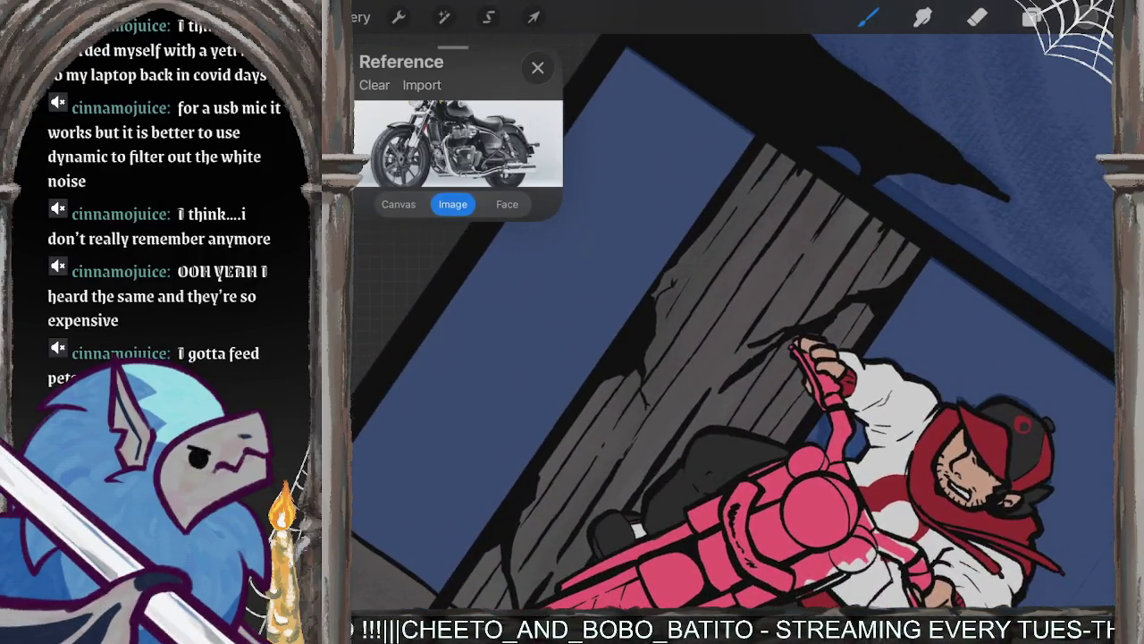
Pick a new paint colour and reframe the view around the rider
left_click(1090, 16)
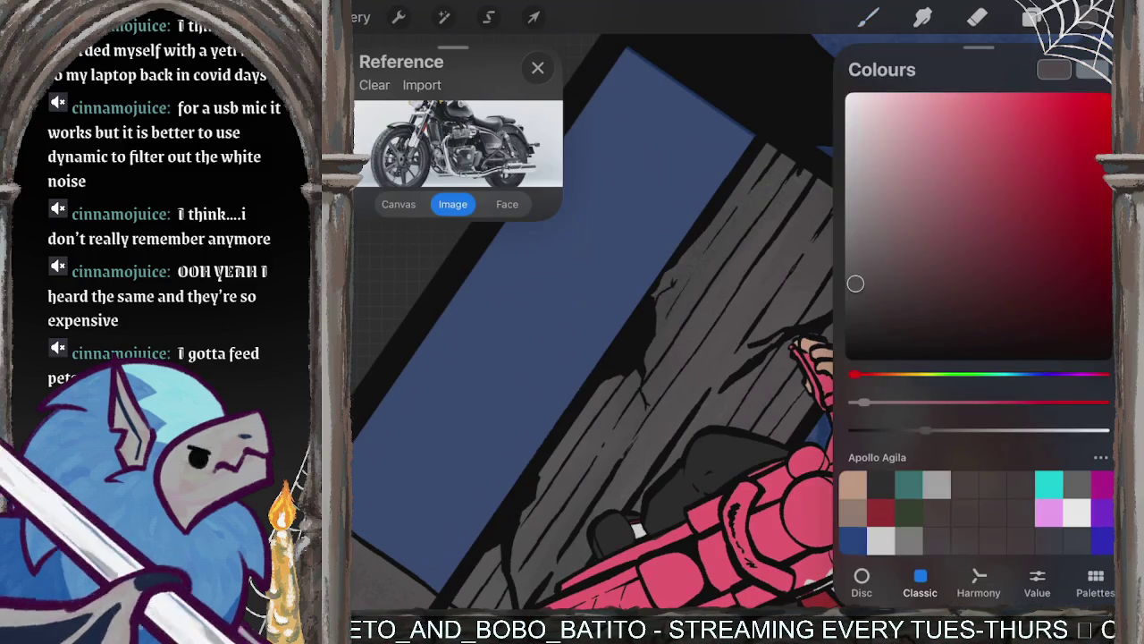
mouse_move(884, 276)
left_mouse_down()
mouse_move(901, 277)
mouse_move(871, 296)
left_mouse_up()
left_click(1091, 16)
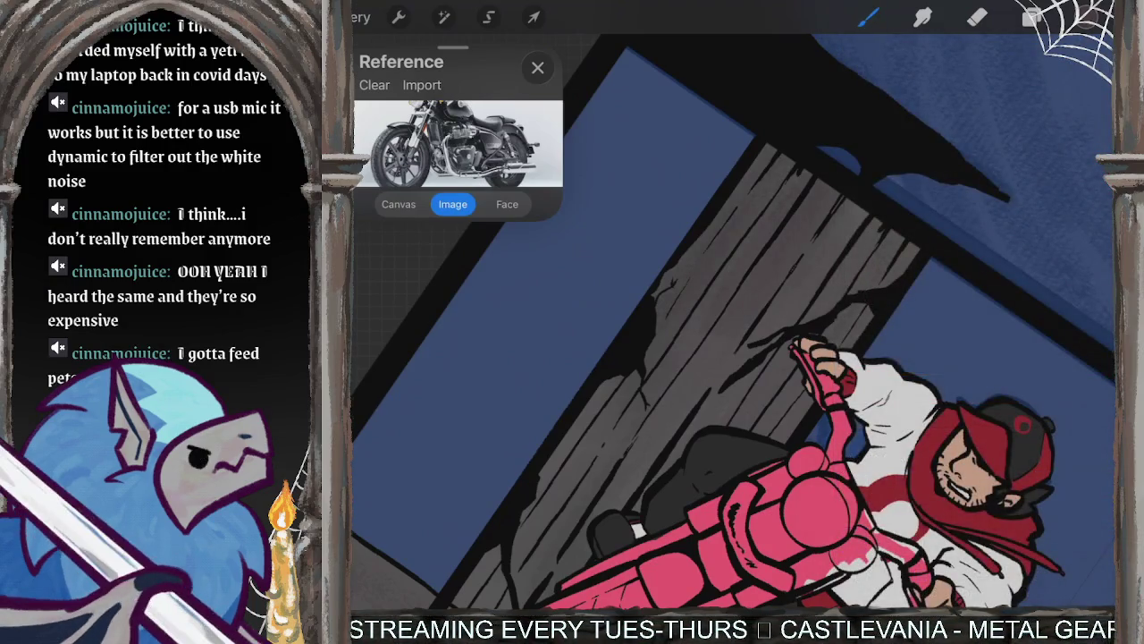
left_click_drag(894, 402, 813, 304)
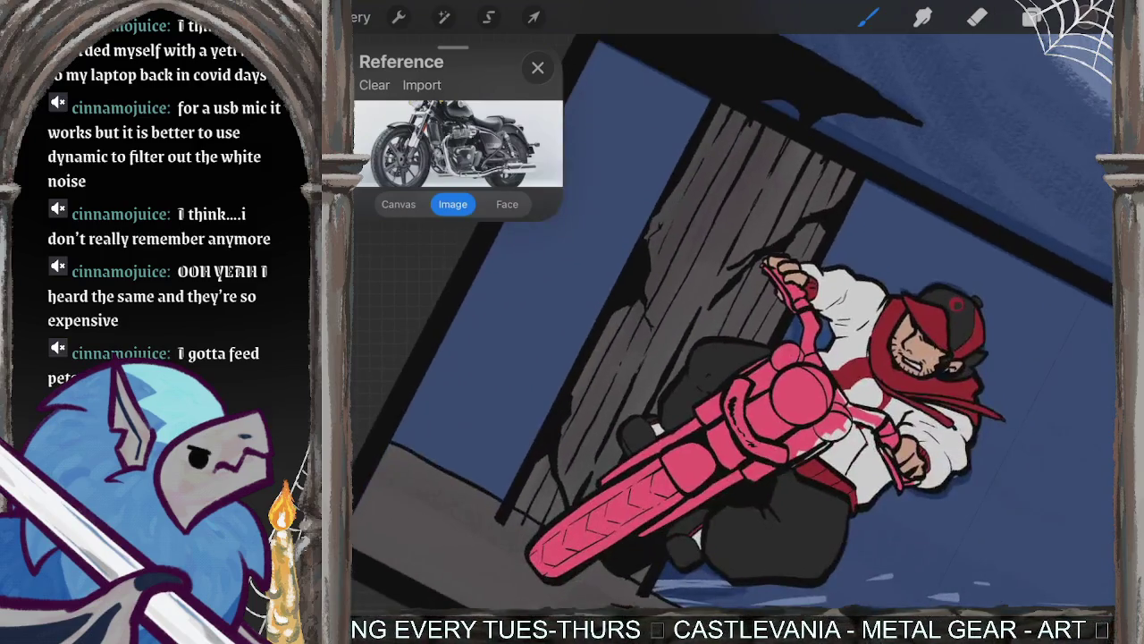
scroll(715, 358, "down", 5)
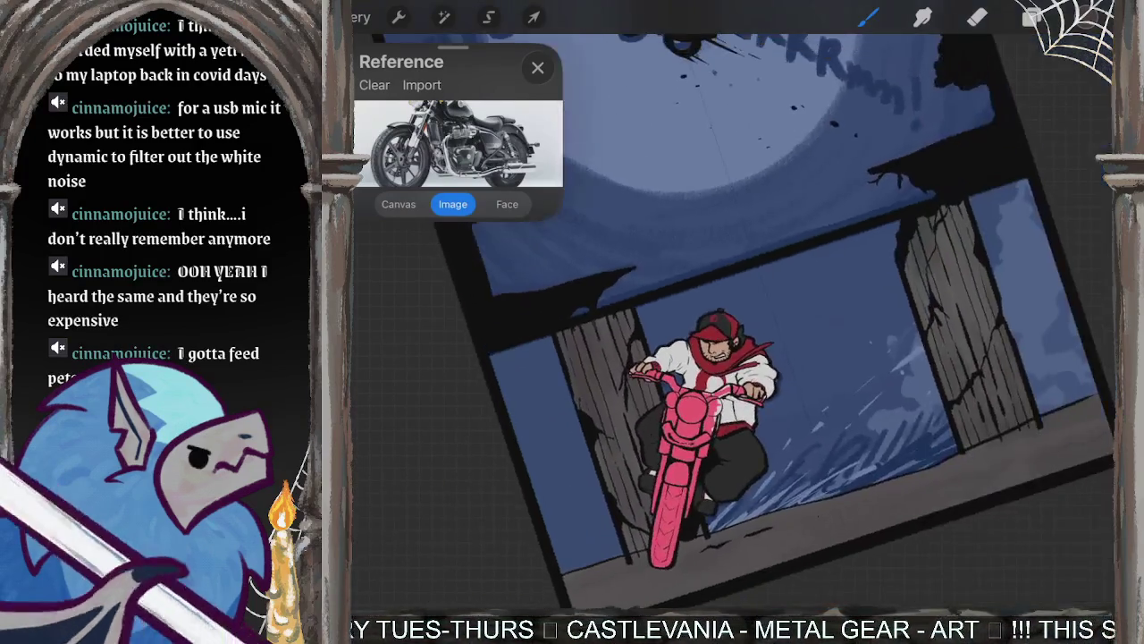
scroll(894, 385, "up", 5)
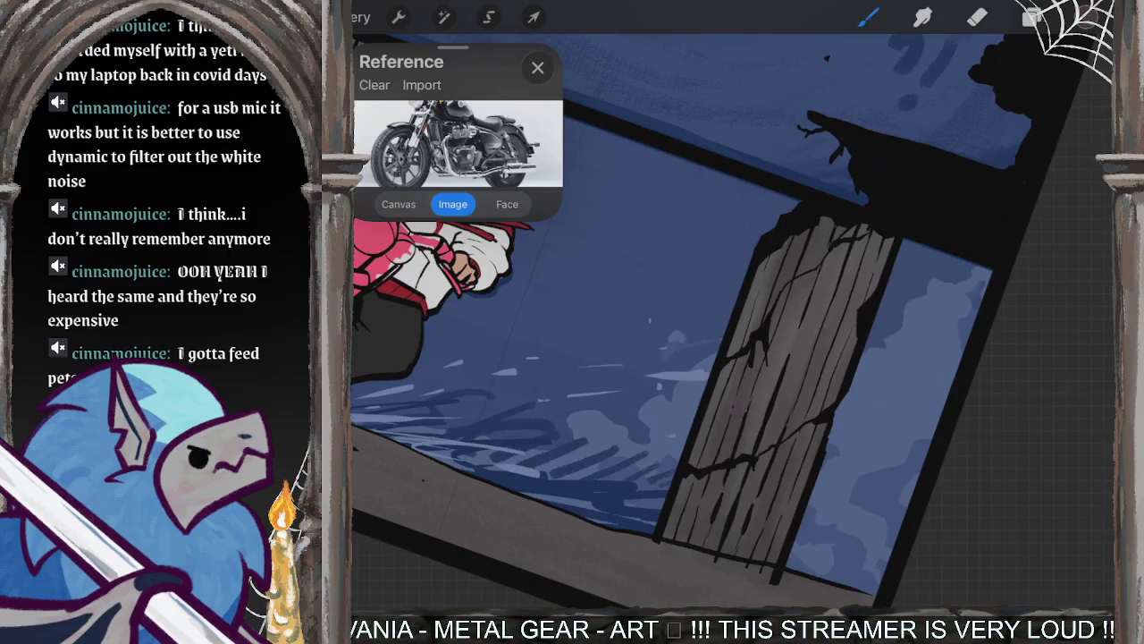
Switch Colours to Disc and pick a warmer orange-tinted paint colour
left_click(1089, 17)
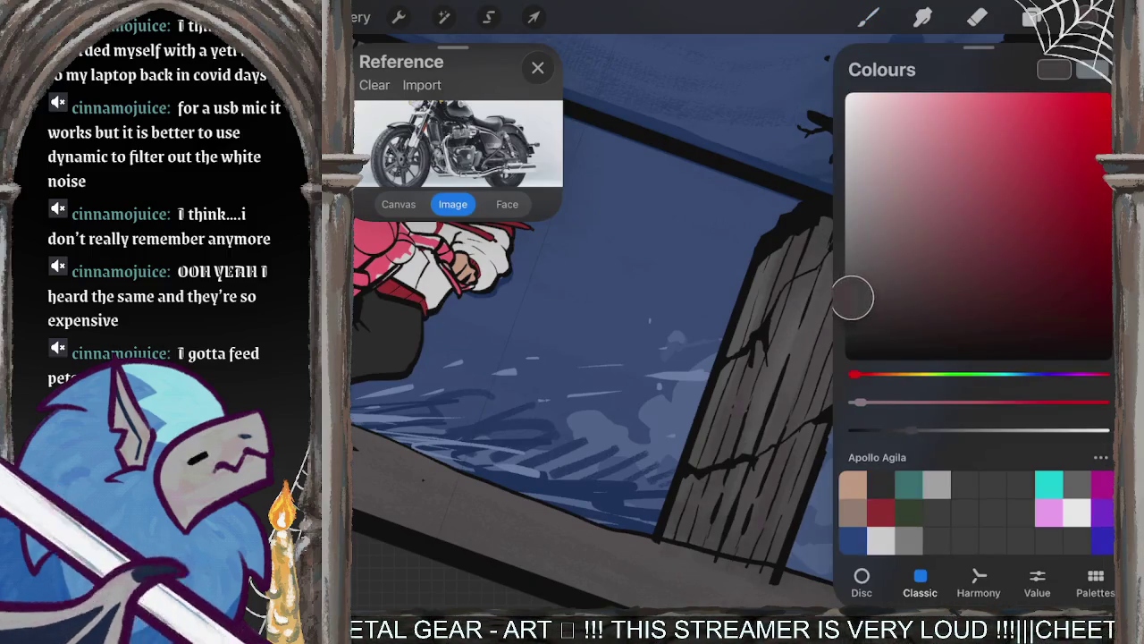
left_click(760, 234)
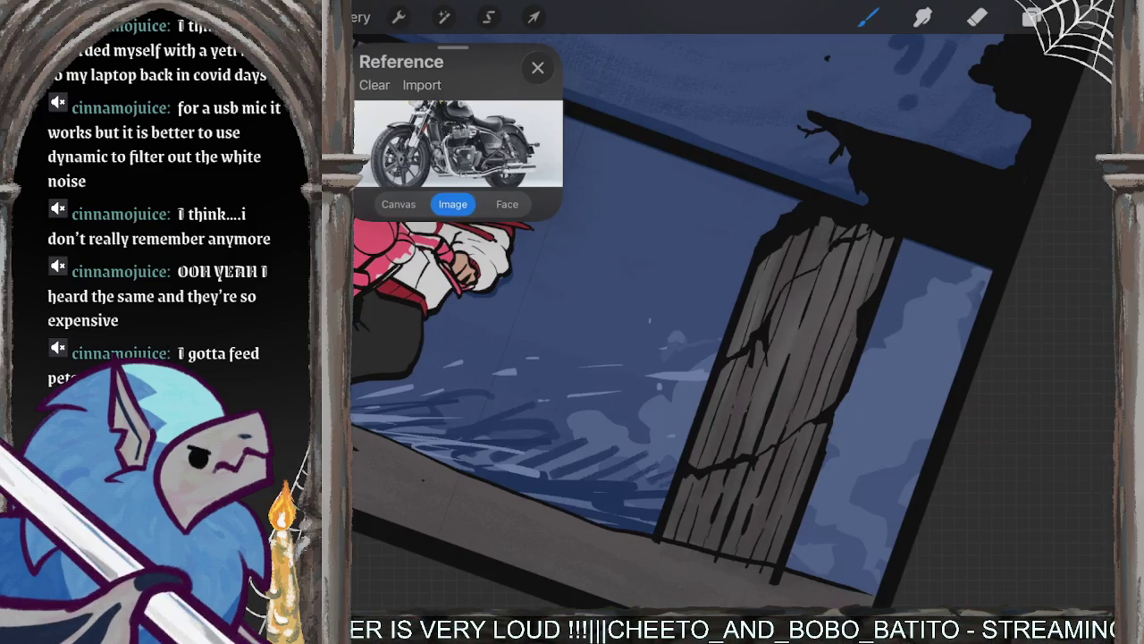
scroll(716, 322, "down", 3)
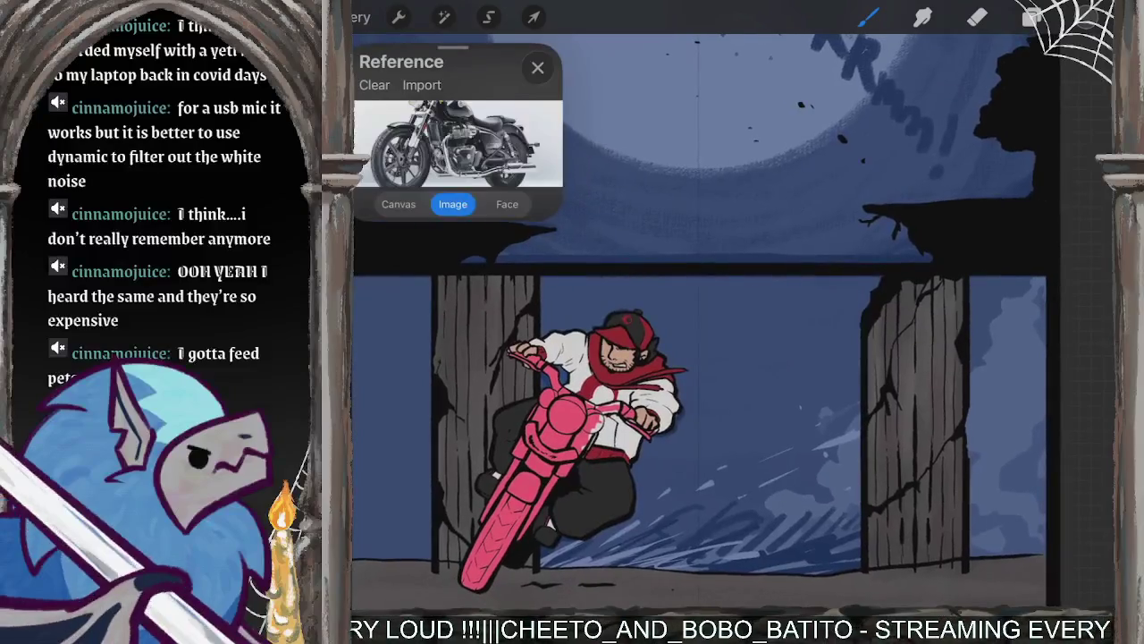
left_click(1086, 17)
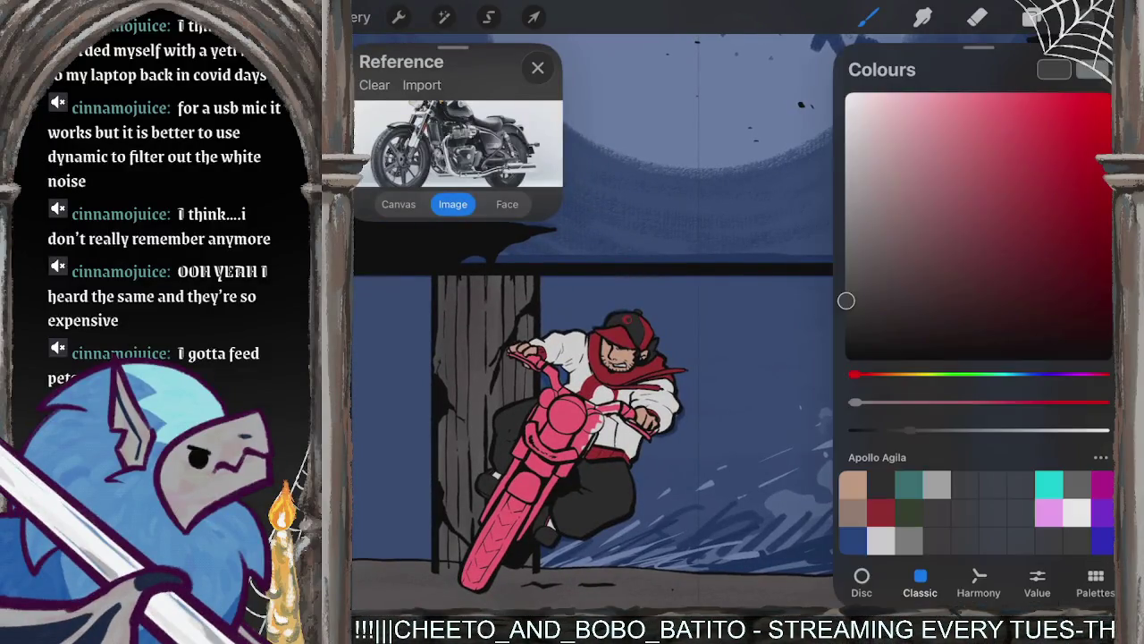
left_click(862, 578)
left_click_drag(1099, 225, 1042, 128)
left_click_drag(901, 246, 923, 234)
left_click(868, 17)
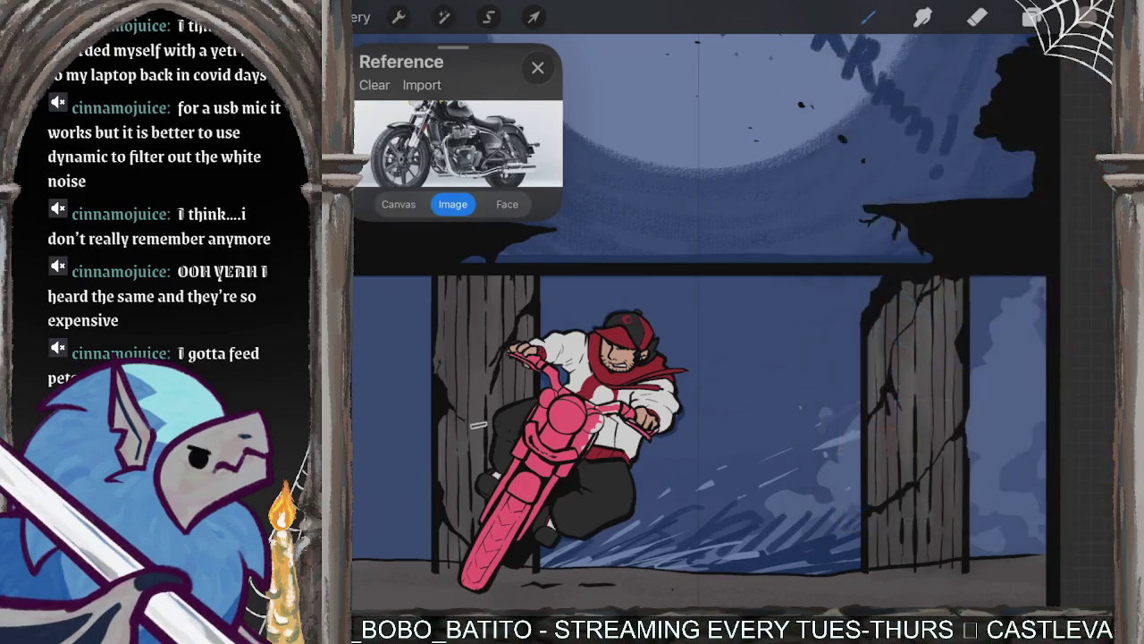
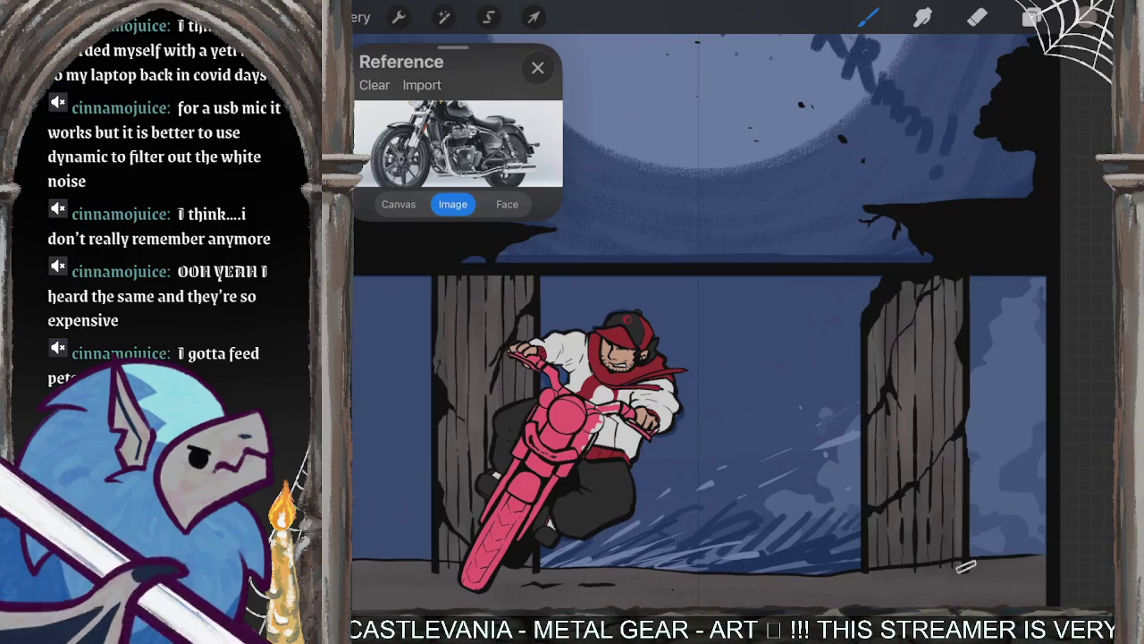
Tilt the page view, then try a ground stroke and splash hatching, undoing both
left_click_drag(715, 402, 679, 358)
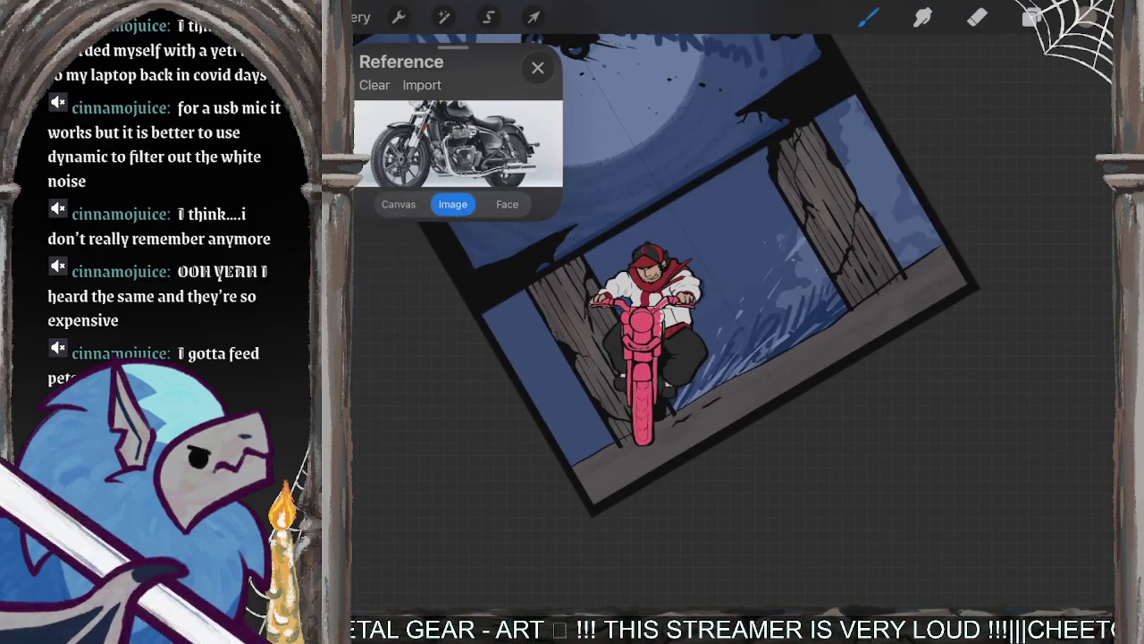
left_click_drag(626, 453, 572, 482)
key("ctrl+z")
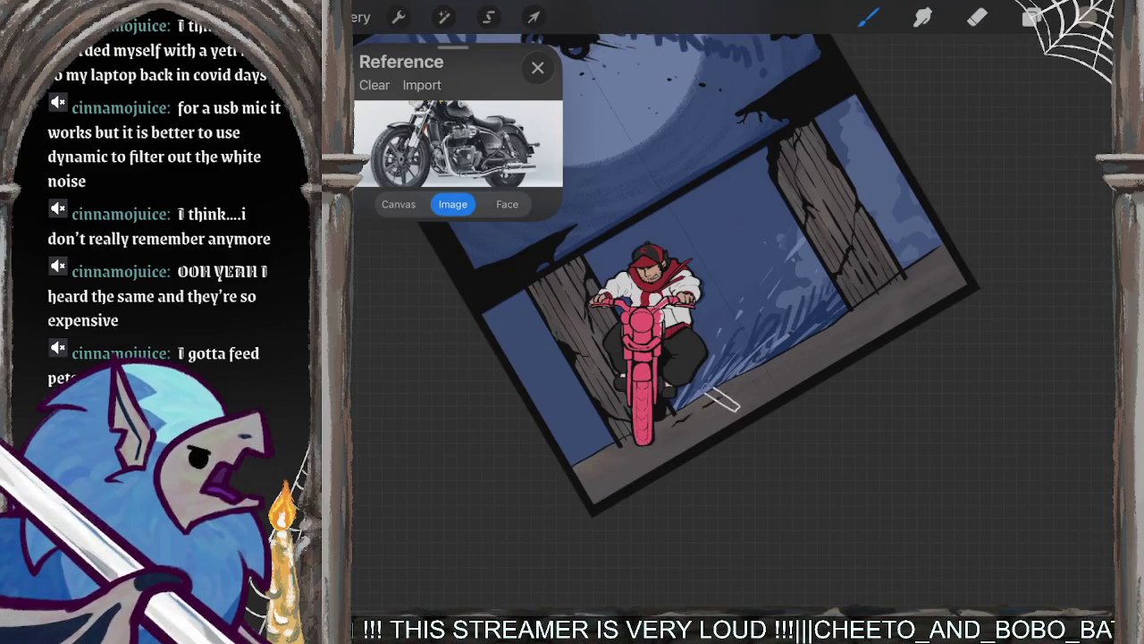
left_click_drag(746, 356, 809, 347)
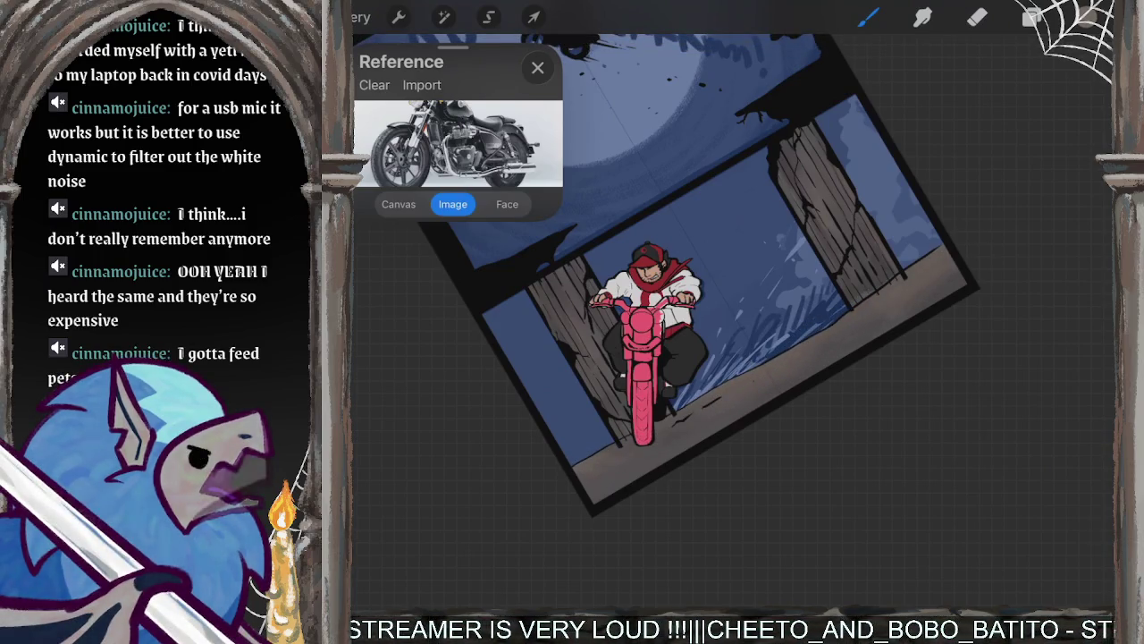
key("ctrl+z")
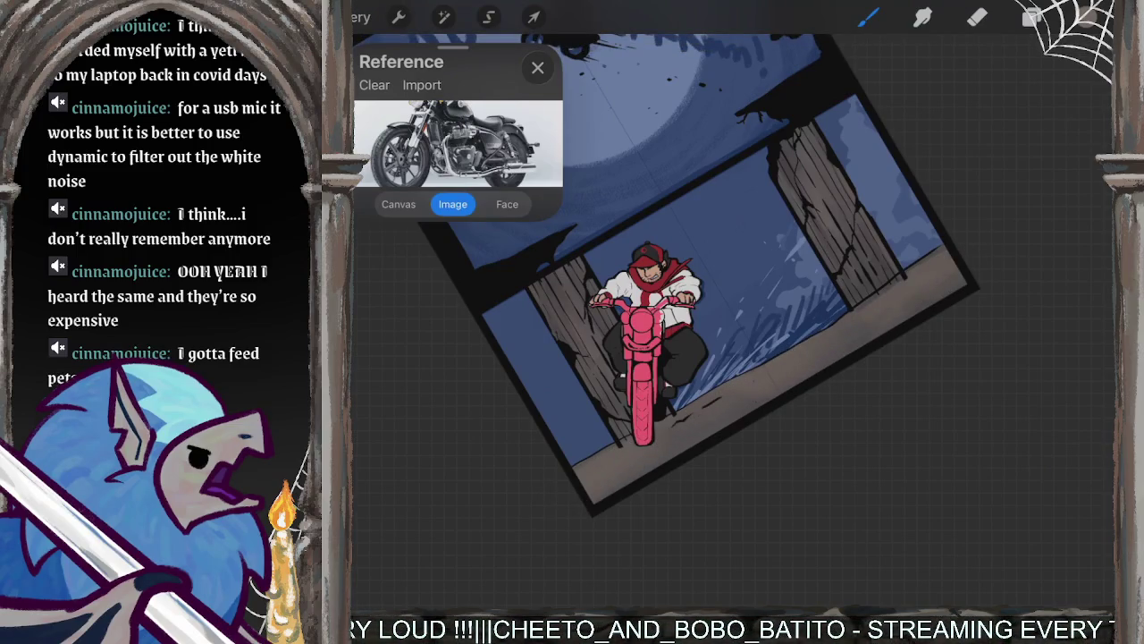
Zoom around the page and check the layer list
scroll(697, 276, "down", 5)
scroll(804, 295, "up", 5)
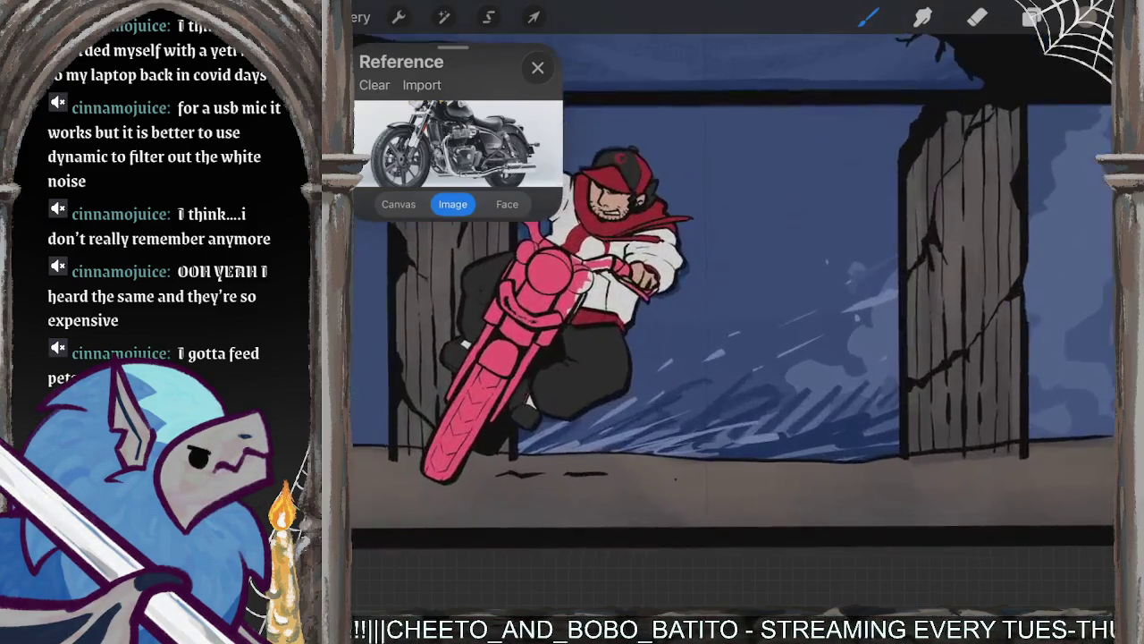
scroll(729, 309, "down", 3)
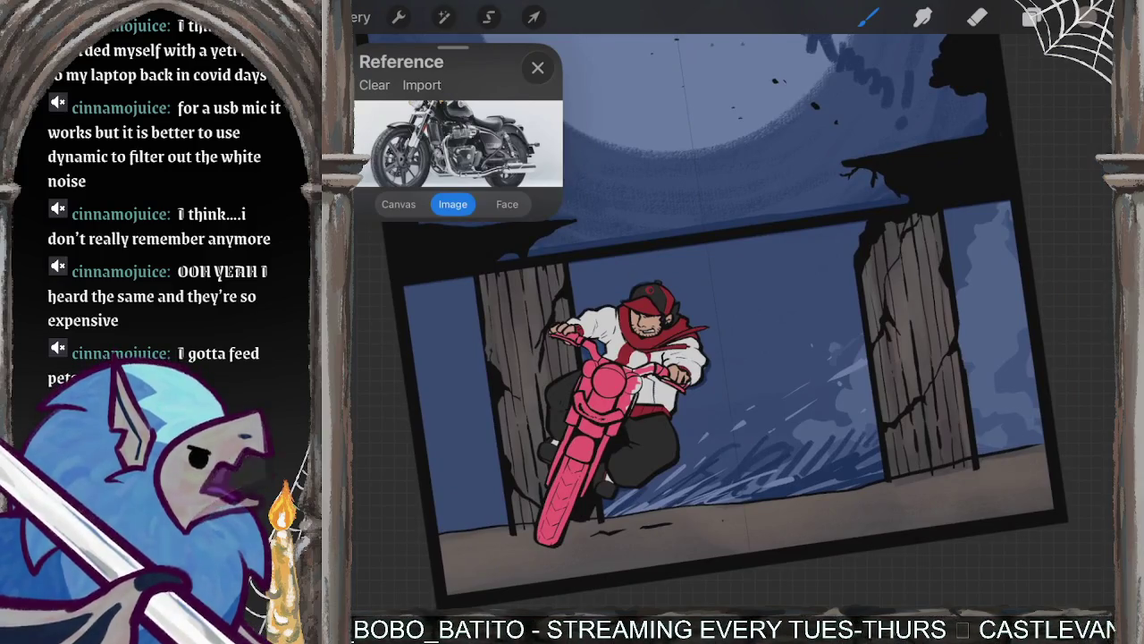
scroll(724, 313, "down", 2)
scroll(724, 313, "down", 2)
scroll(778, 357, "down", 3)
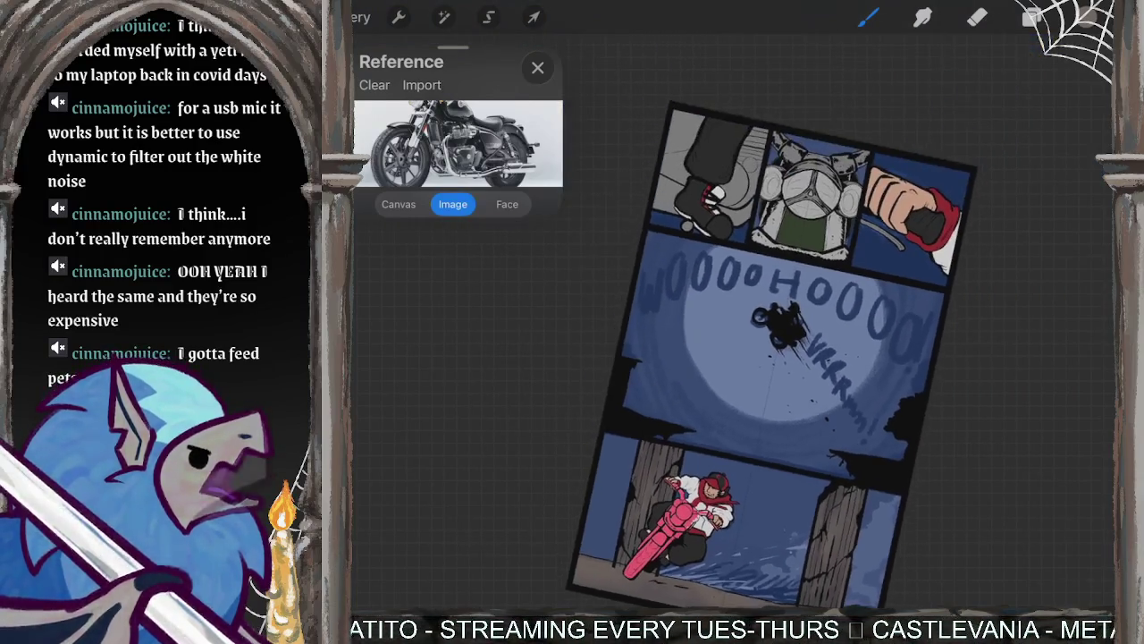
scroll(777, 358, "down", 2)
scroll(760, 385, "up", 2)
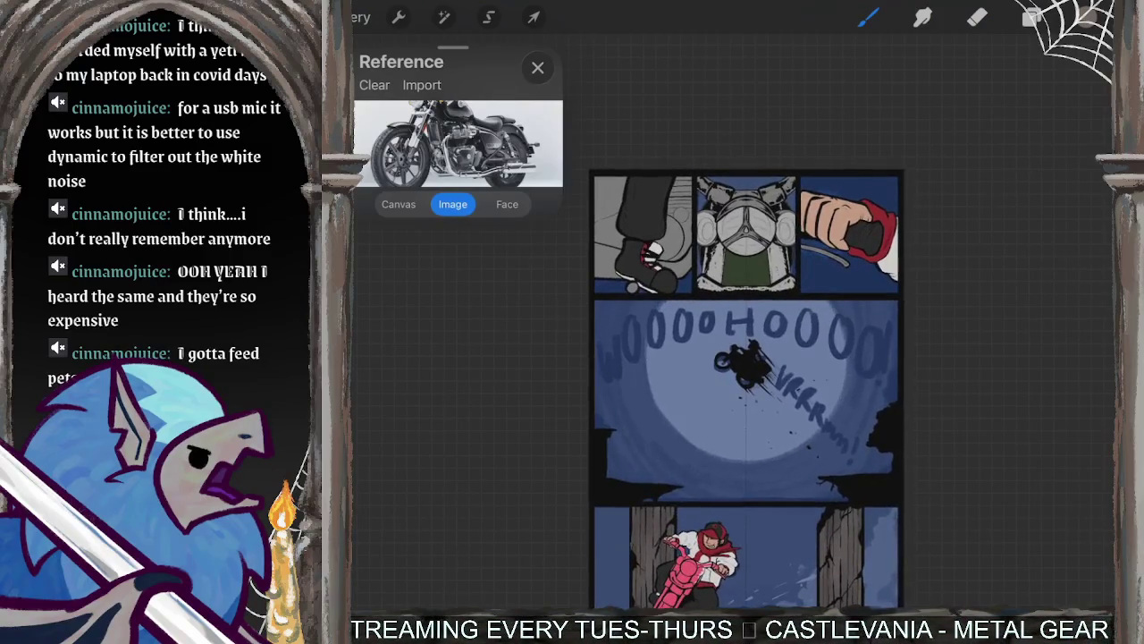
left_click(1032, 17)
scroll(975, 340, "up", 3)
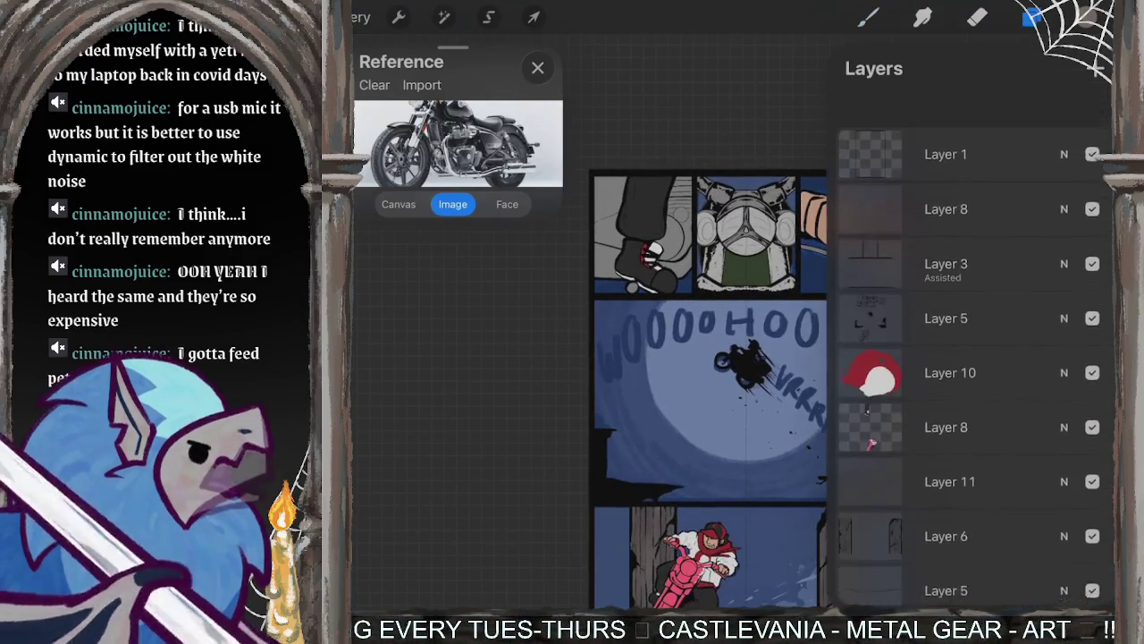
Create a new empty colour palette and name it 'Solemn Night'
left_click(1089, 17)
left_click(1095, 511)
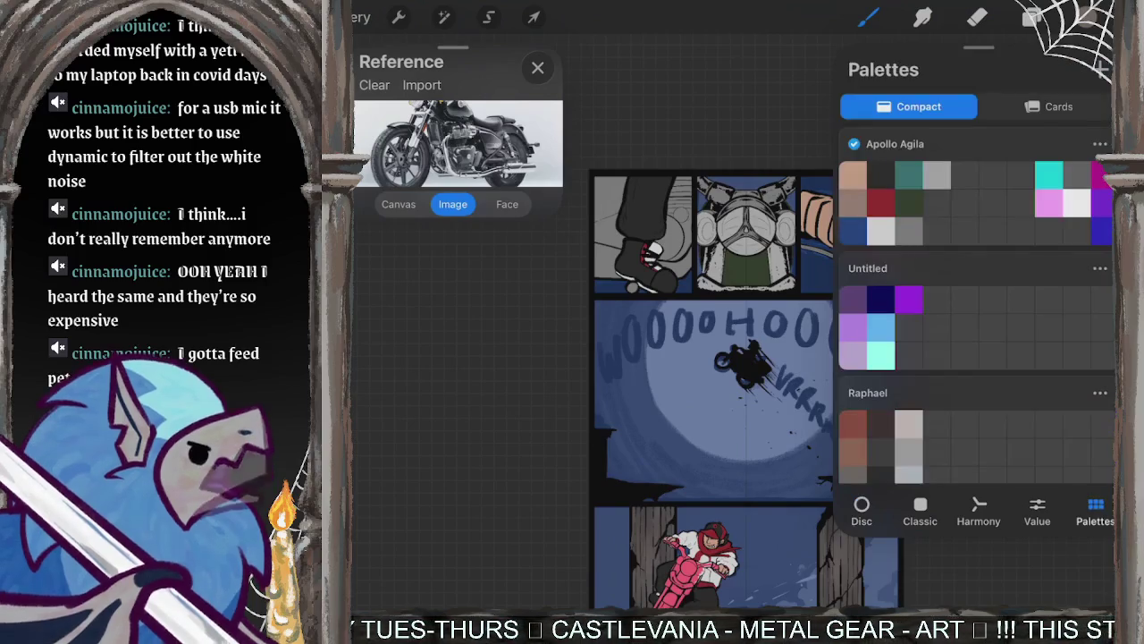
scroll(975, 340, "up", 2)
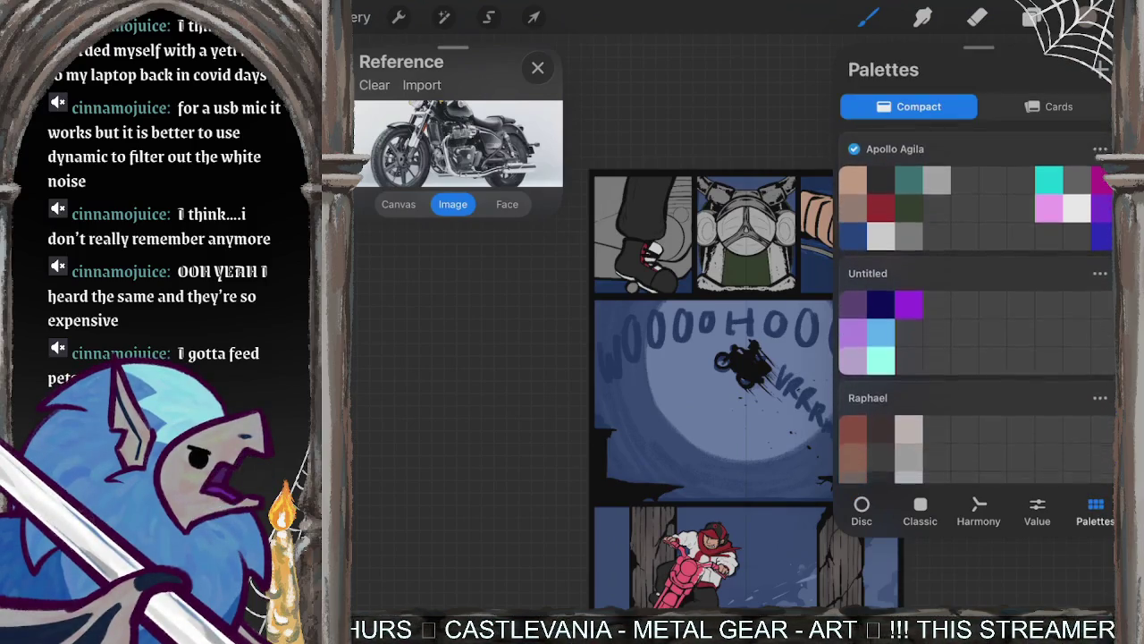
left_click(1101, 69)
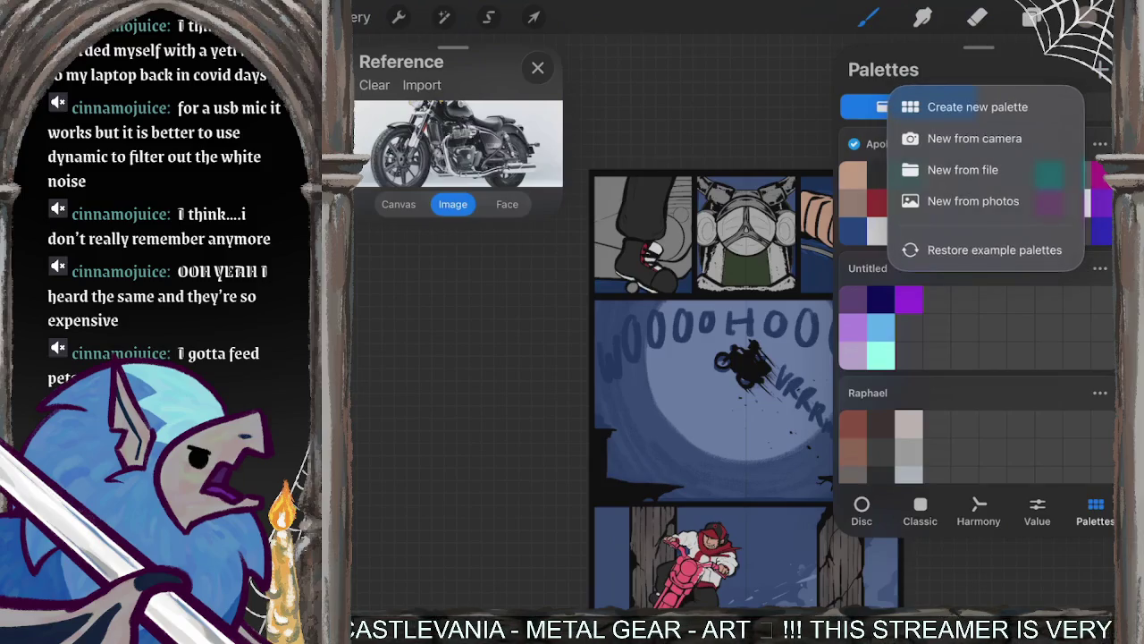
left_click(965, 104)
left_click(885, 144)
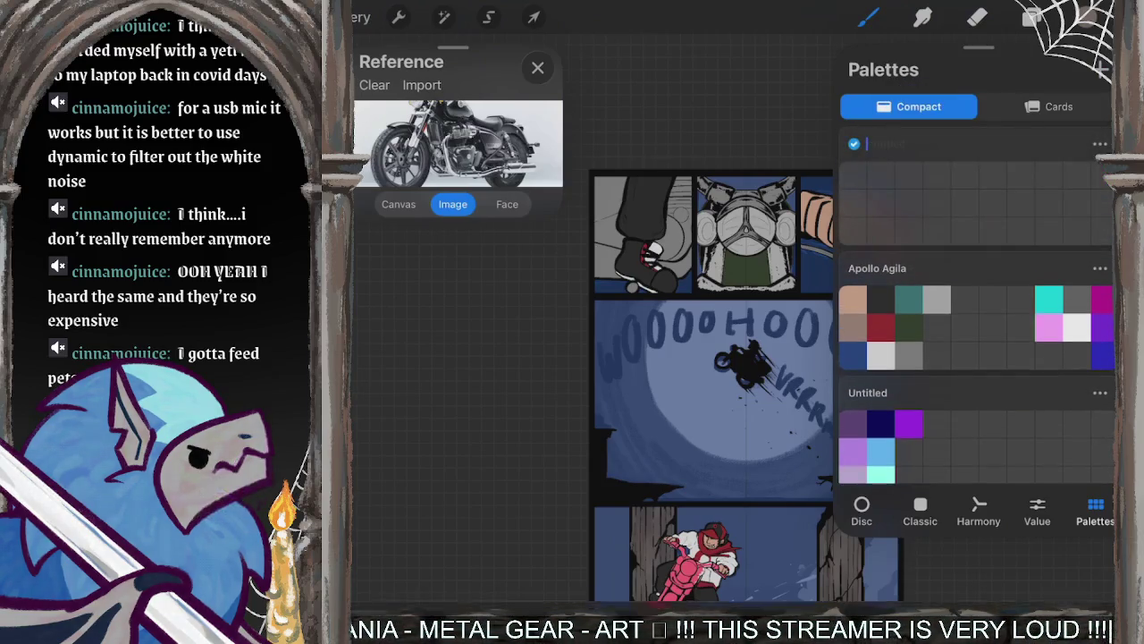
type("solemn ")
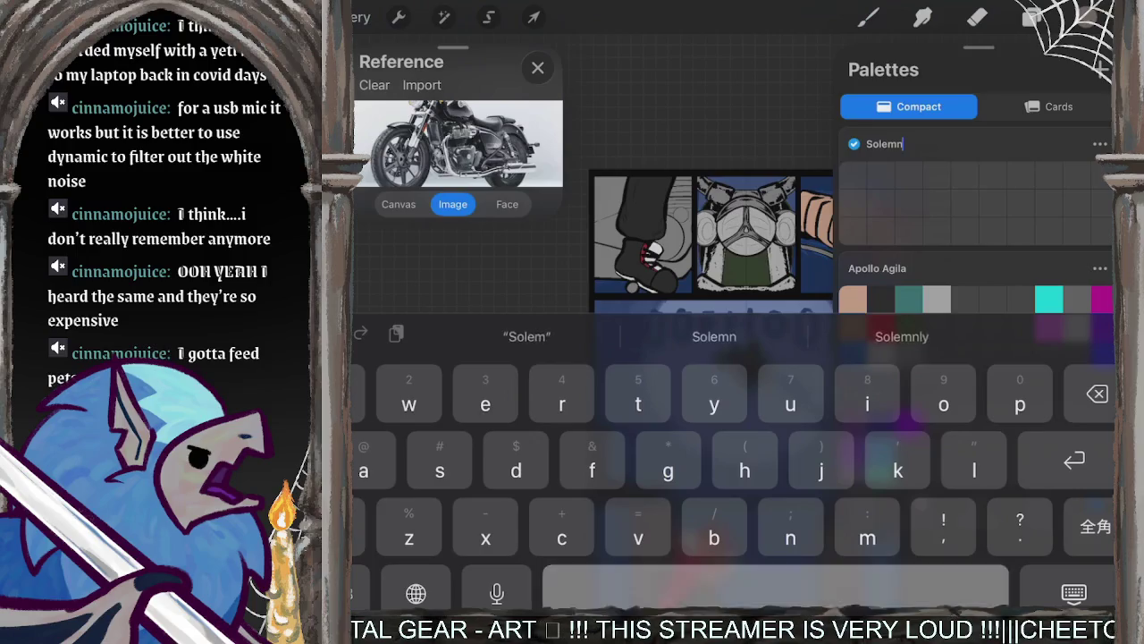
type("Night")
key("Return")
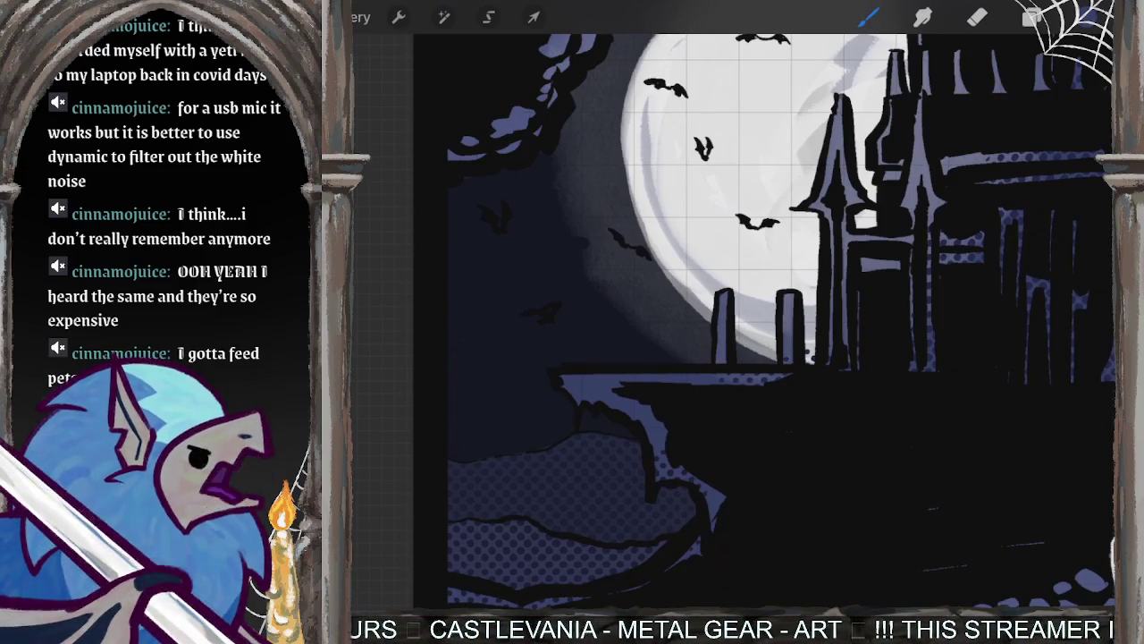
Sample a dark cliff colour and save it as the first Solemn Night swatch
scroll(742, 322, "down", 5)
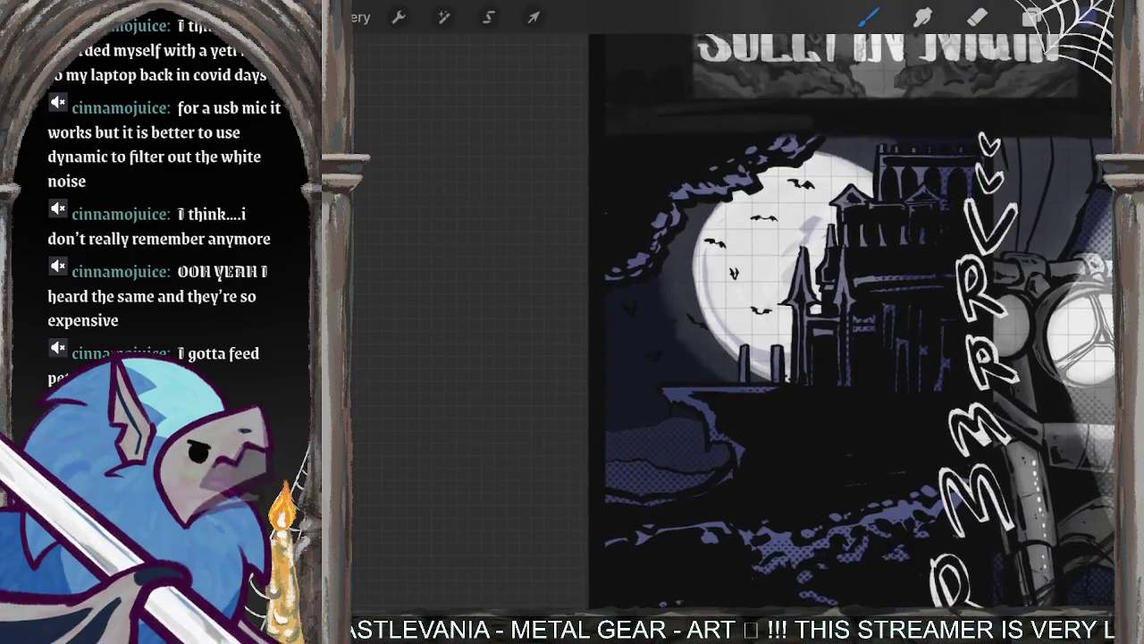
scroll(742, 322, "up", 4)
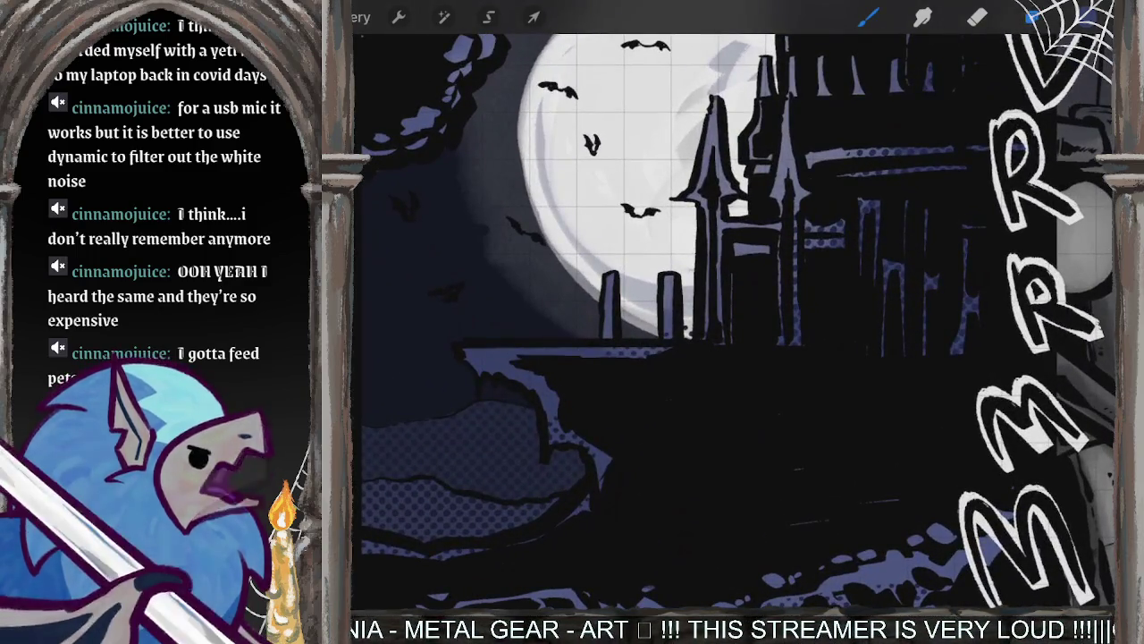
left_click(1032, 16)
left_click(1085, 16)
left_click(1084, 16)
scroll(742, 322, "up", 3)
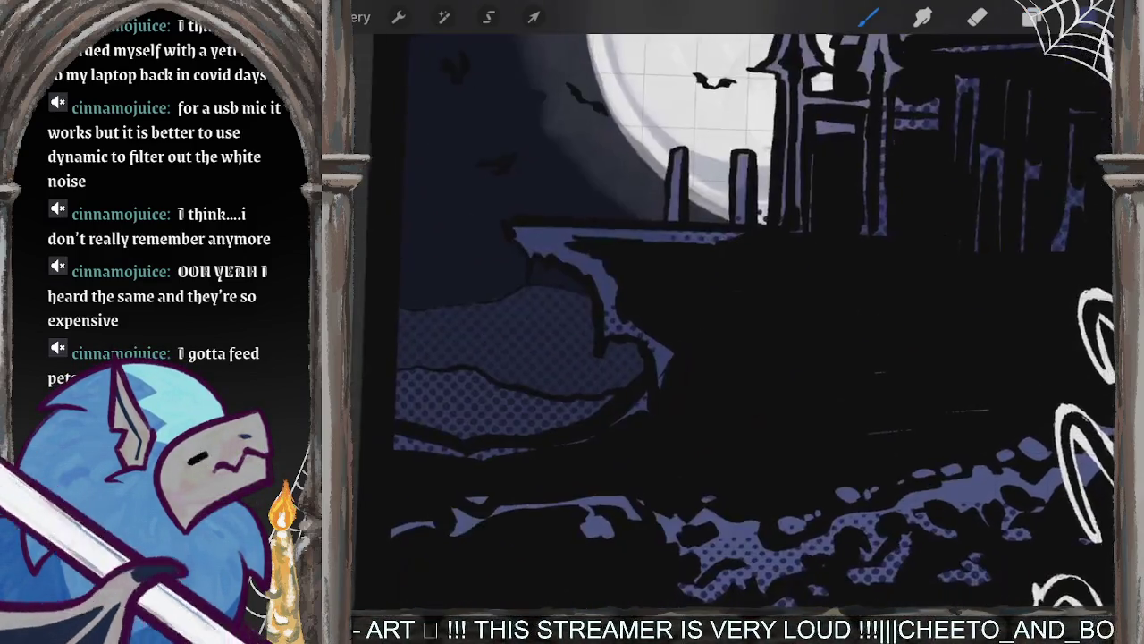
left_click(1084, 16)
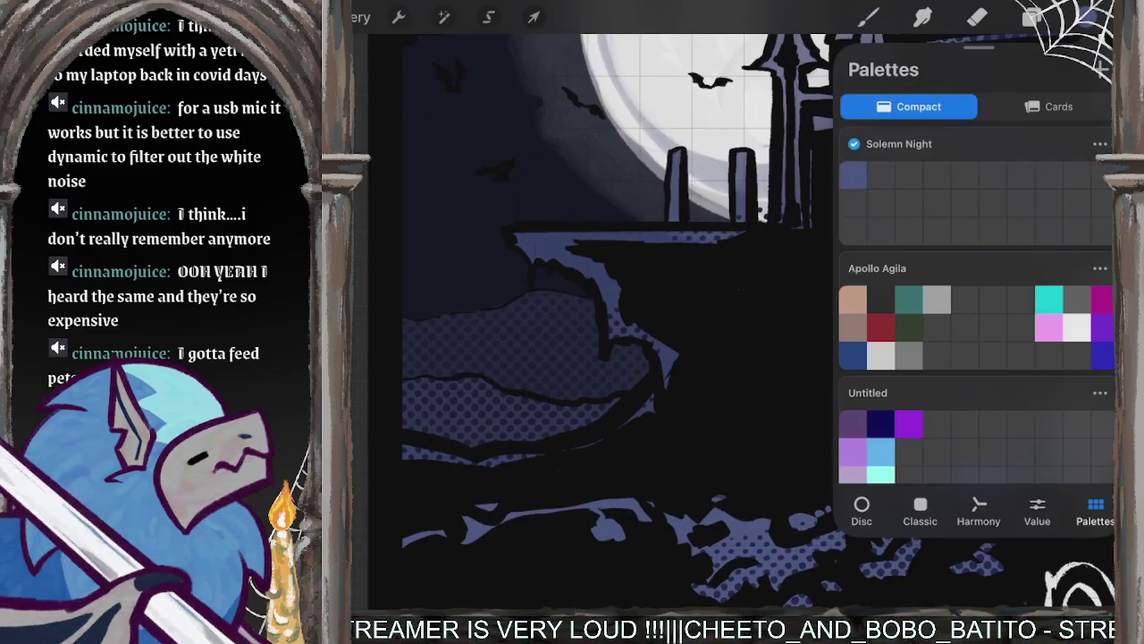
left_click(536, 259)
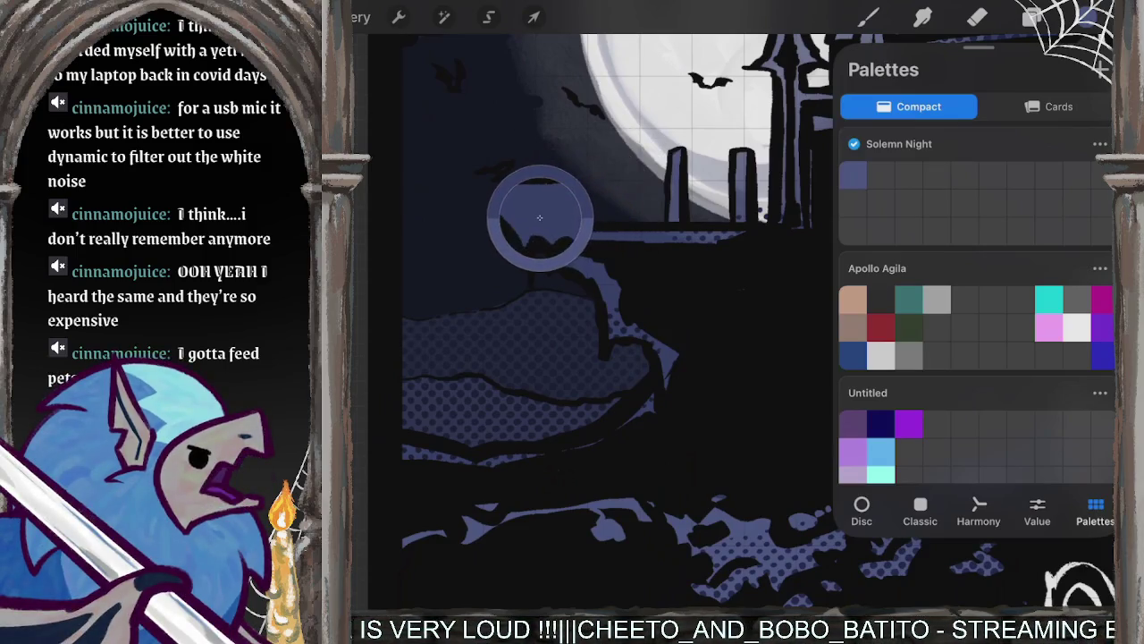
left_click(854, 203)
Sample two more dark tones from the lower cliff and add them to Solemn Night
mouse_move(583, 355)
left_mouse_down()
mouse_move(497, 431)
mouse_move(478, 406)
left_mouse_up()
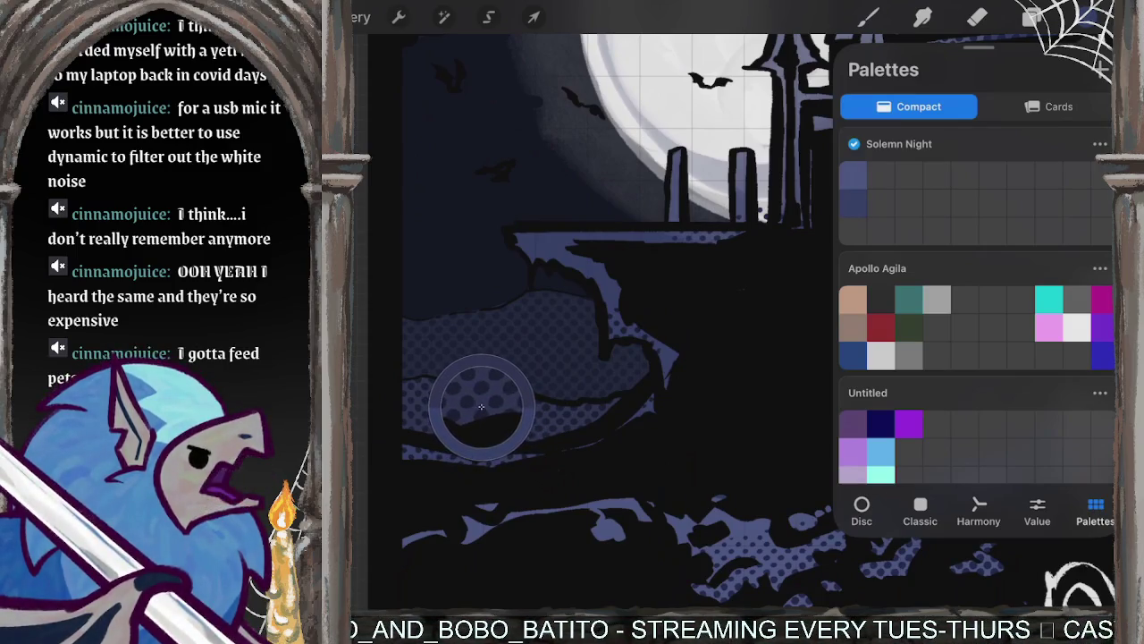
left_click_drag(478, 407, 480, 401)
left_click(854, 231)
left_click_drag(536, 319, 518, 296)
left_click(881, 230)
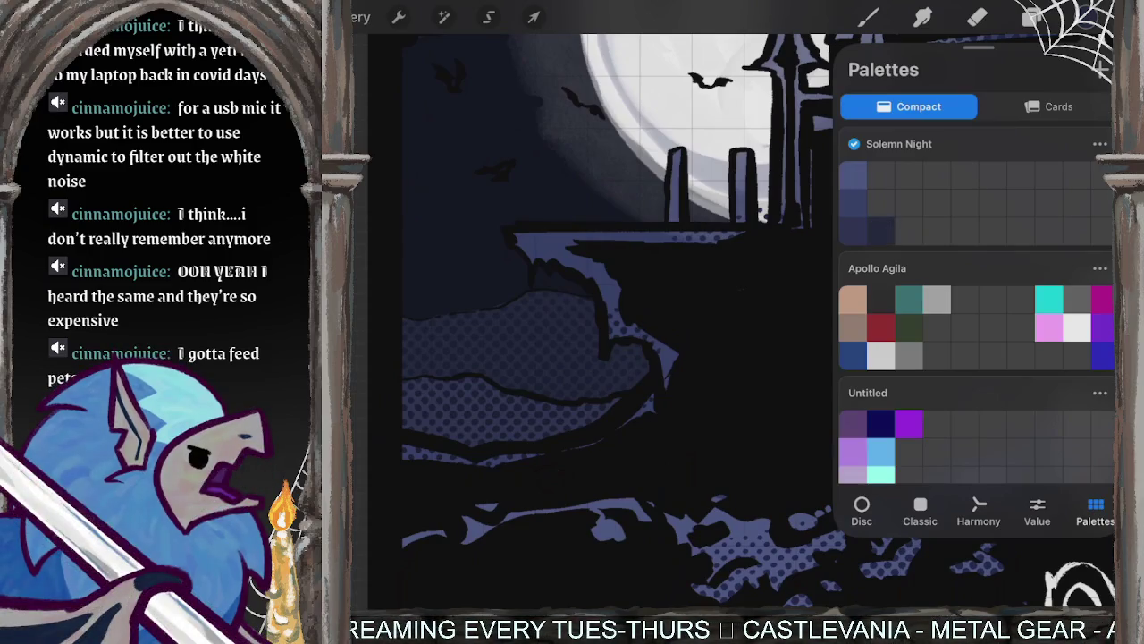
Close the colour palettes and return to the Gallery
scroll(590, 339, "down", 3)
scroll(590, 339, "down", 3)
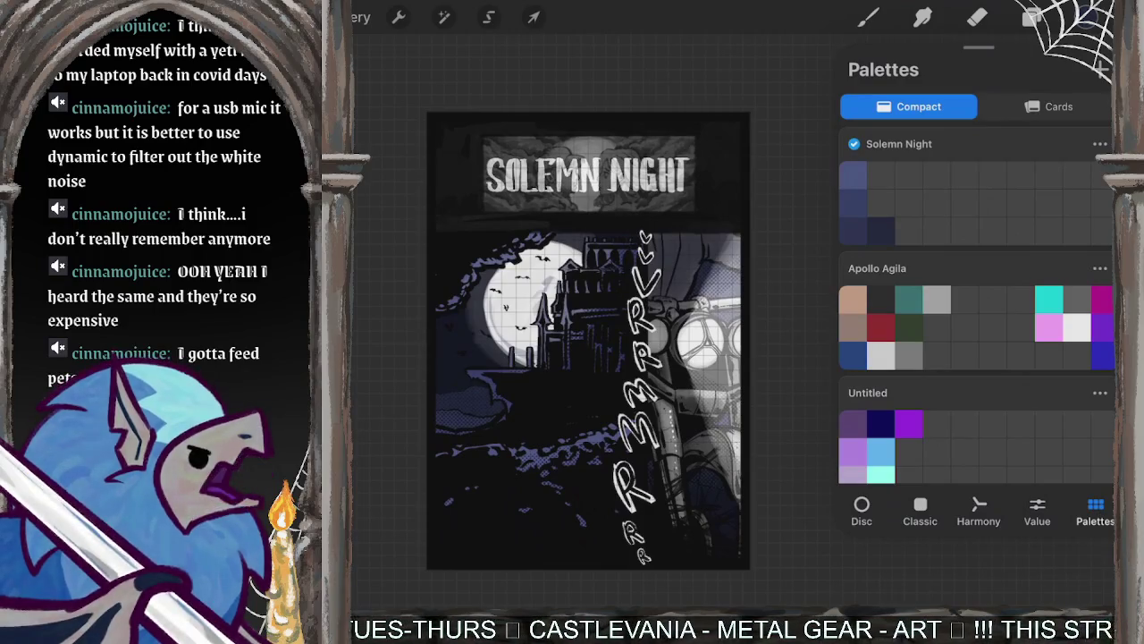
left_click(867, 18)
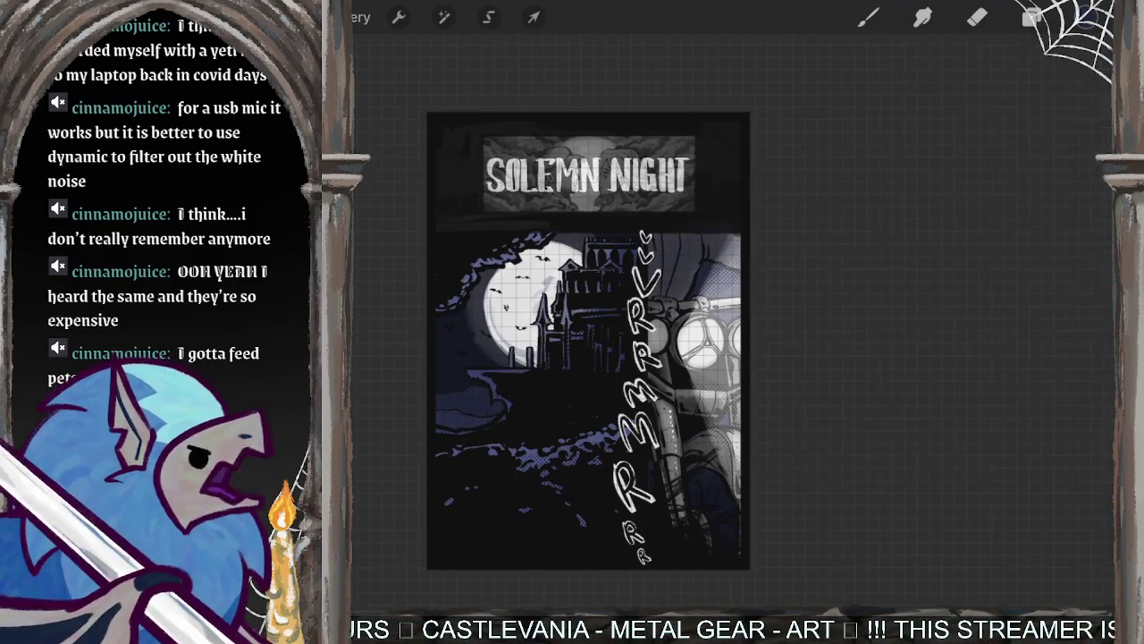
left_click(360, 17)
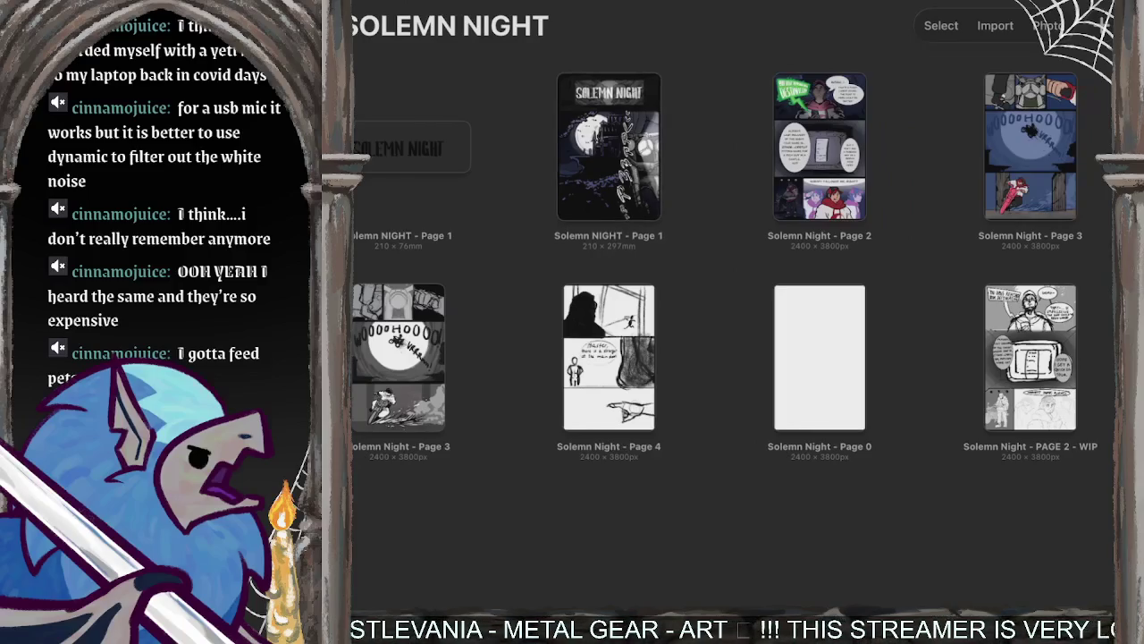
Reopen the Page 1 cover and add one more dark swatch to Solemn Night
left_click(615, 147)
scroll(625, 268, "up", 5)
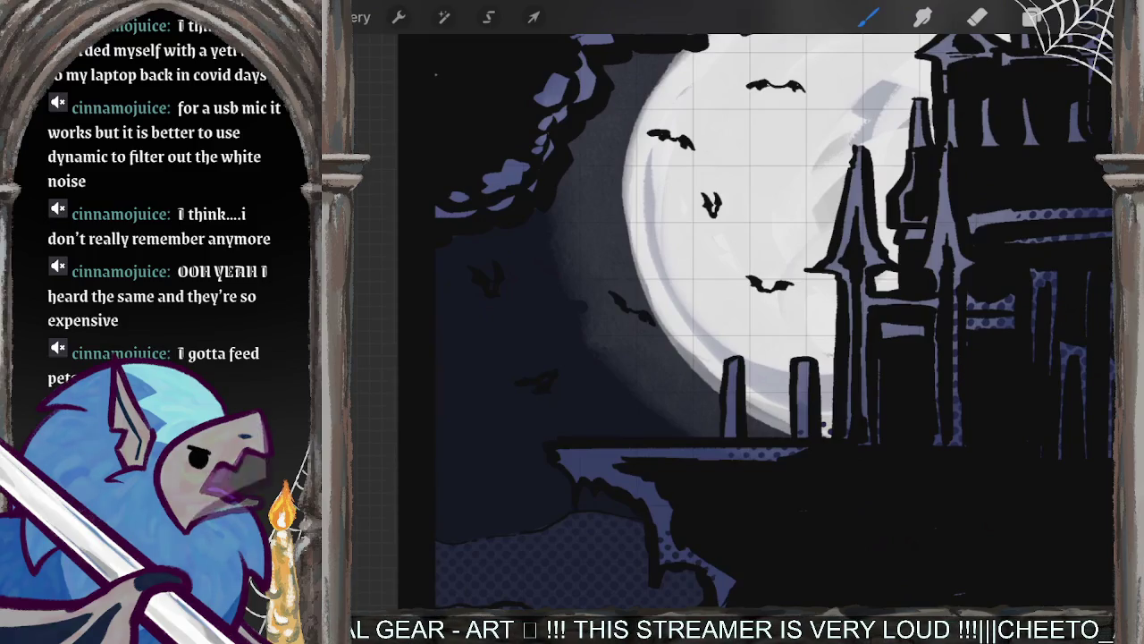
left_click(1032, 17)
left_click(1096, 17)
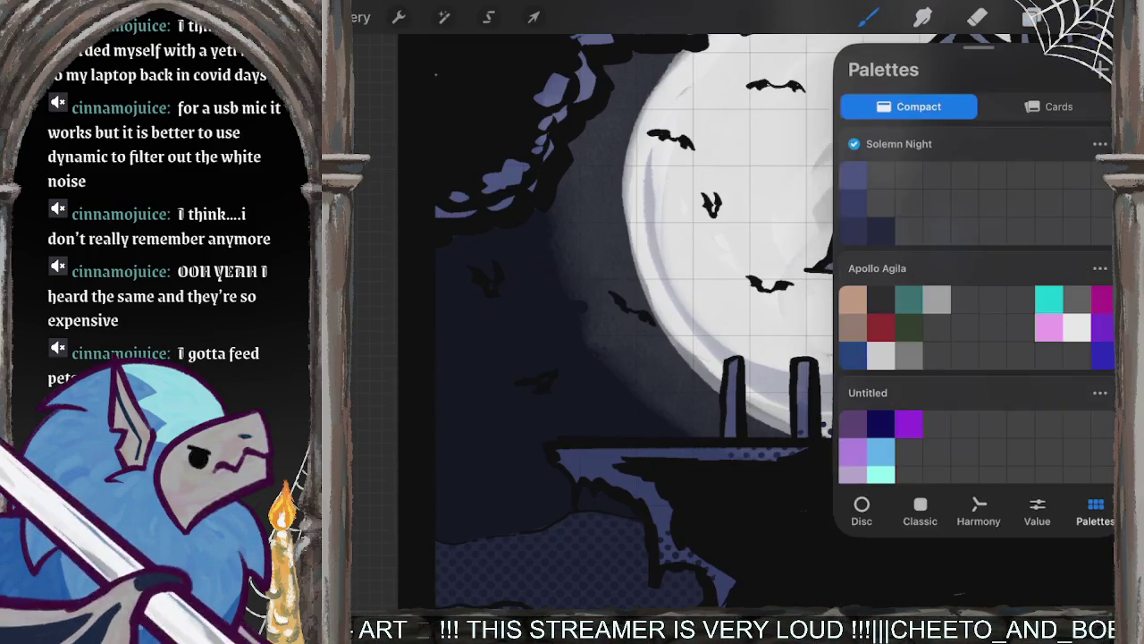
left_click(909, 230)
Go back to the Gallery and open the Solemn Night Page 3 comic
left_click(867, 17)
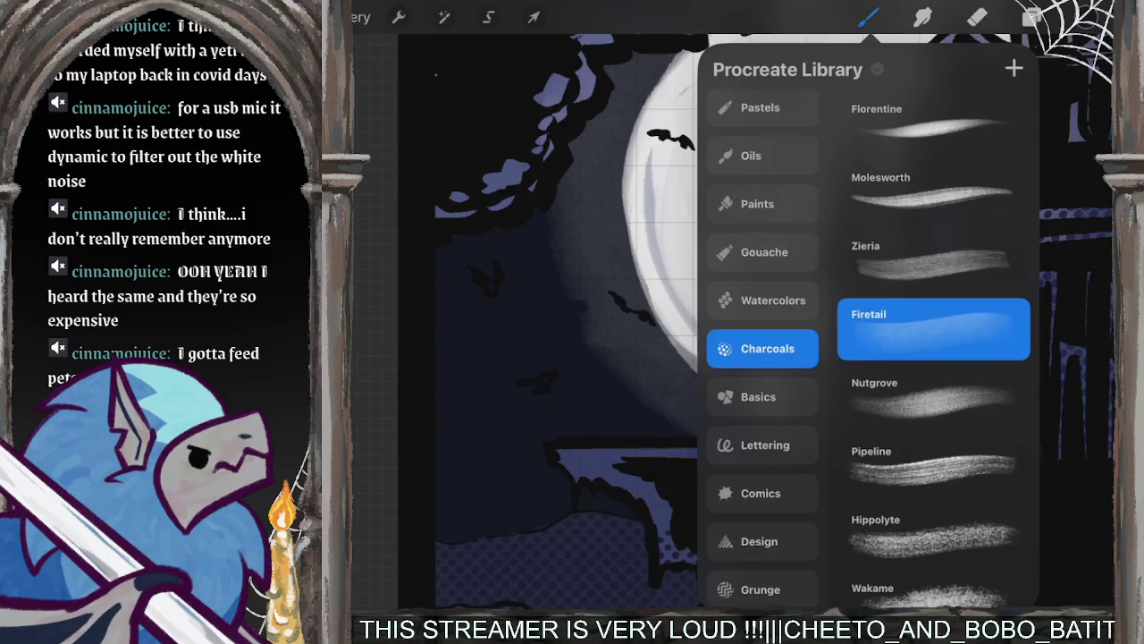
left_click(867, 17)
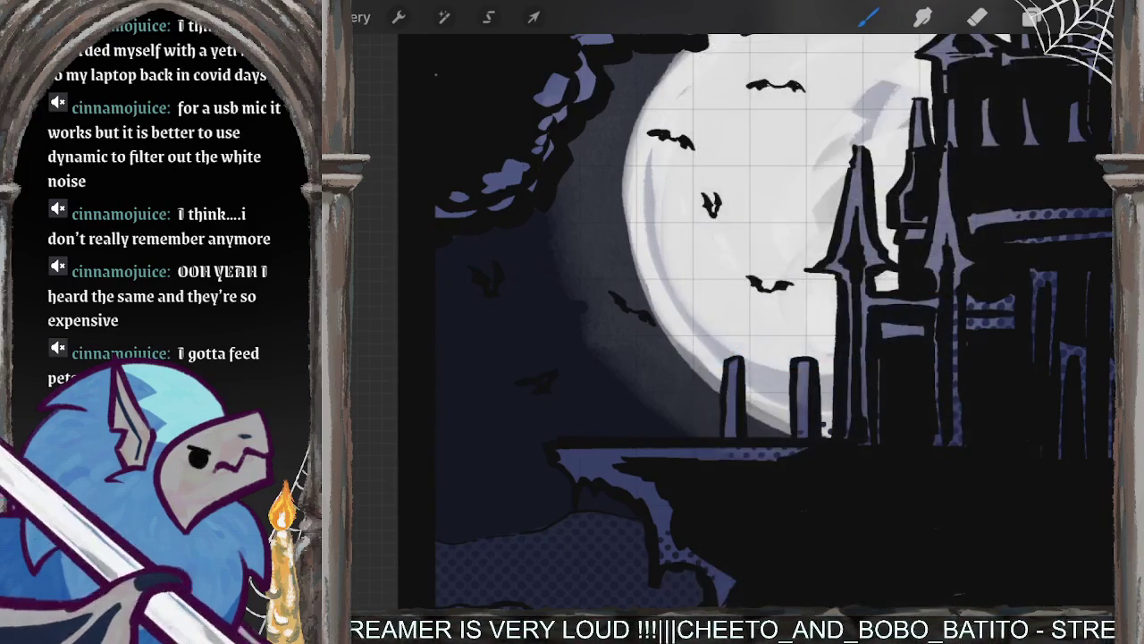
left_click(359, 17)
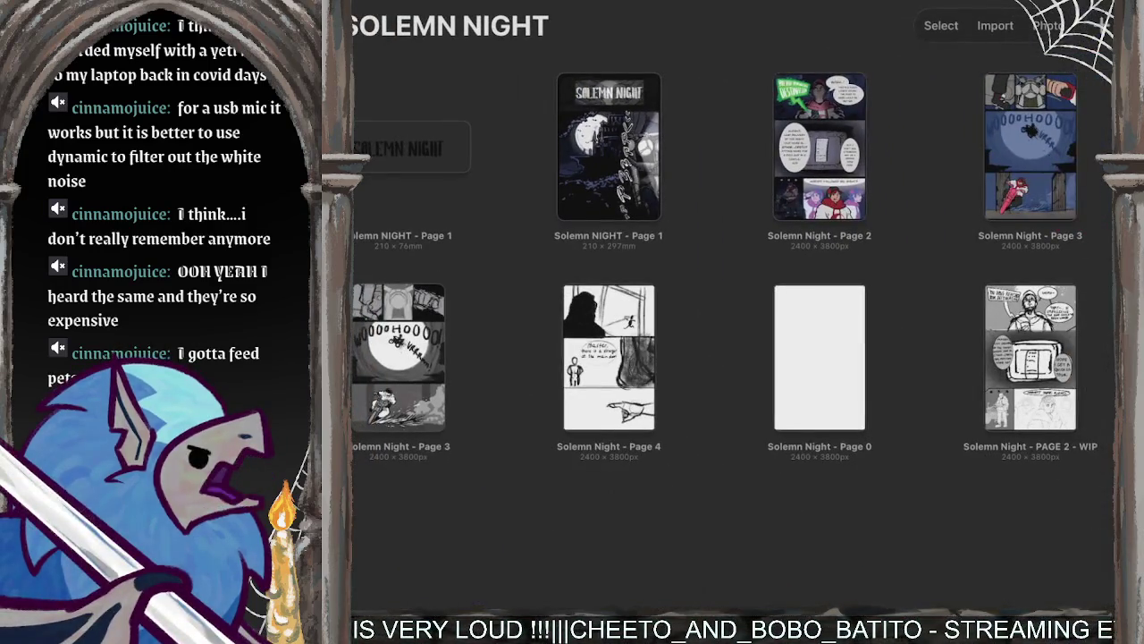
left_click(1046, 143)
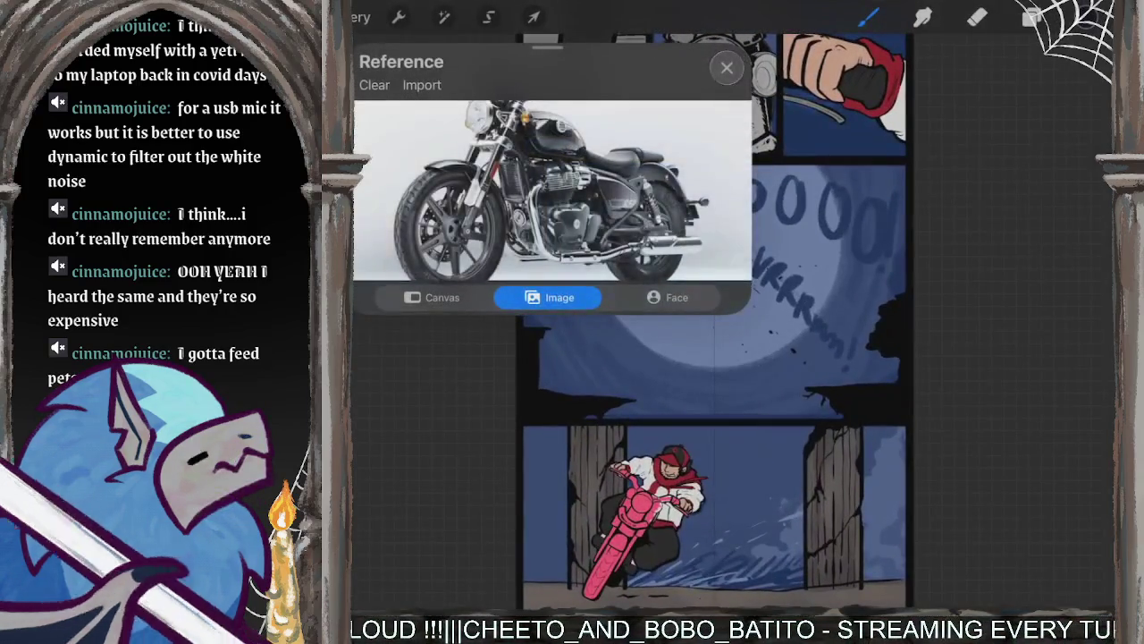
Shrink the reference image window and darken the page background to deep blue
left_click_drag(749, 311, 561, 286)
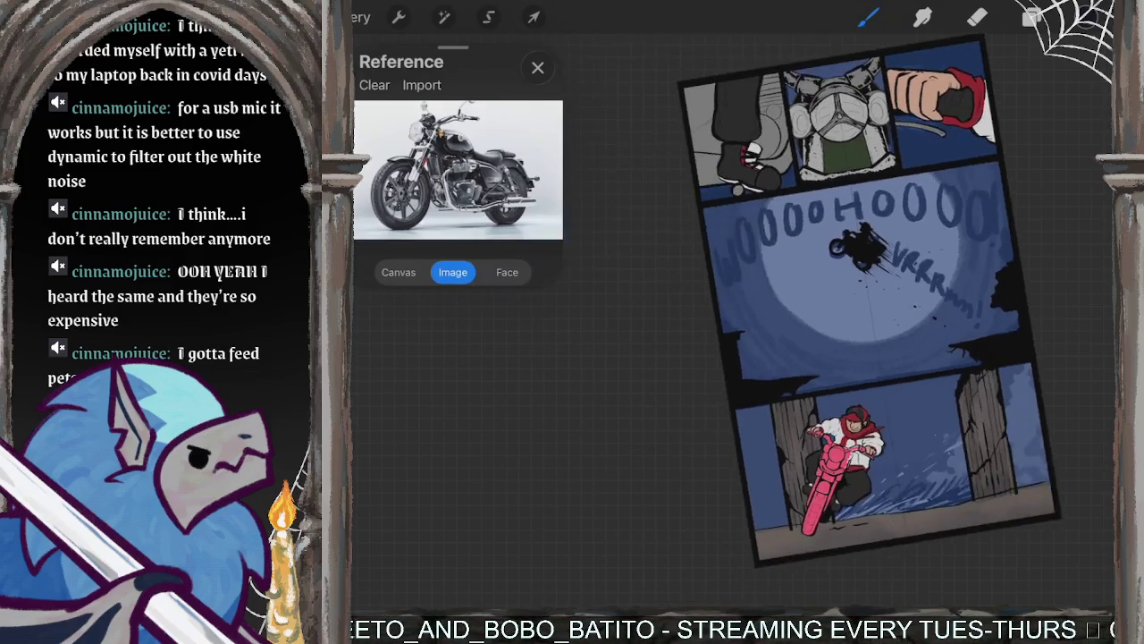
left_click(1033, 17)
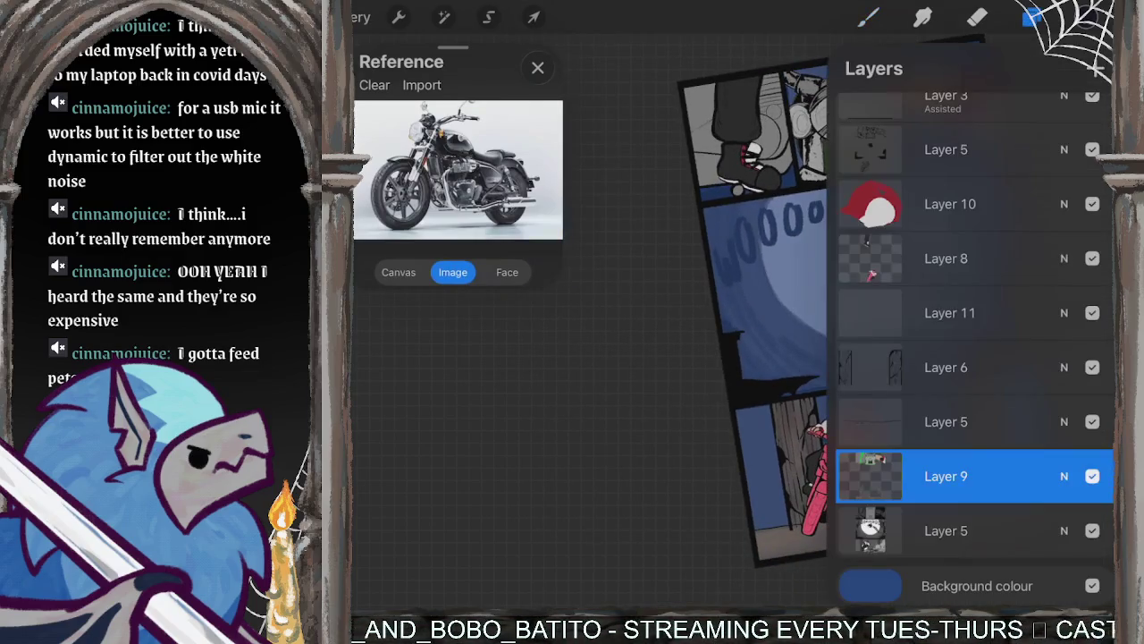
left_click(948, 577)
left_click(1029, 334)
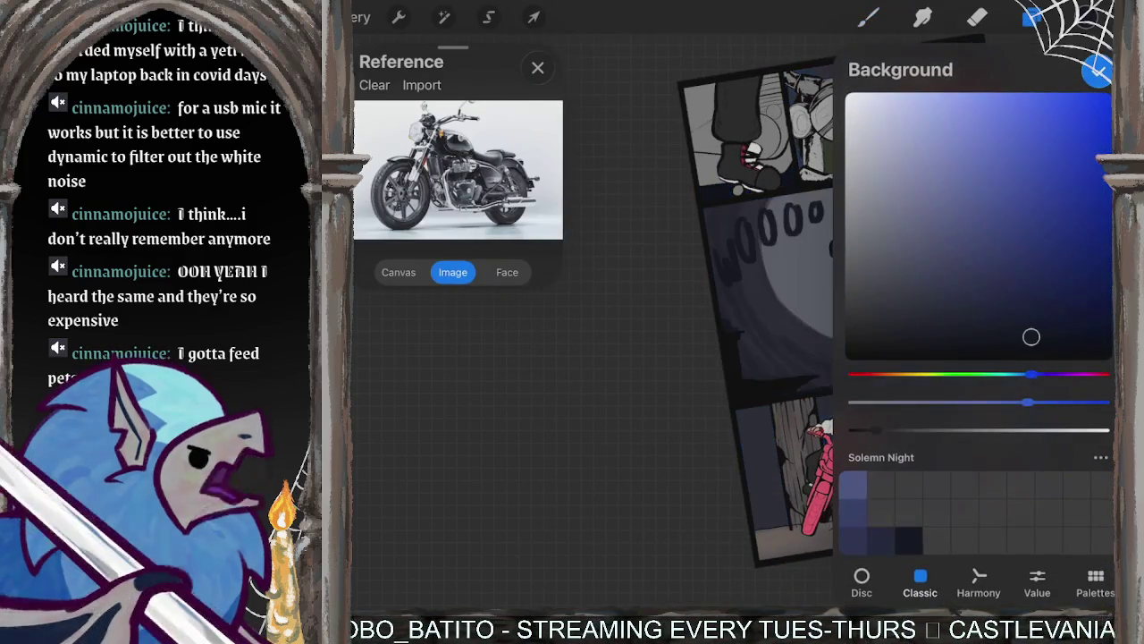
Hide the bottom Layer 5 and look over the page without it
left_click(868, 17)
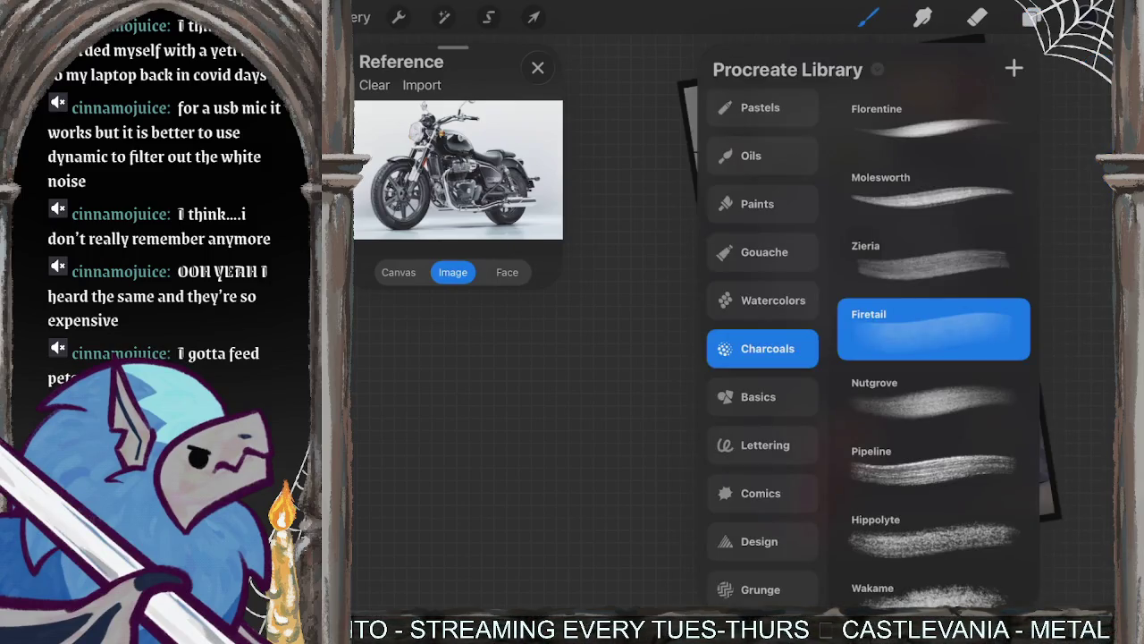
left_click(1033, 17)
left_click(1092, 531)
left_click(1032, 17)
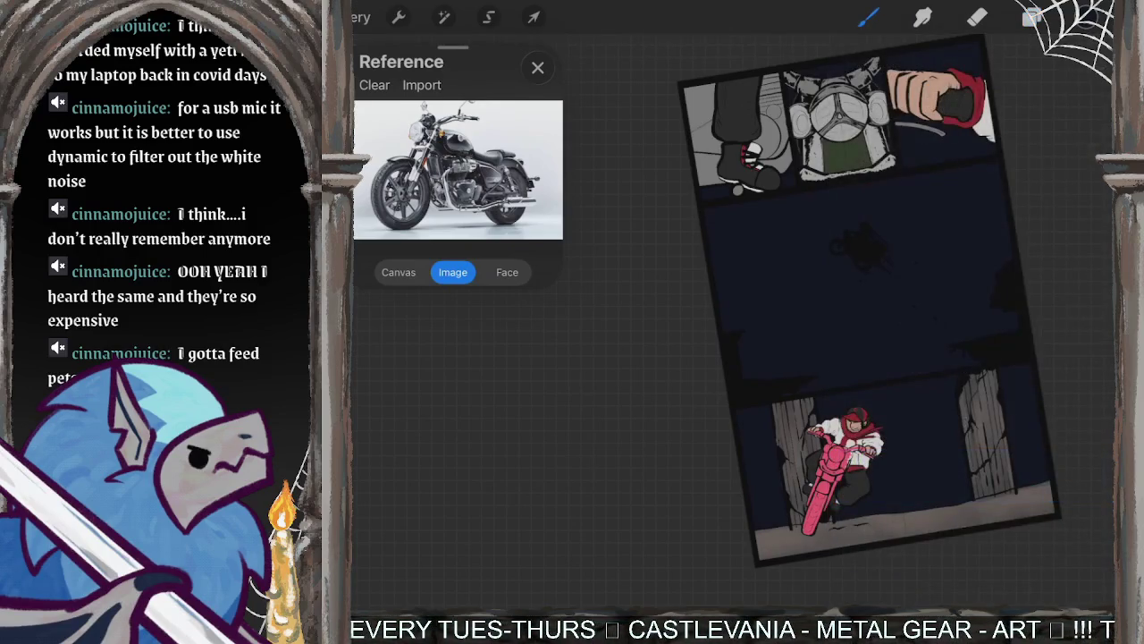
scroll(836, 322, "up", 5)
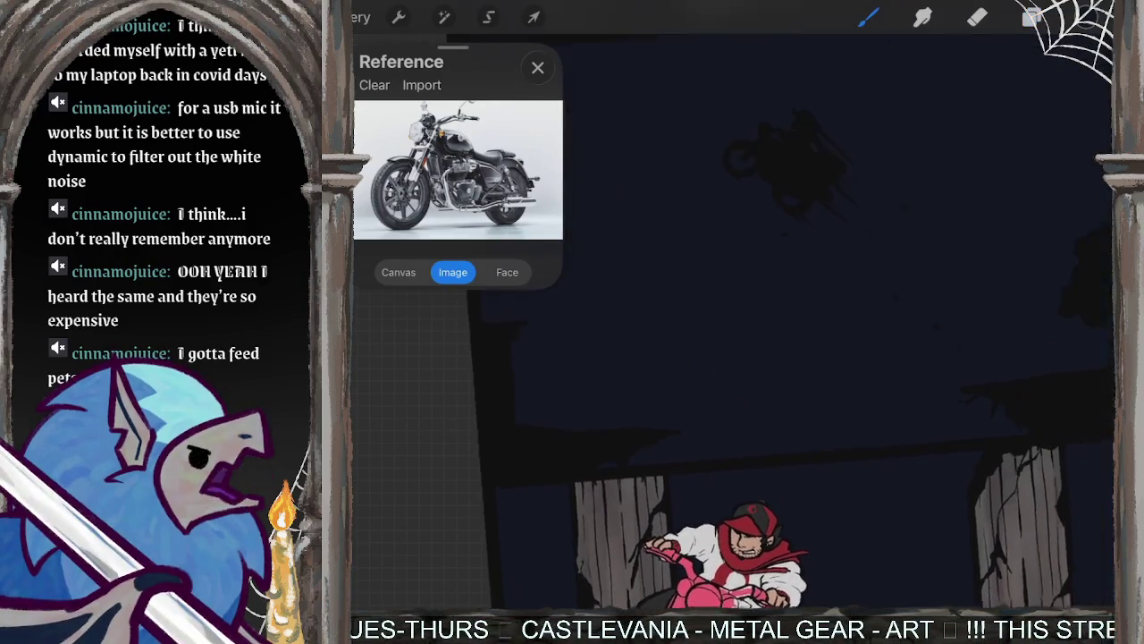
scroll(804, 358, "down", 2)
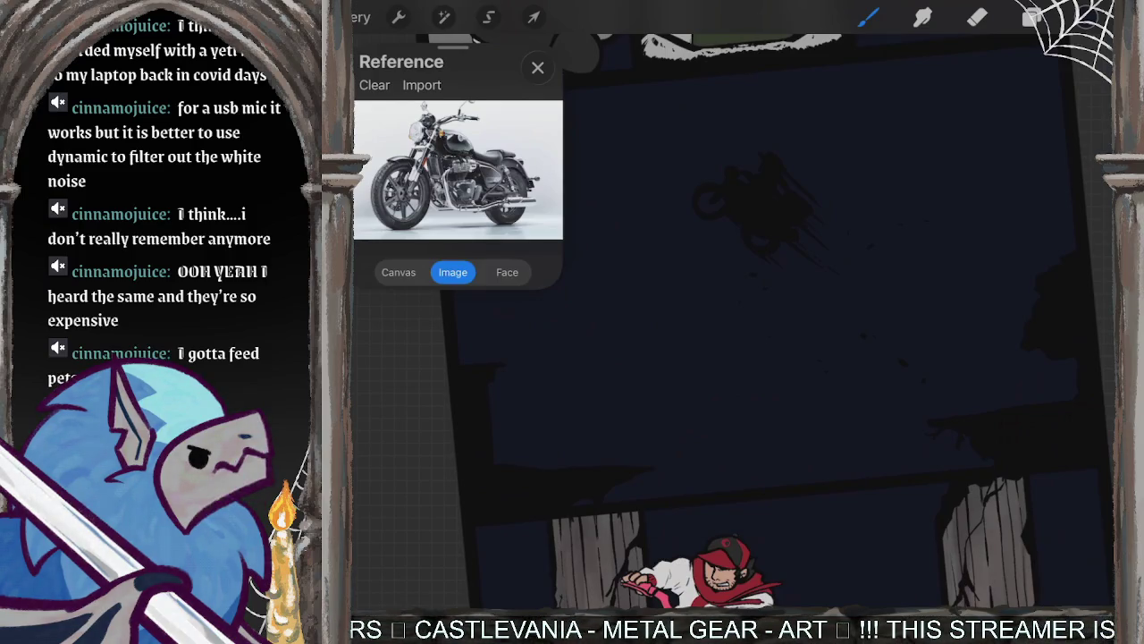
scroll(697, 322, "down", 3)
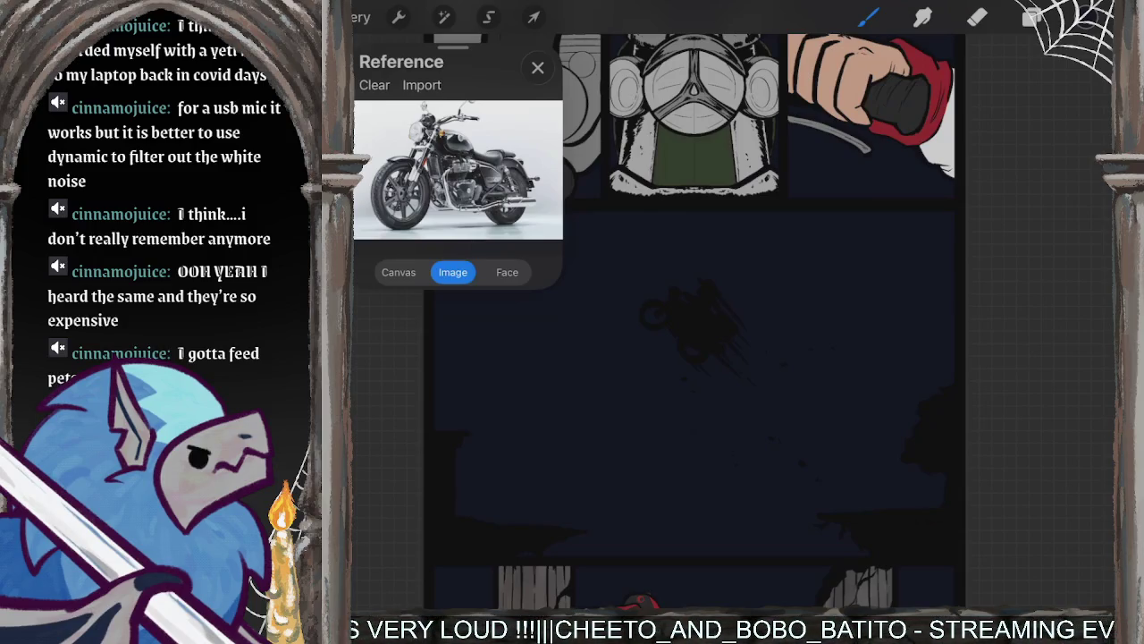
Turn the bottom Layer 5 back on
left_click(1031, 17)
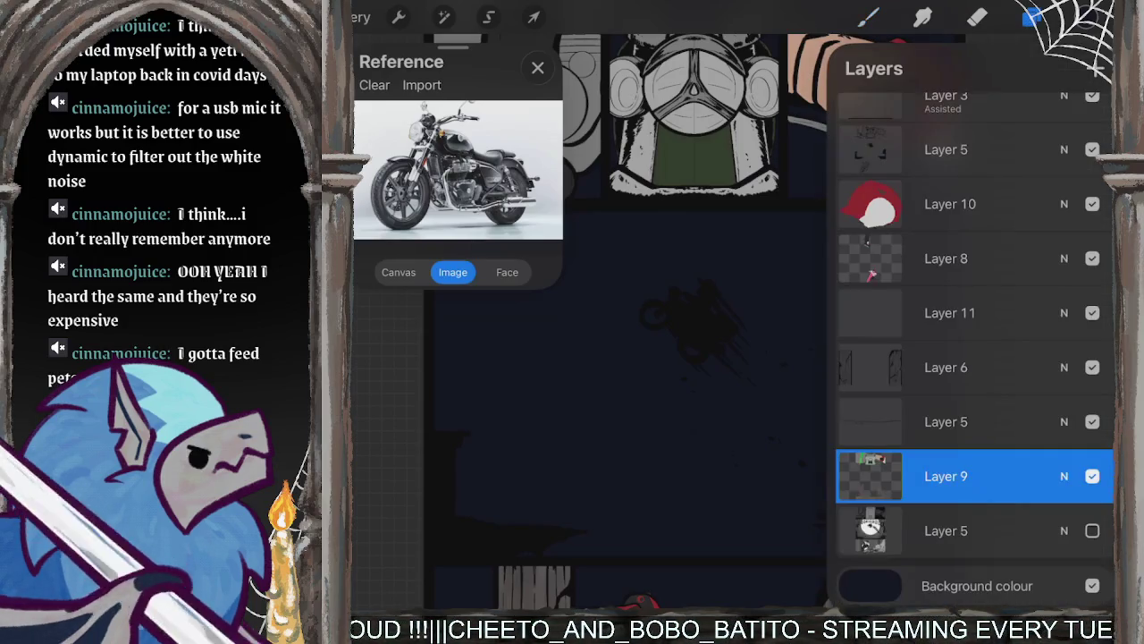
left_click(1093, 530)
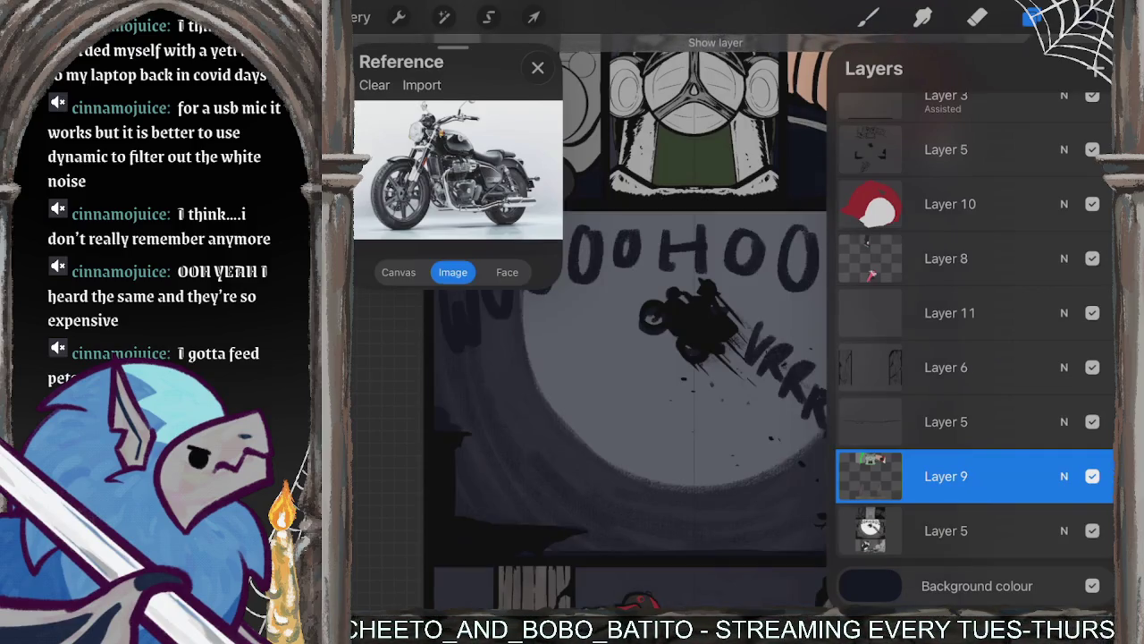
left_click(1032, 17)
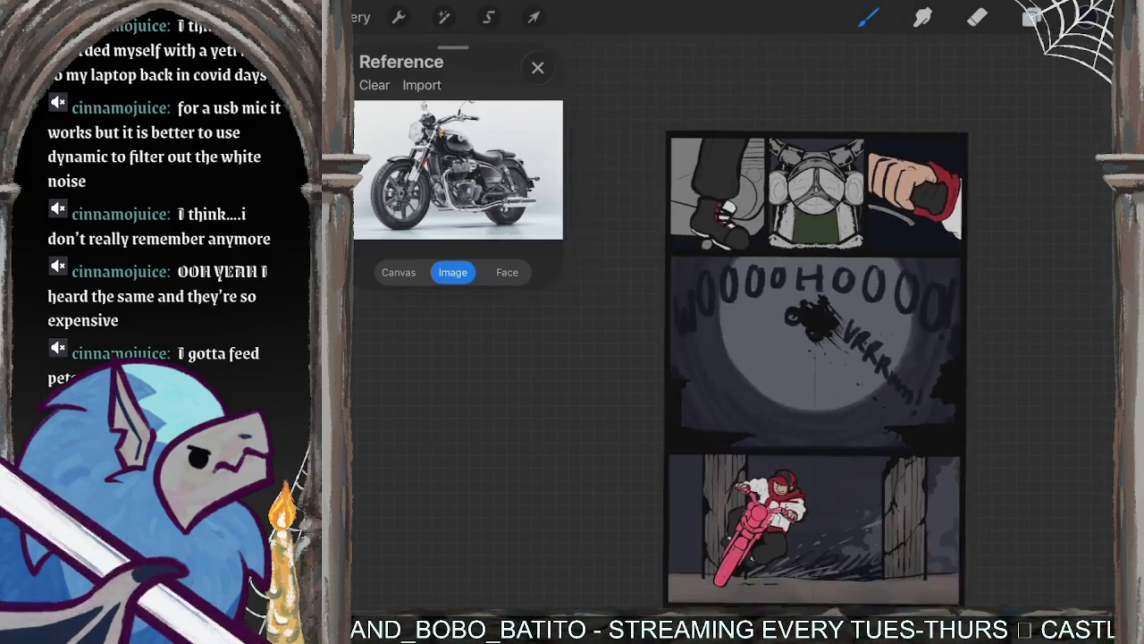
scroll(823, 366, "down", 5)
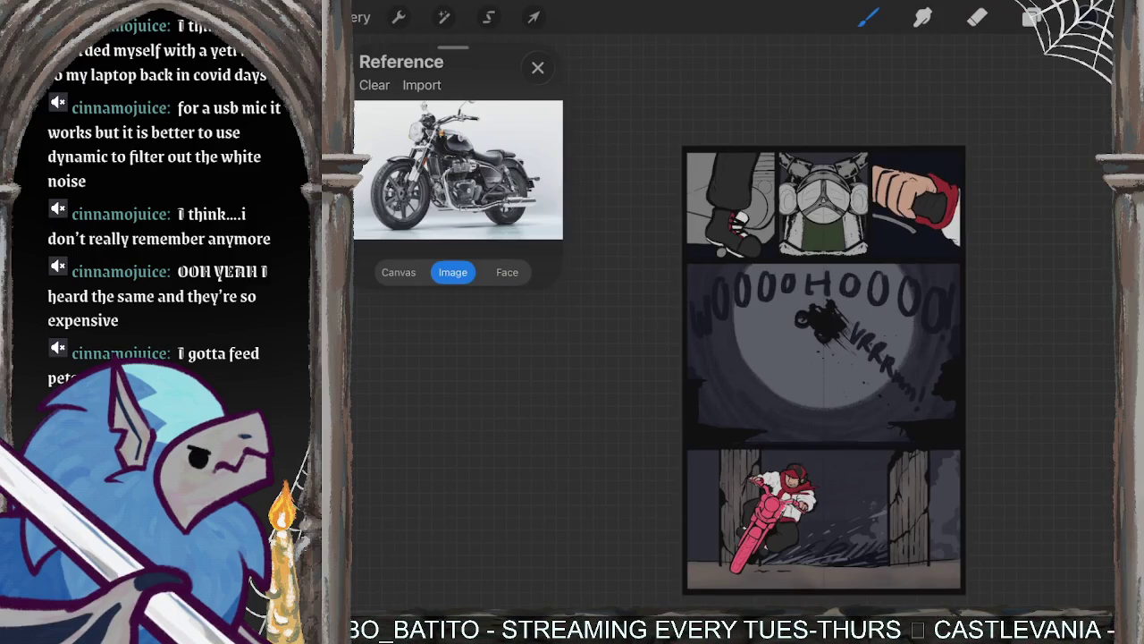
left_click(868, 17)
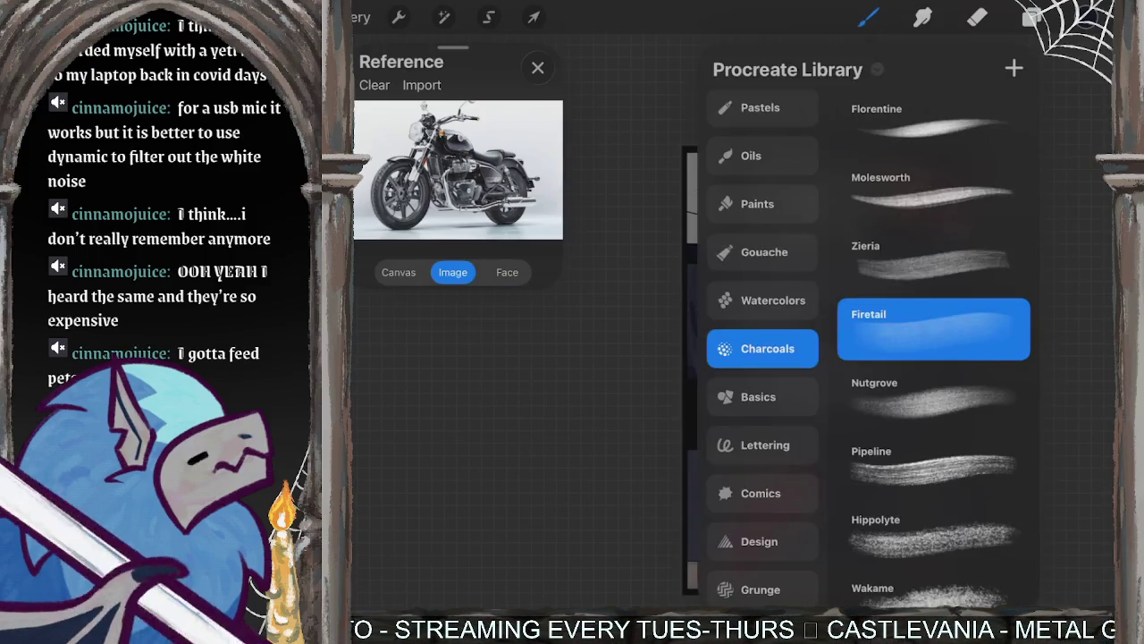
Choose the Stanley brush from the Basics set
left_click(762, 204)
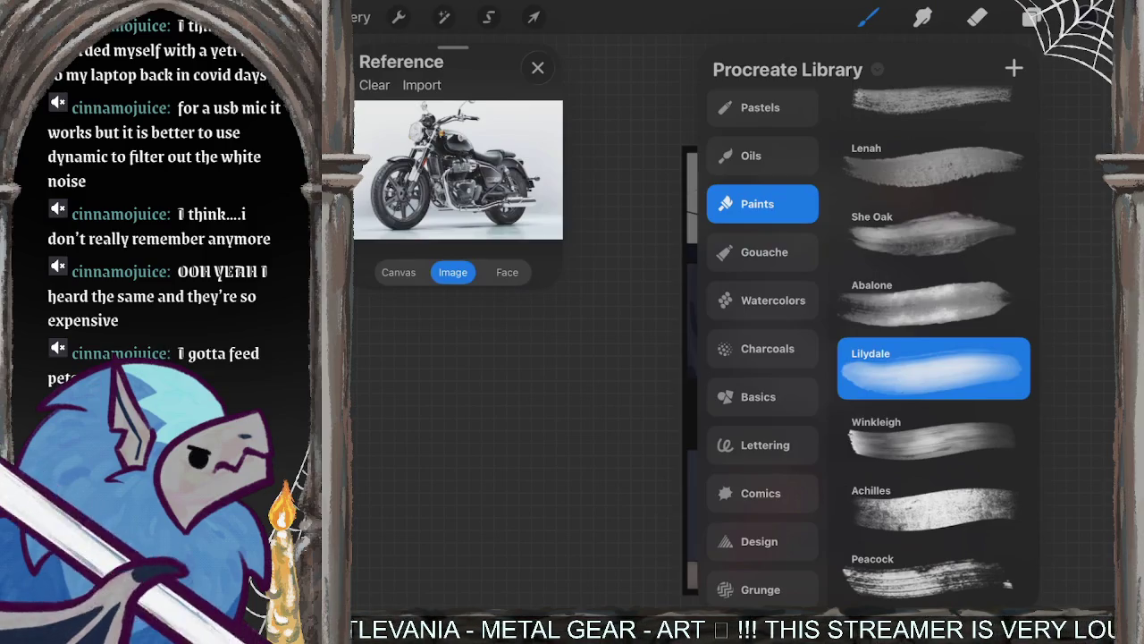
left_click(758, 396)
left_click(867, 17)
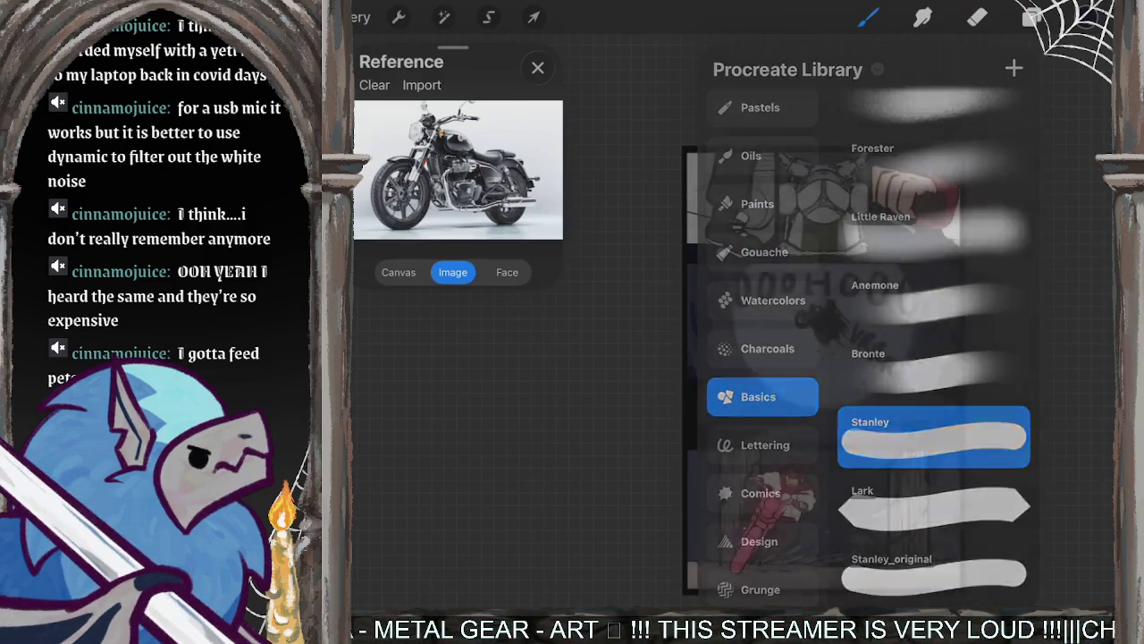
Set Apollo Agila as the default colour palette
left_click(1086, 17)
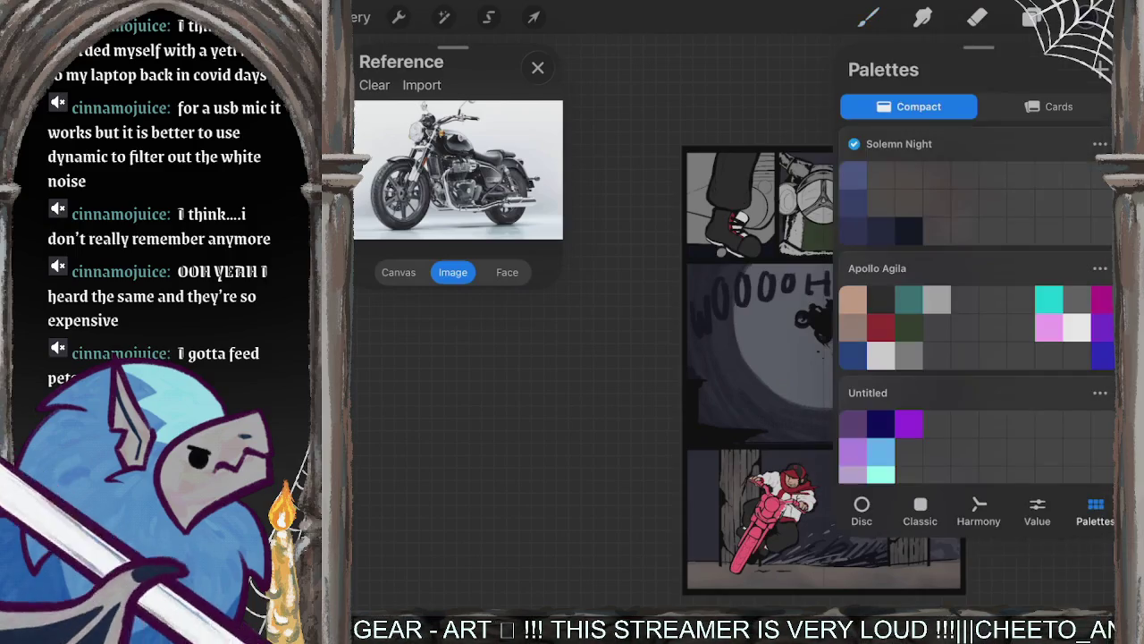
left_click(877, 268)
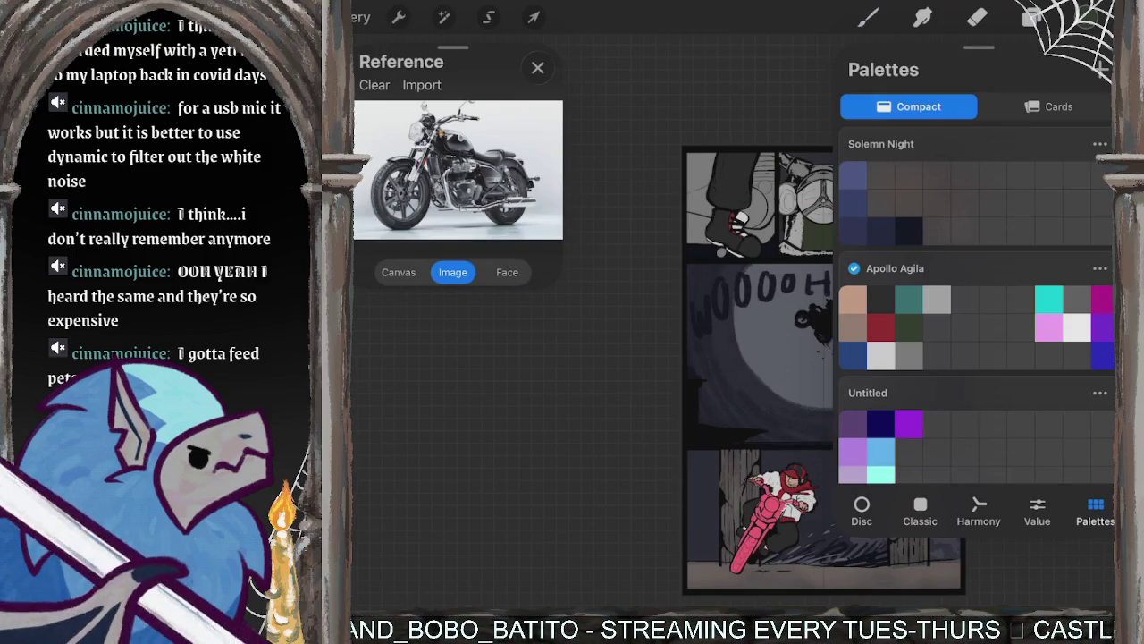
left_click(867, 17)
scroll(850, 322, "up", 3)
scroll(778, 482, "up", 3)
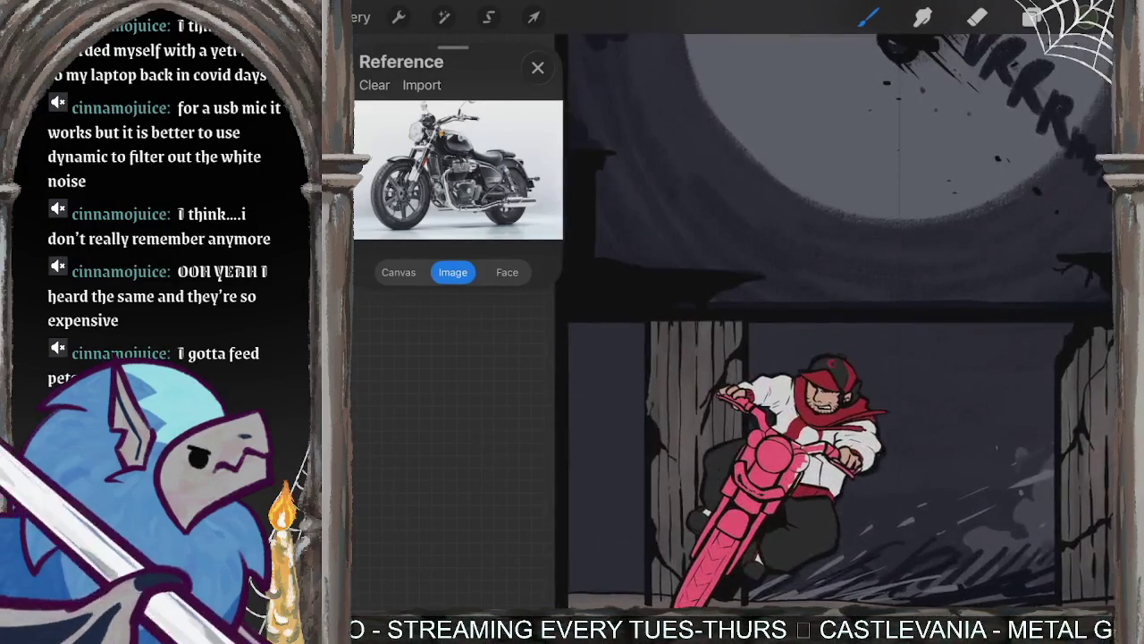
Make Layer 10 the active painting layer
scroll(777, 483, "up", 3)
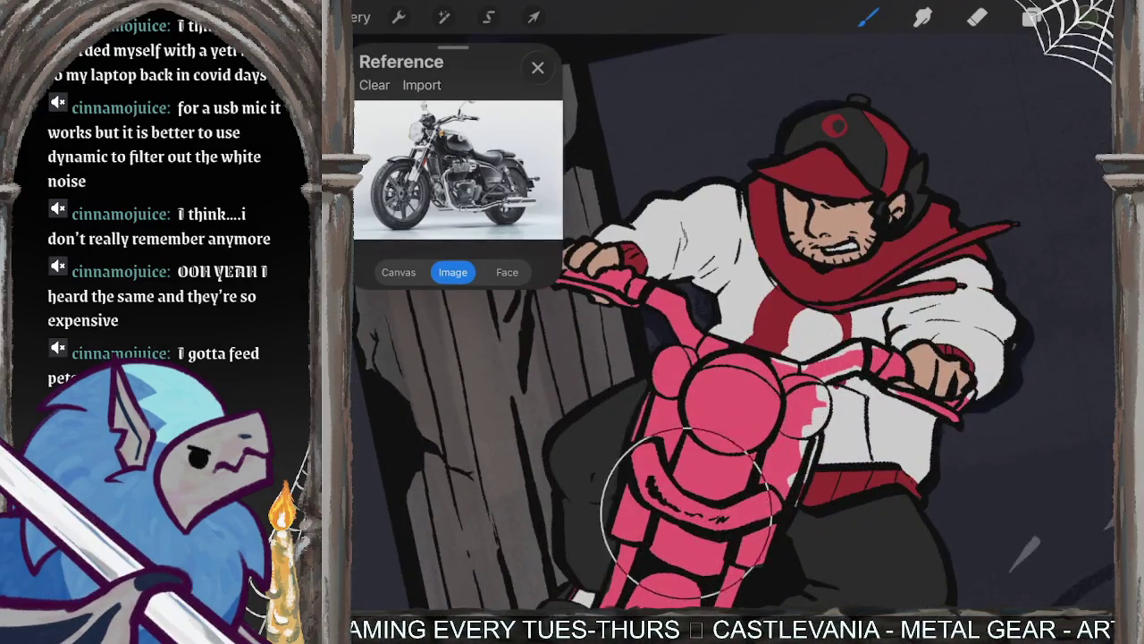
left_click(1032, 17)
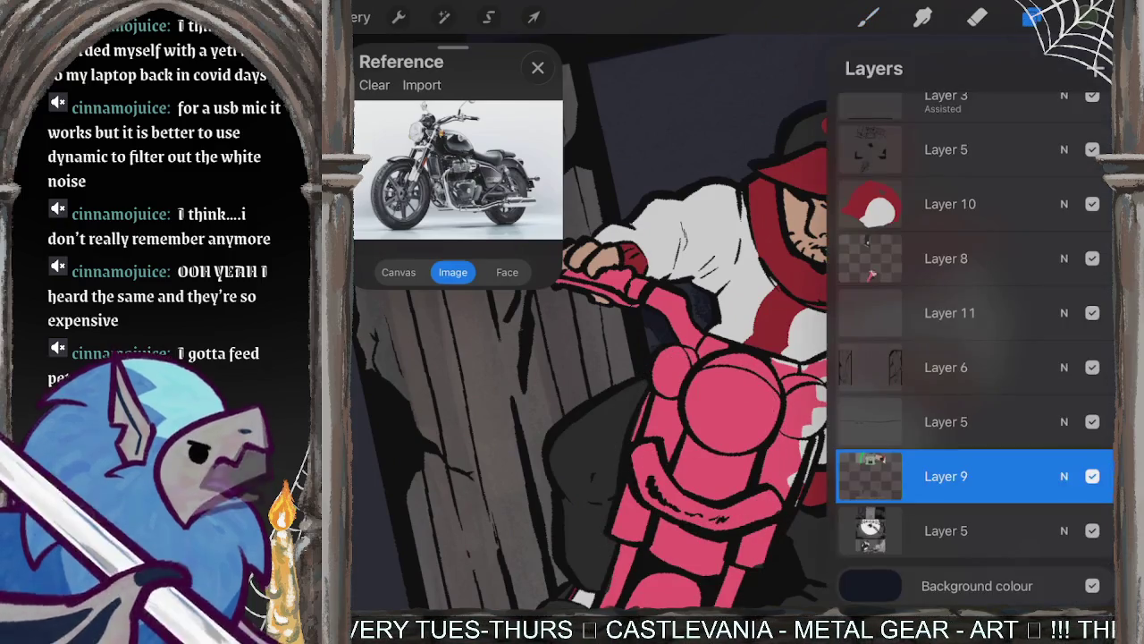
left_click(950, 204)
left_click(867, 16)
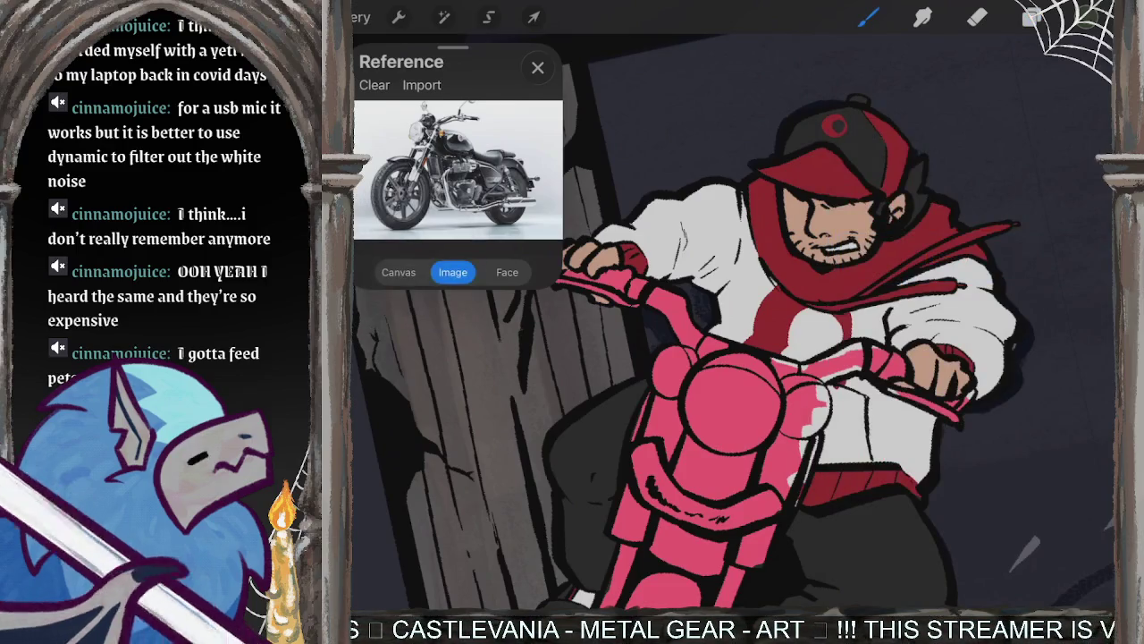
Brush dark green over the motorcycle tank, including its lower and left sides
left_click_drag(688, 482, 692, 442)
mouse_move(678, 494)
left_mouse_down()
mouse_move(684, 516)
mouse_move(715, 465)
mouse_move(732, 507)
left_mouse_up()
mouse_move(658, 549)
left_mouse_down()
mouse_move(693, 563)
mouse_move(719, 555)
left_mouse_up()
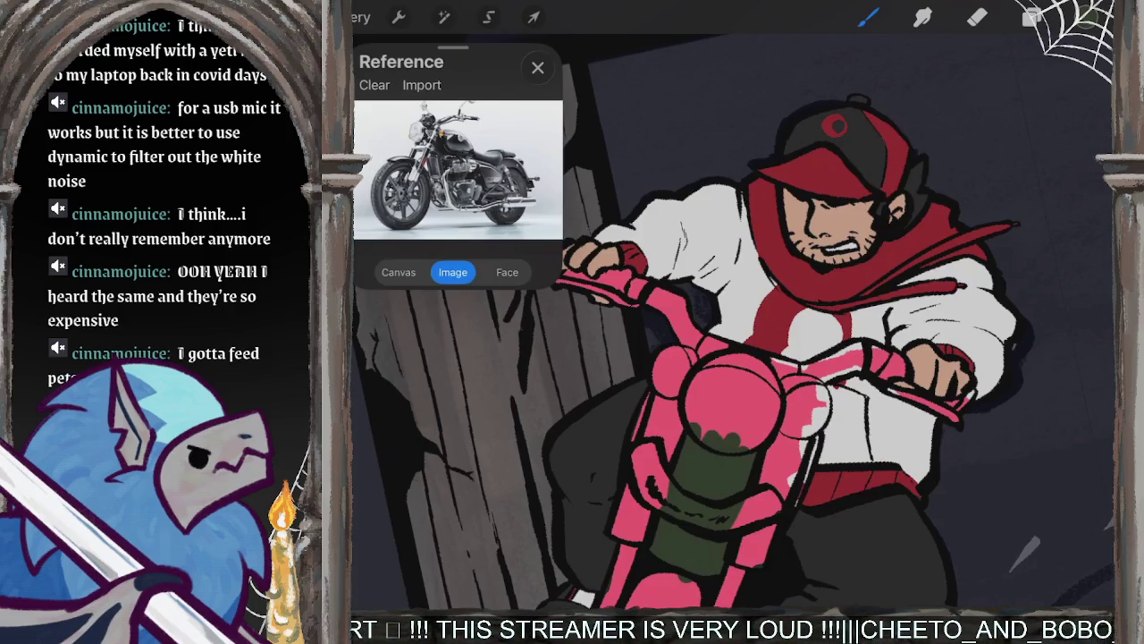
scroll(652, 465, "up", 1)
scroll(652, 465, "up", 1)
scroll(653, 465, "up", 3)
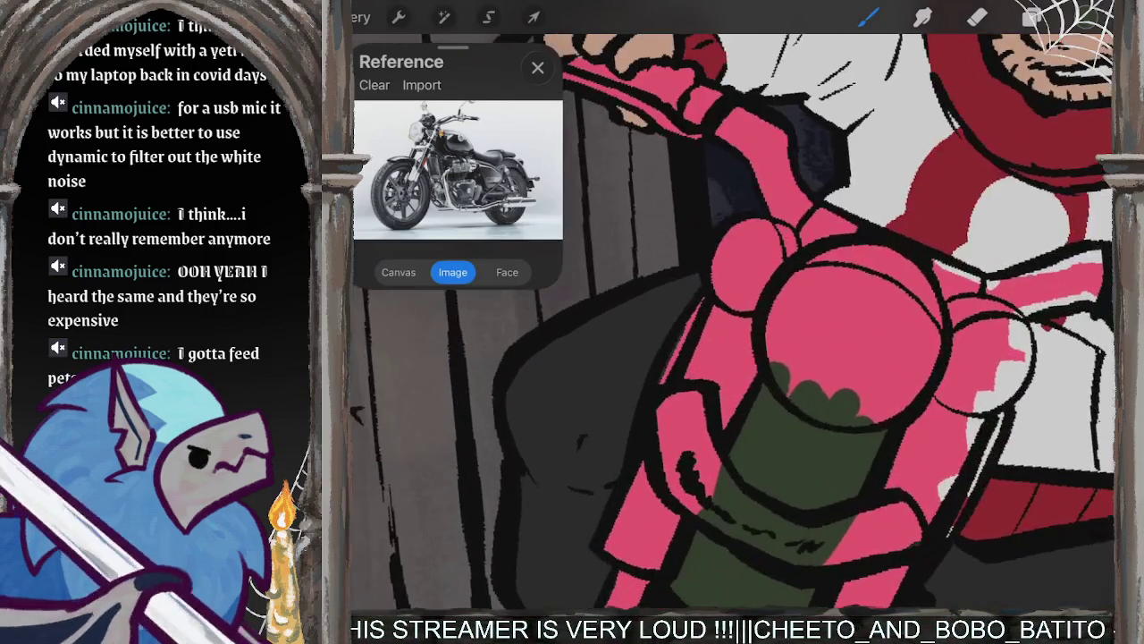
mouse_move(706, 311)
left_mouse_down()
mouse_move(677, 357)
mouse_move(669, 415)
left_mouse_up()
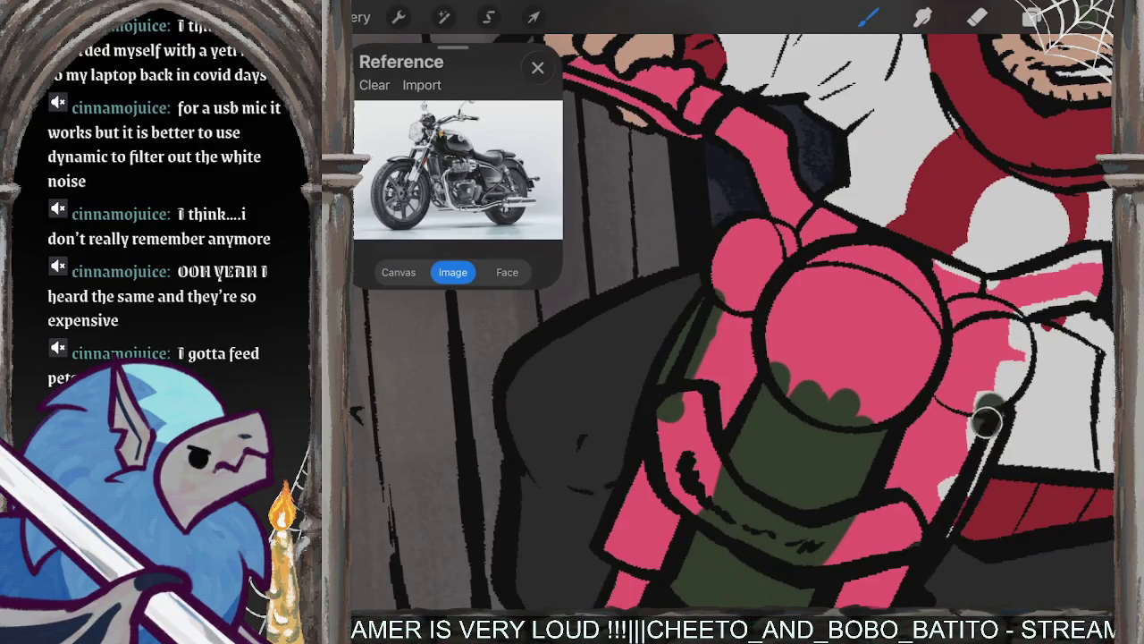
Darken the tank's right edge with a dark outline stroke
left_click_drag(990, 417, 916, 555)
scroll(733, 322, "down", 3)
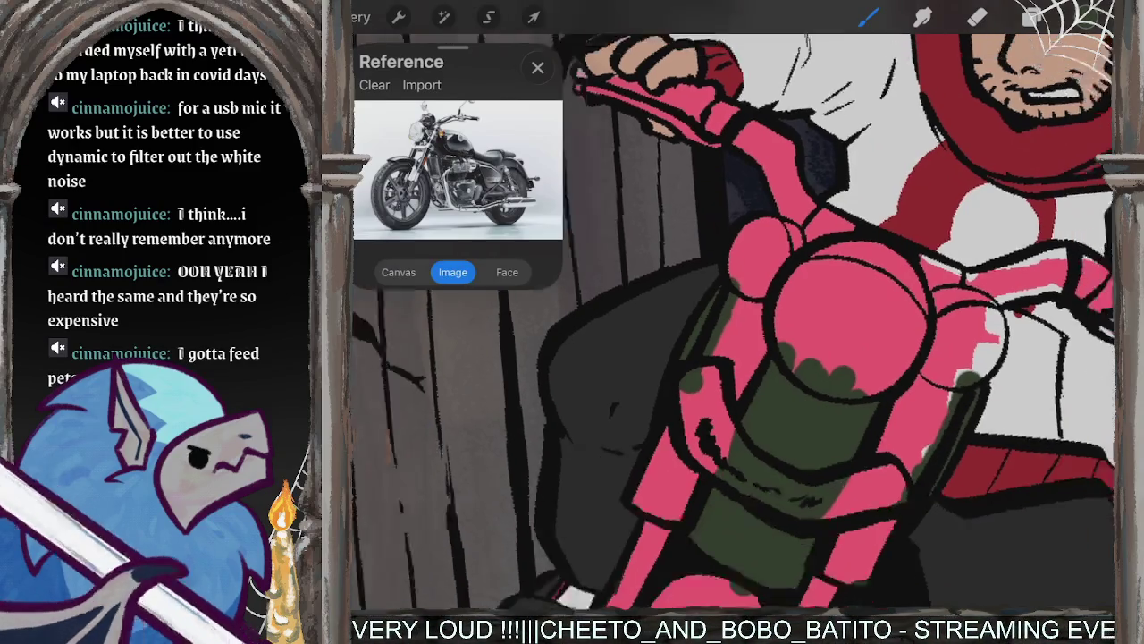
scroll(733, 322, "down", 2)
scroll(805, 358, "up", 2)
scroll(805, 357, "up", 2)
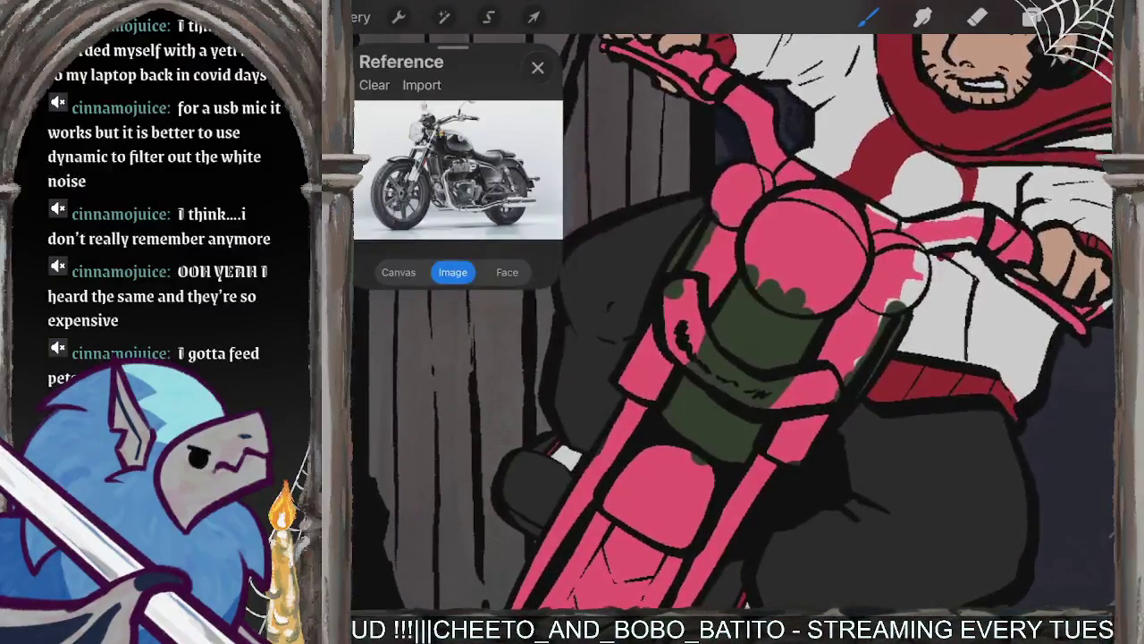
left_click(1095, 17)
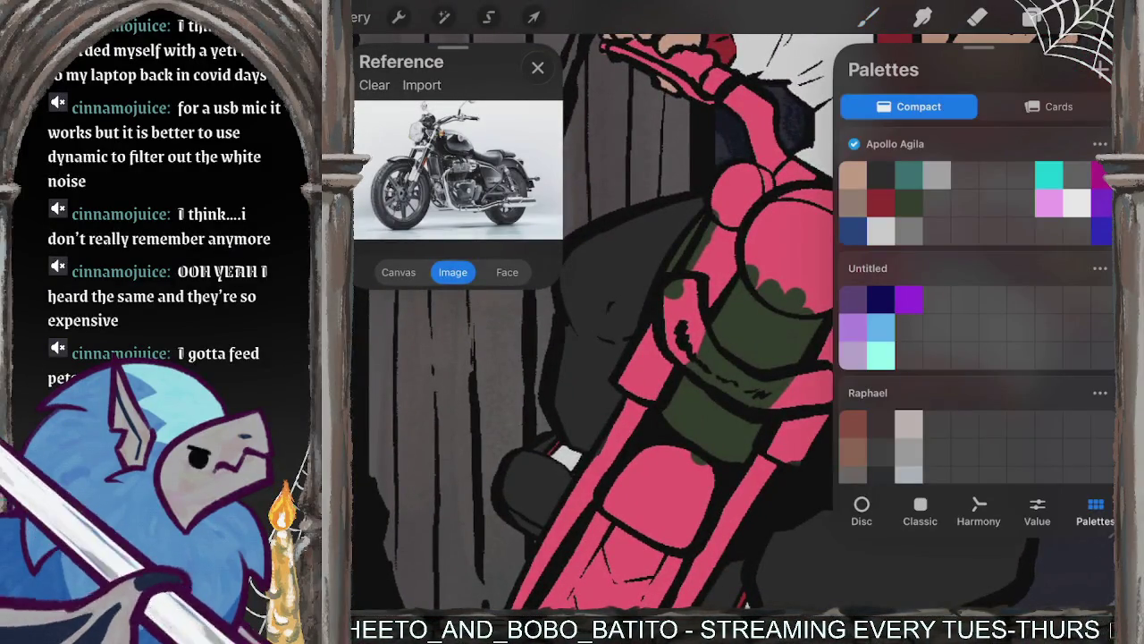
left_click(1095, 17)
scroll(733, 322, "down", 3)
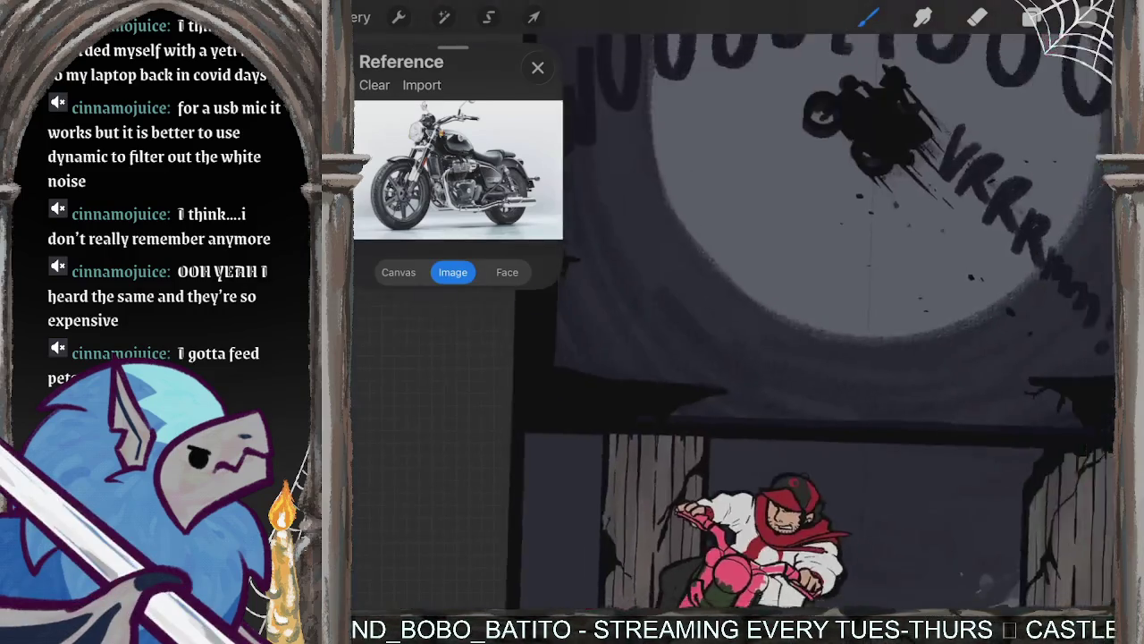
Paint two grey strokes across the pink motorcycle near the rider's hands
scroll(733, 322, "down", 3)
scroll(733, 322, "up", 1)
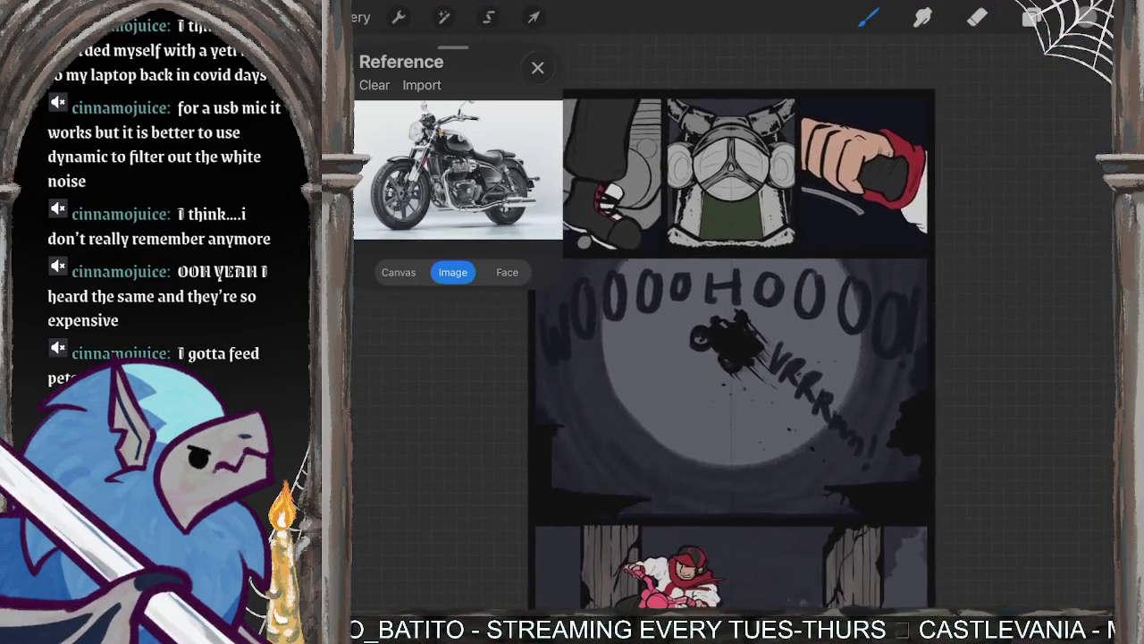
scroll(805, 357, "up", 2)
scroll(805, 357, "up", 2)
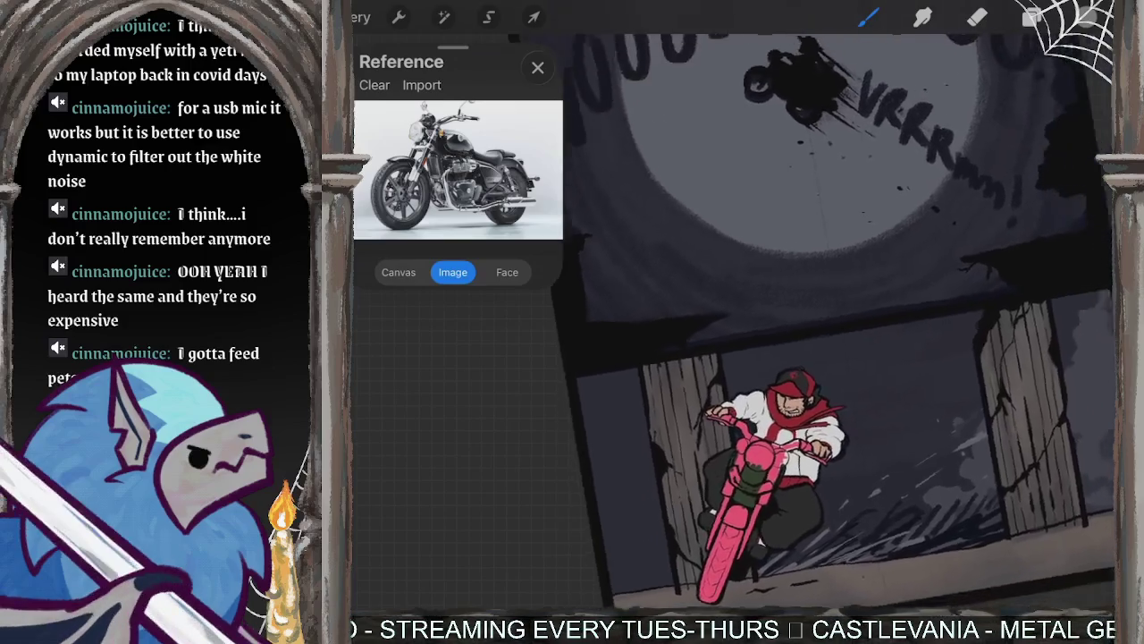
scroll(805, 322, "down", 2)
scroll(786, 500, "up", 2)
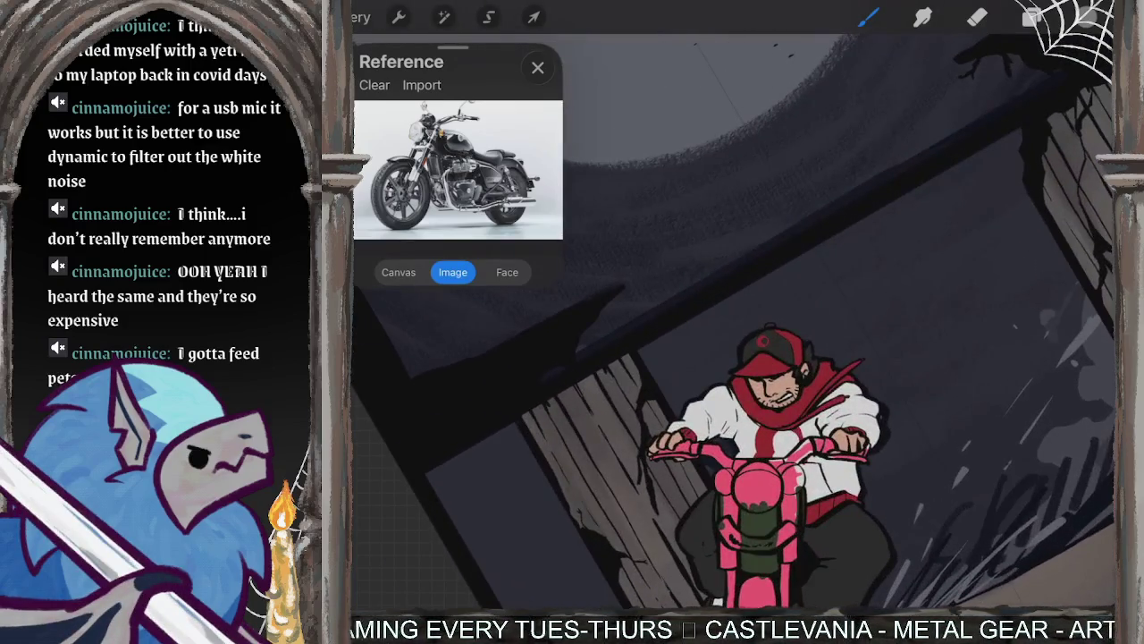
scroll(787, 447, "up", 2)
scroll(787, 402, "up", 2)
scroll(804, 402, "up", 2)
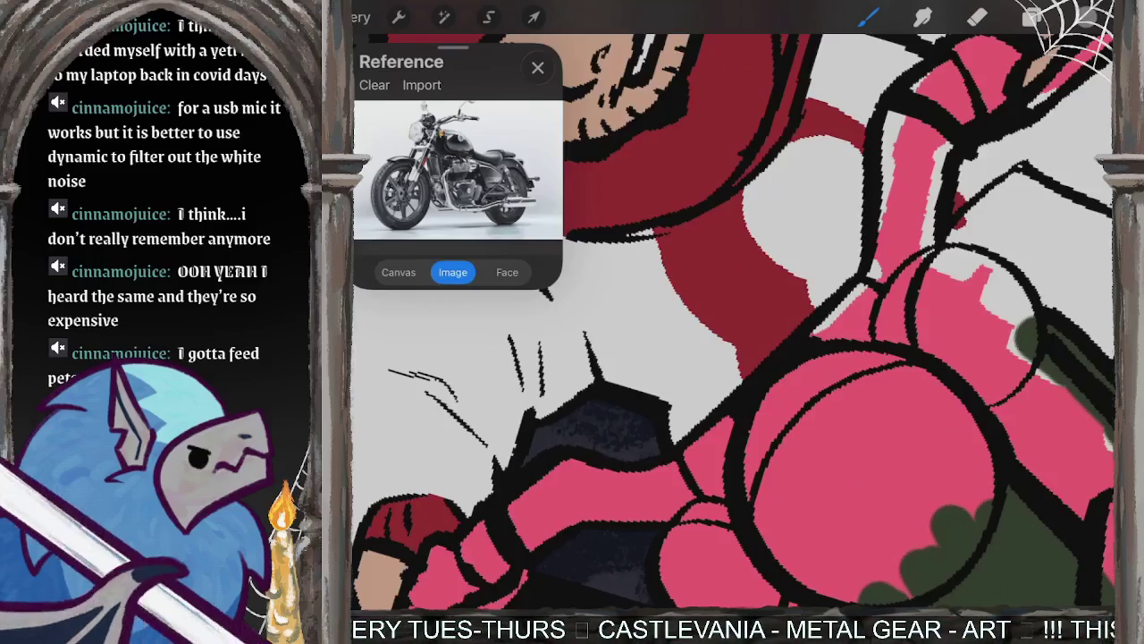
left_click_drag(858, 304, 700, 474)
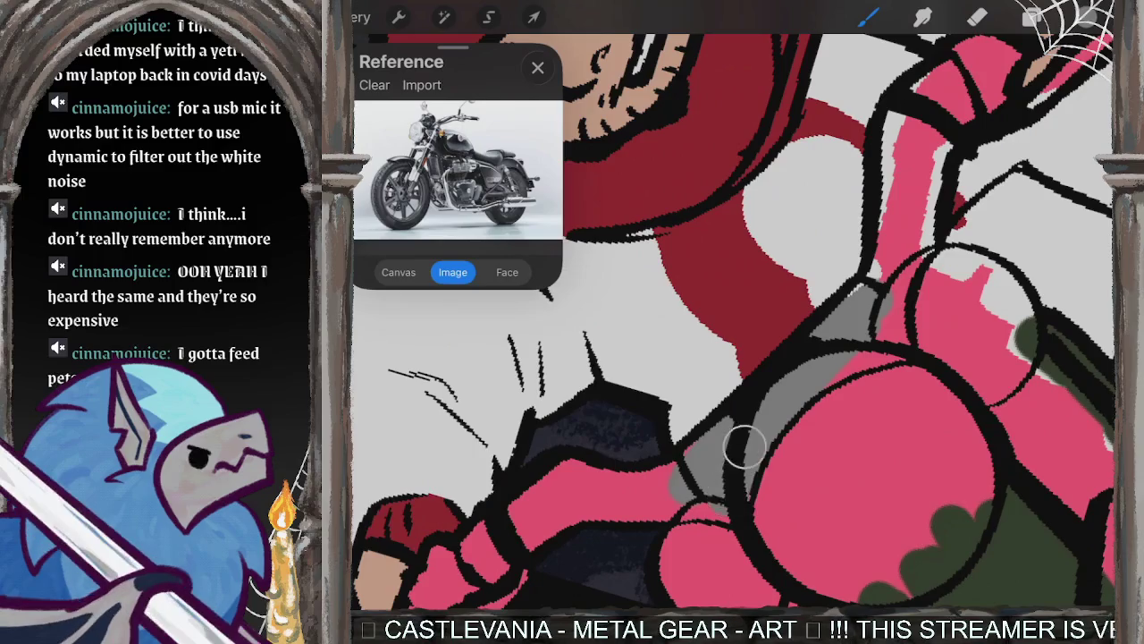
mouse_move(729, 472)
left_mouse_down()
mouse_move(806, 380)
mouse_move(882, 332)
mouse_move(878, 299)
left_mouse_up()
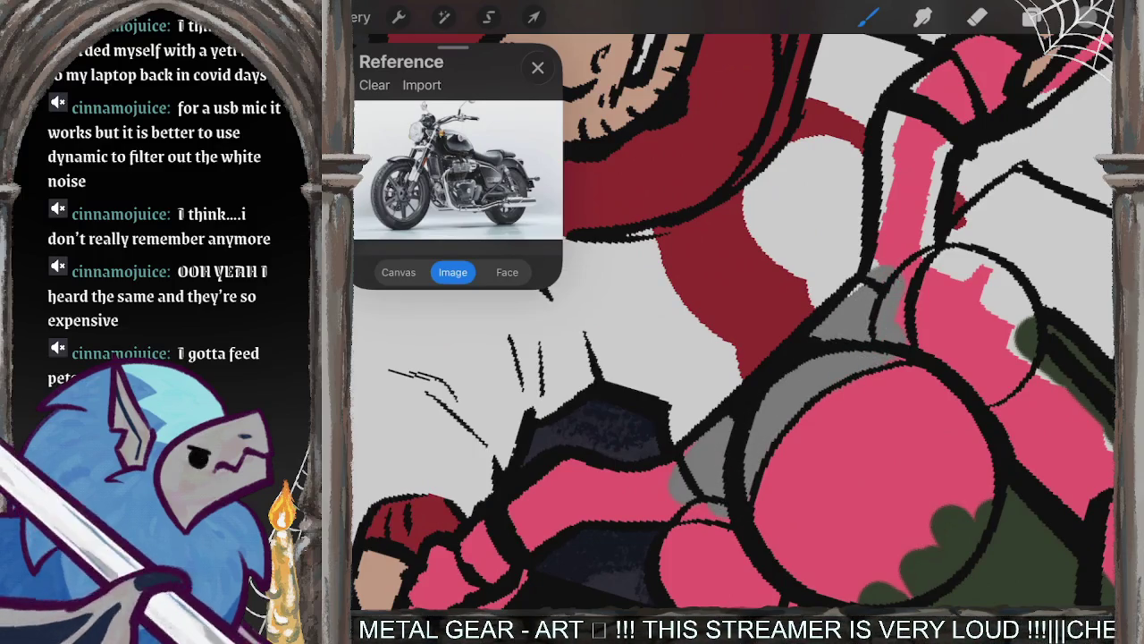
Undo the last grey stroke on the motorcycle
scroll(733, 318, "down", 5)
scroll(751, 322, "down", 5)
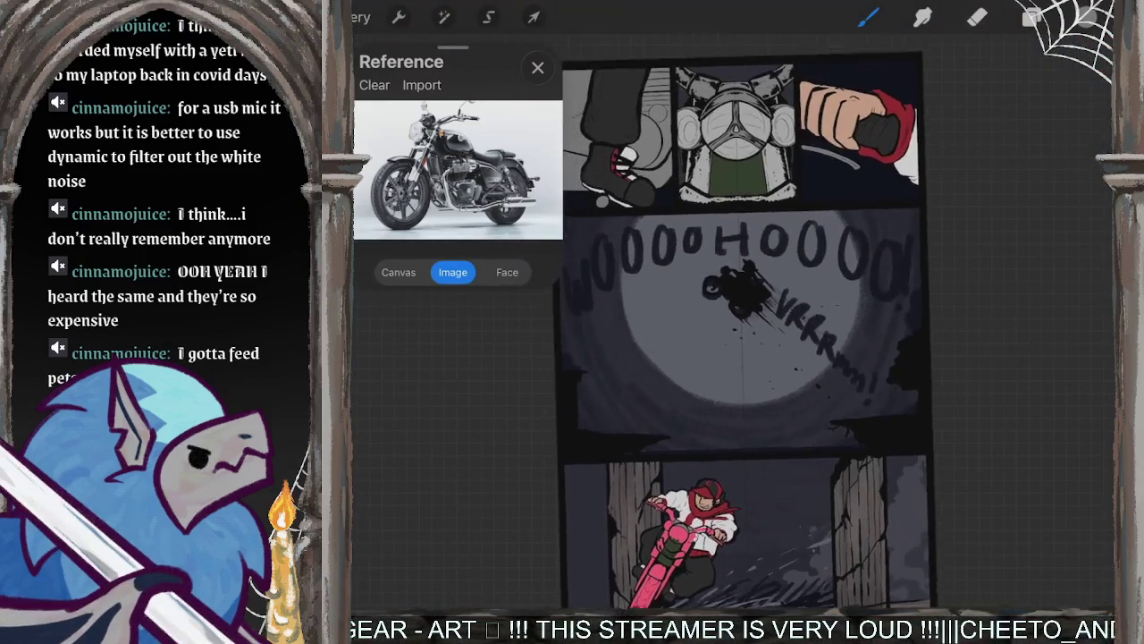
scroll(742, 403, "up", 2)
scroll(742, 403, "up", 3)
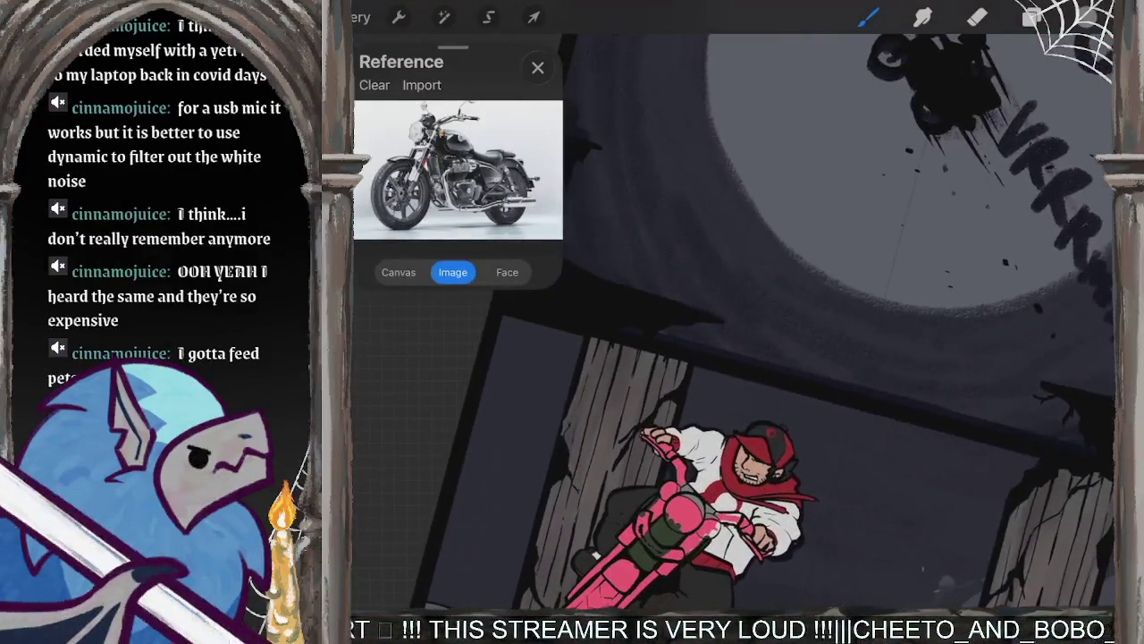
scroll(733, 358, "up", 2)
scroll(733, 358, "up", 2)
scroll(733, 358, "up", 1)
key("ctrl+z")
Paint grey over the pink handlebar stripe and cover part of it with navy
scroll(751, 358, "up", 2)
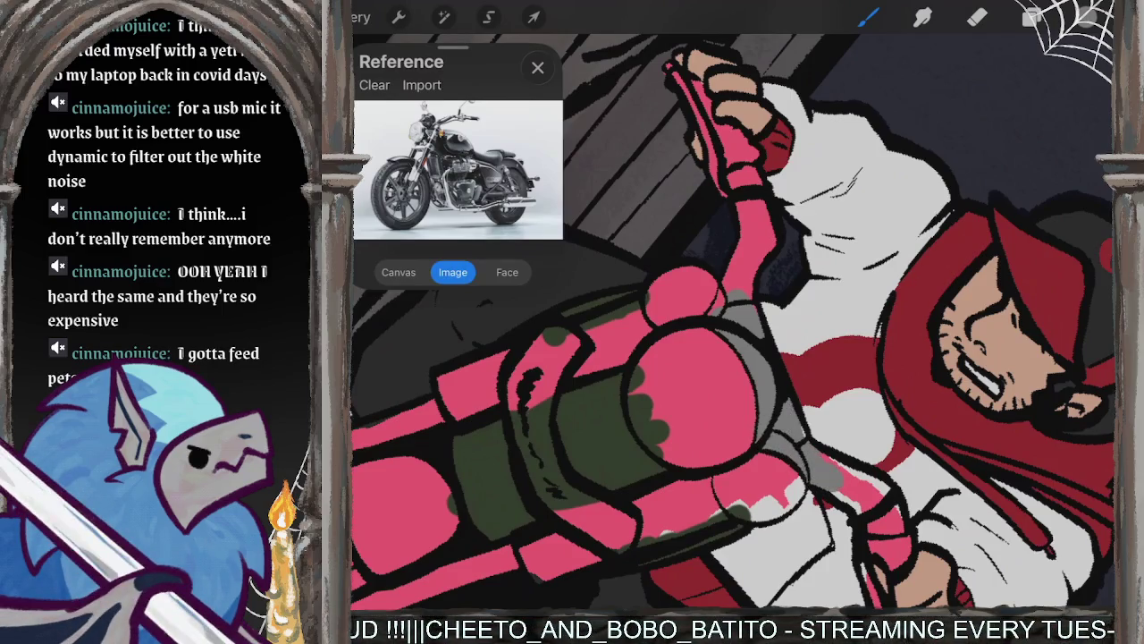
scroll(733, 321, "up", 2)
scroll(733, 321, "up", 1)
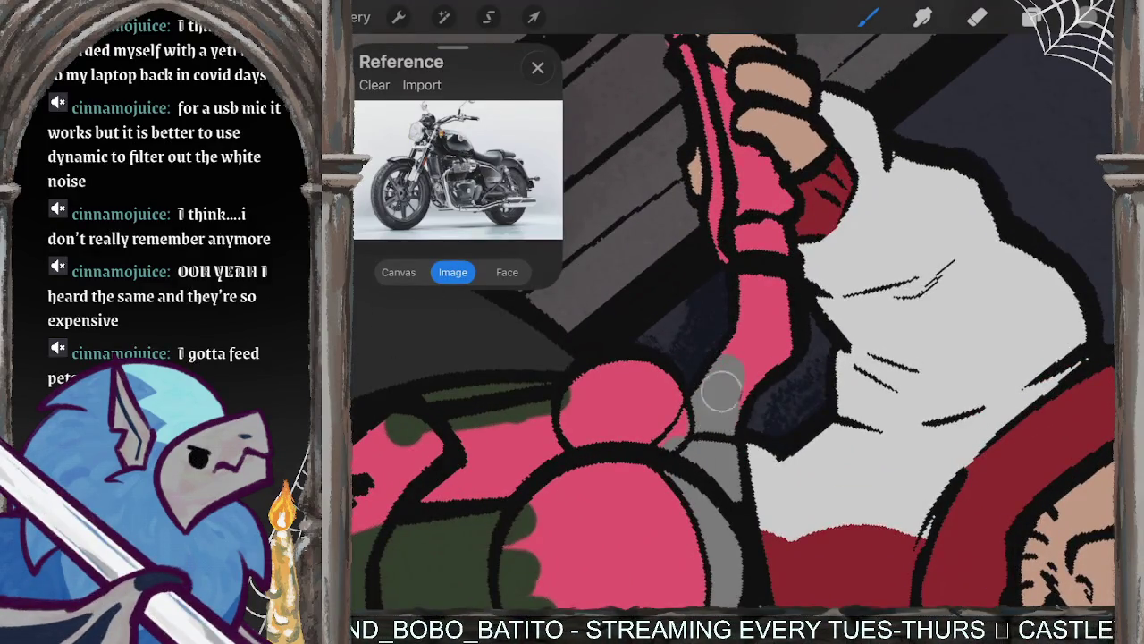
mouse_move(754, 307)
left_mouse_down()
mouse_move(743, 294)
mouse_move(781, 307)
mouse_move(754, 291)
left_mouse_up()
left_click_drag(753, 385, 771, 353)
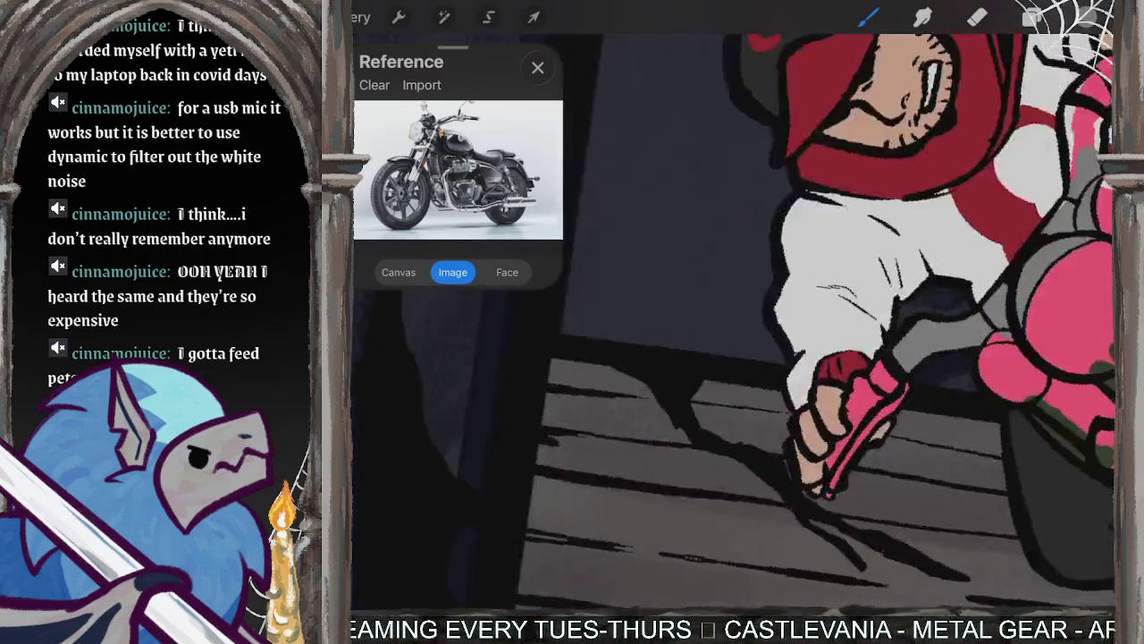
Extend the grey handlebar bar upward, then bring up the layers list
left_click_drag(760, 179, 805, 420)
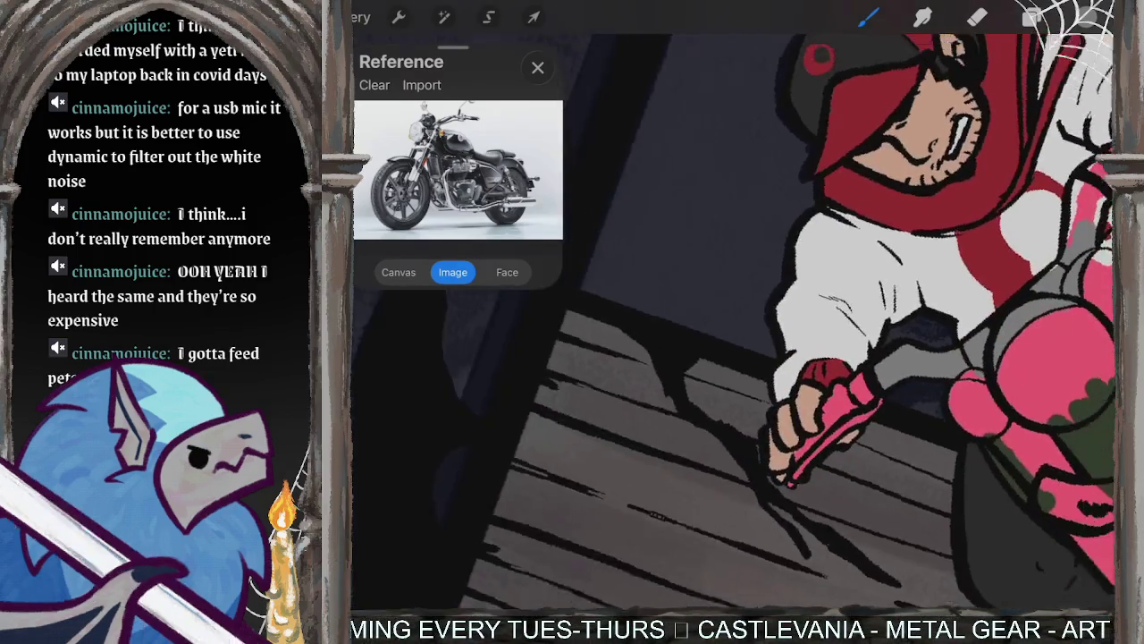
scroll(734, 322, "down", 5)
scroll(733, 322, "up", 2)
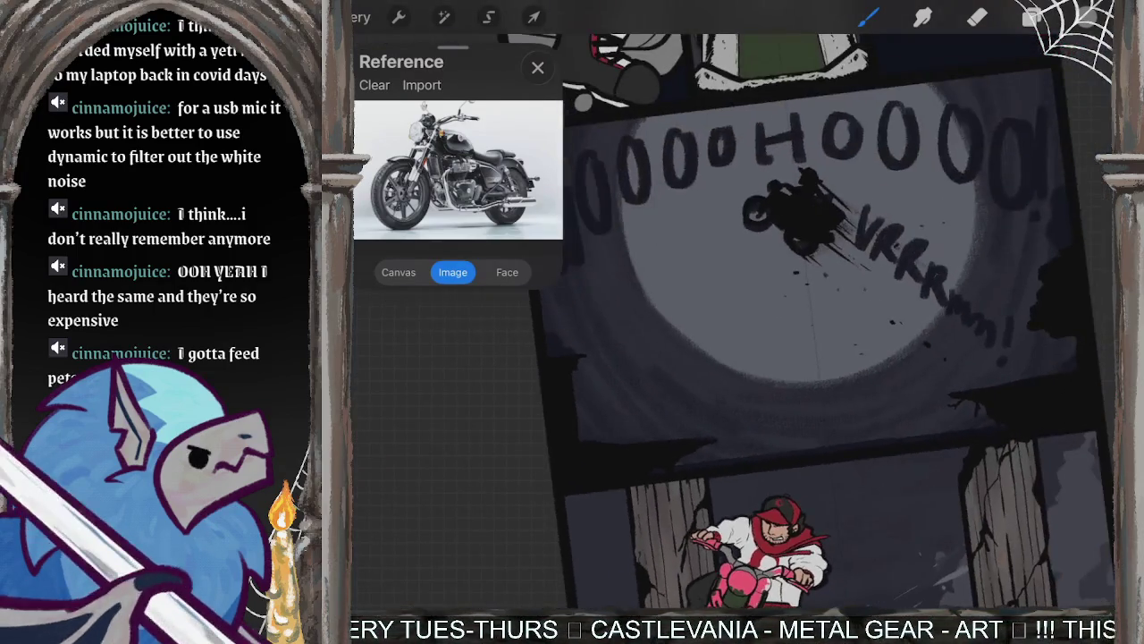
scroll(805, 357, "down", 5)
scroll(787, 376, "down", 2)
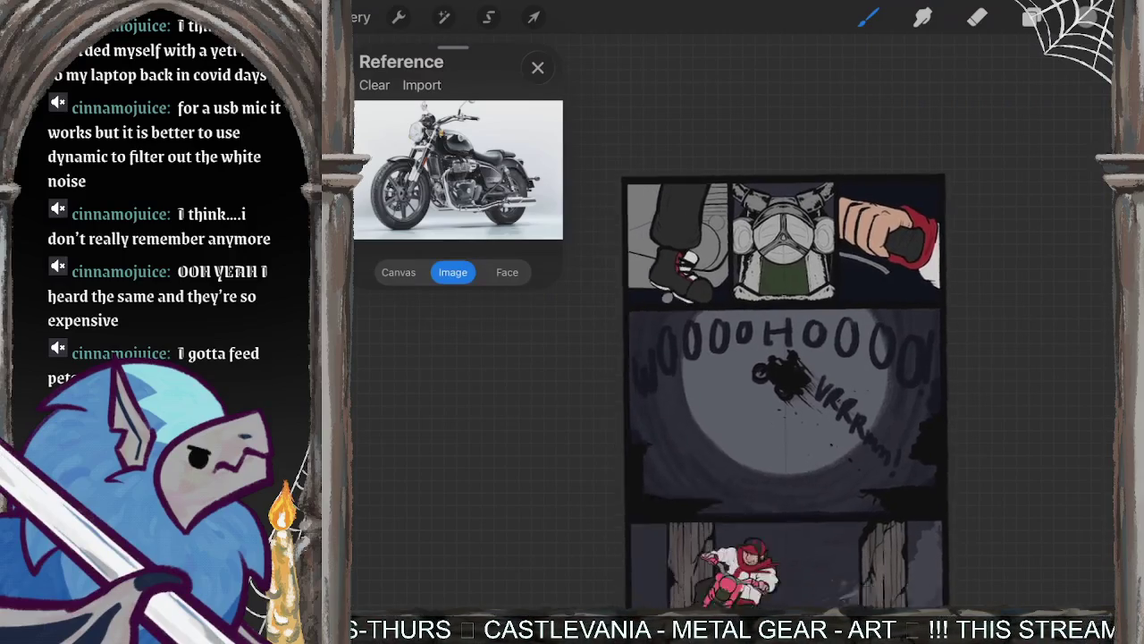
left_click_drag(787, 394, 876, 215)
scroll(787, 411, "up", 5)
scroll(787, 412, "up", 1)
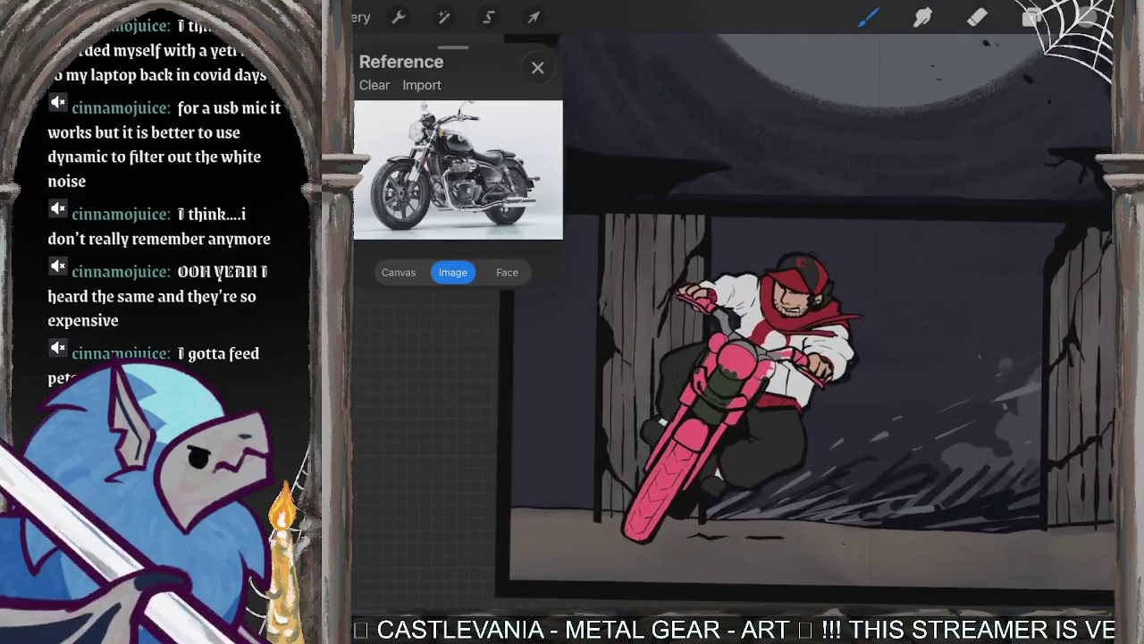
scroll(768, 358, "up", 3)
scroll(769, 358, "up", 1)
scroll(849, 367, "up", 3)
scroll(850, 367, "up", 2)
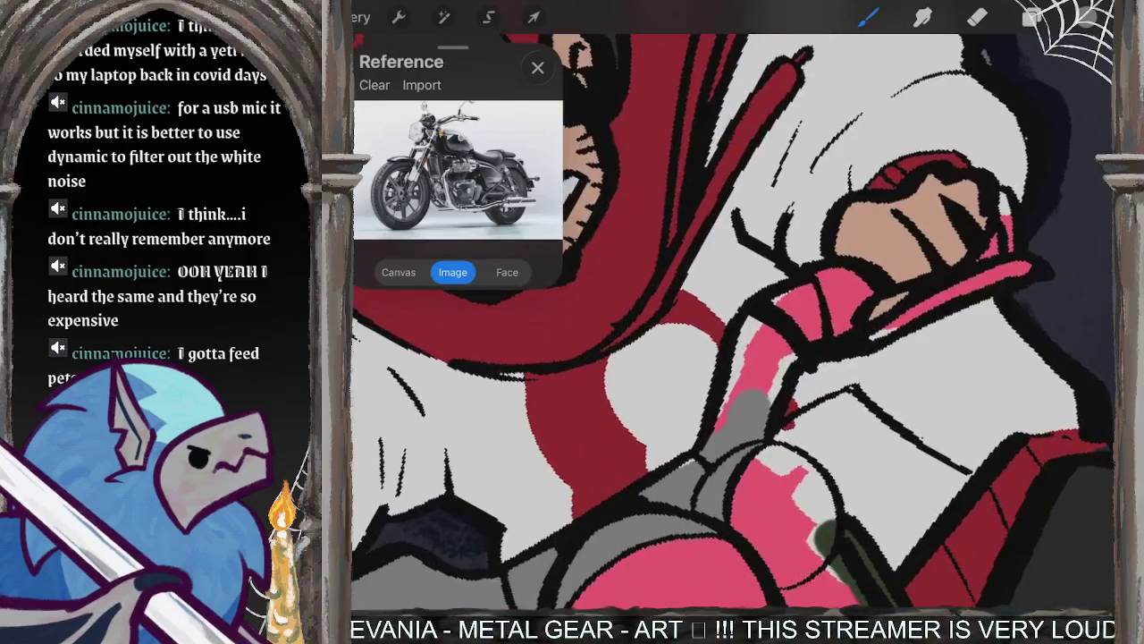
mouse_move(669, 488)
left_mouse_down()
mouse_move(706, 465)
mouse_move(753, 332)
mouse_move(764, 384)
mouse_move(774, 370)
left_mouse_up()
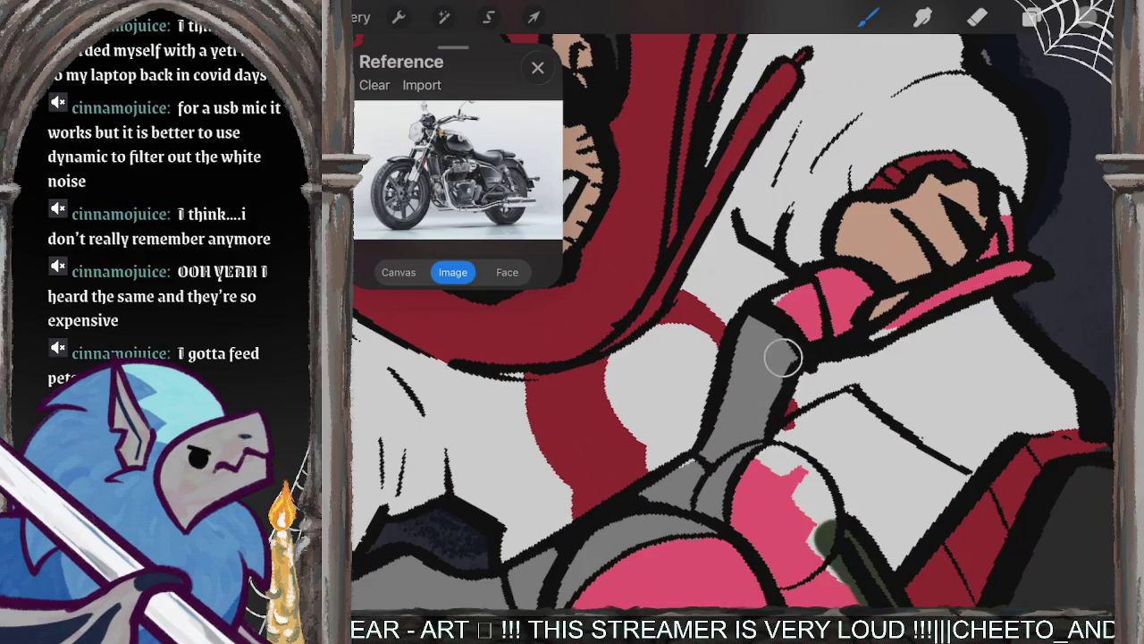
left_click(1033, 16)
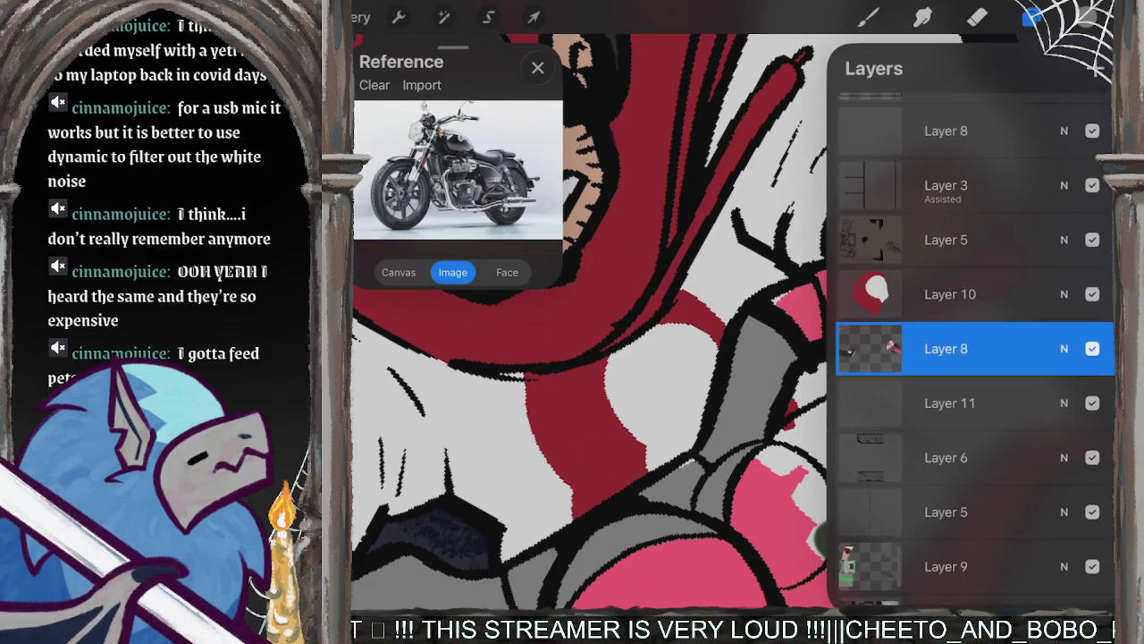
Merge the red-and-white Layer 10 down into Layer 8 and return to the brush
left_click(947, 565)
left_click(948, 349)
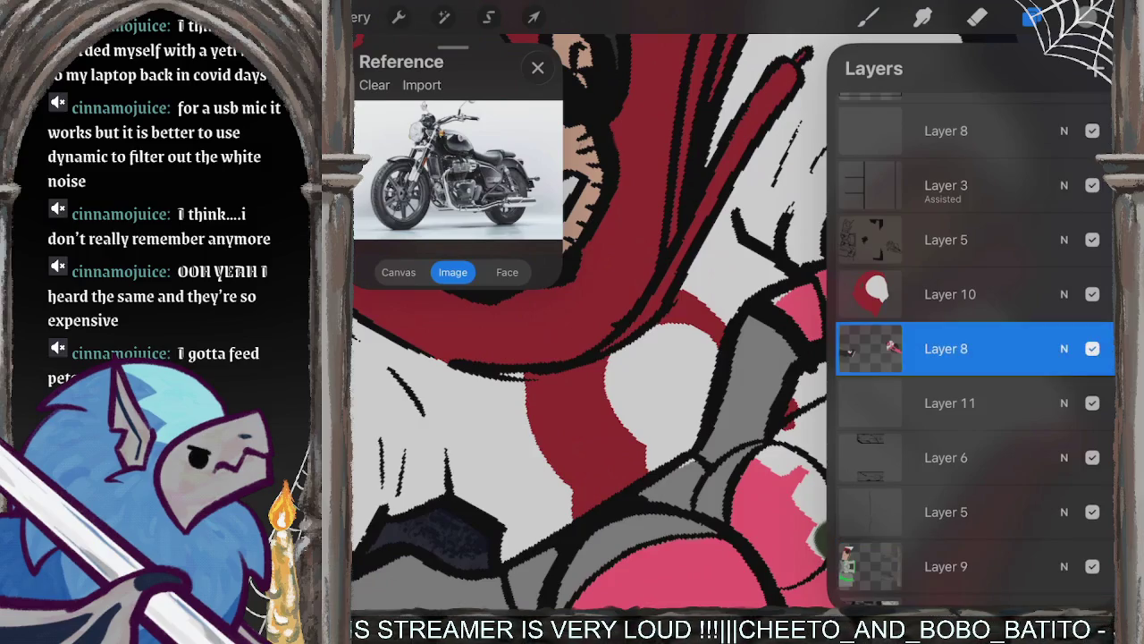
left_click(867, 16)
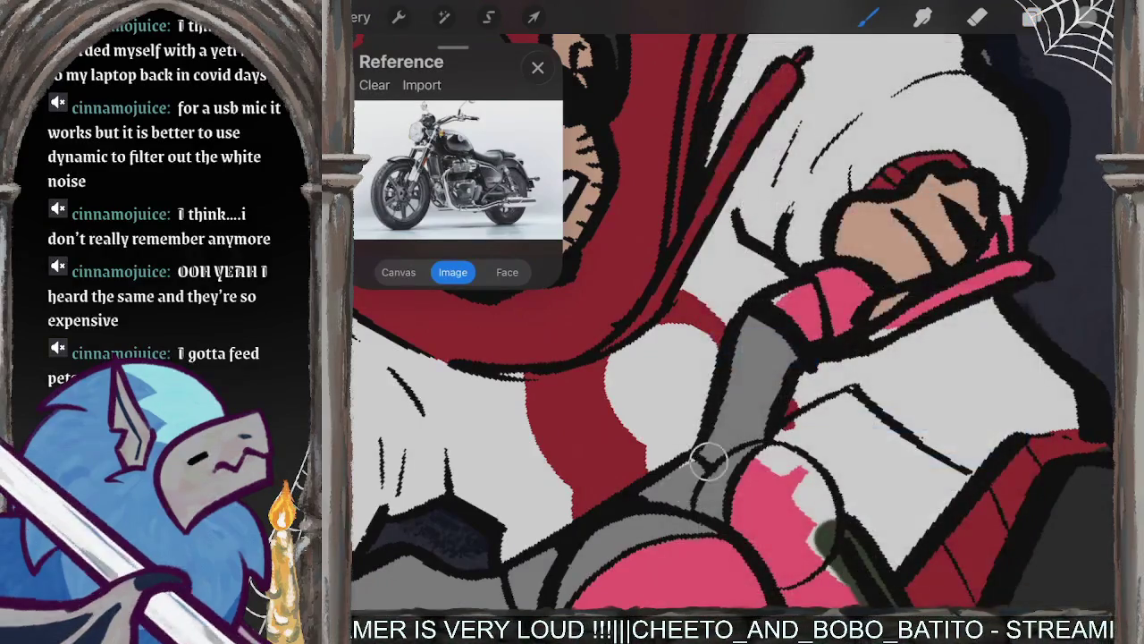
left_click(1032, 16)
left_click(945, 291)
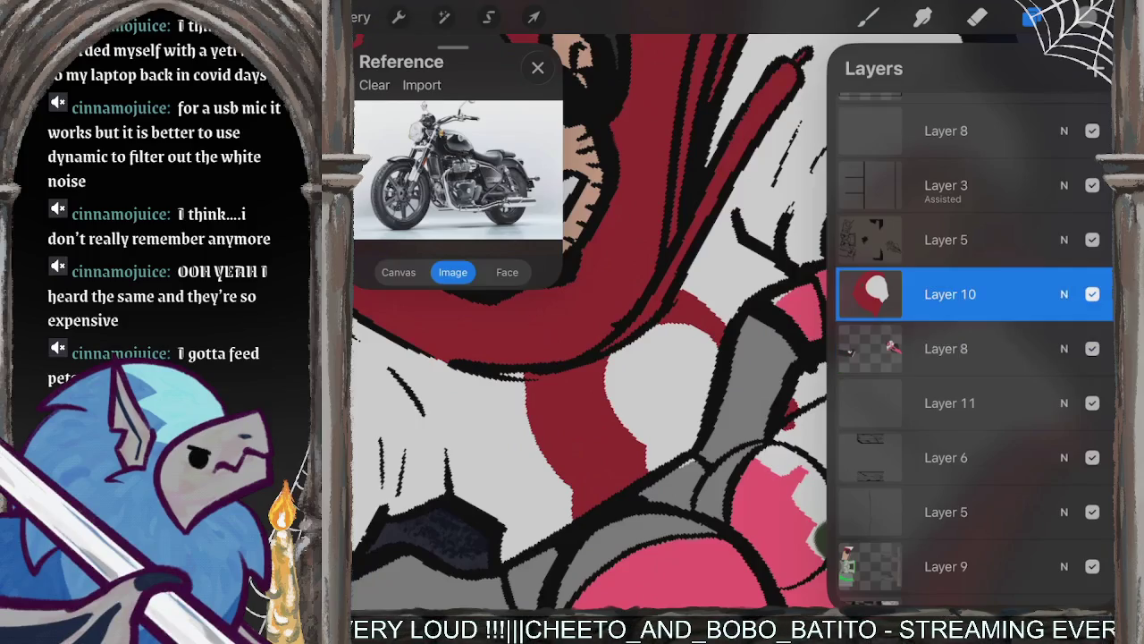
left_click(978, 17)
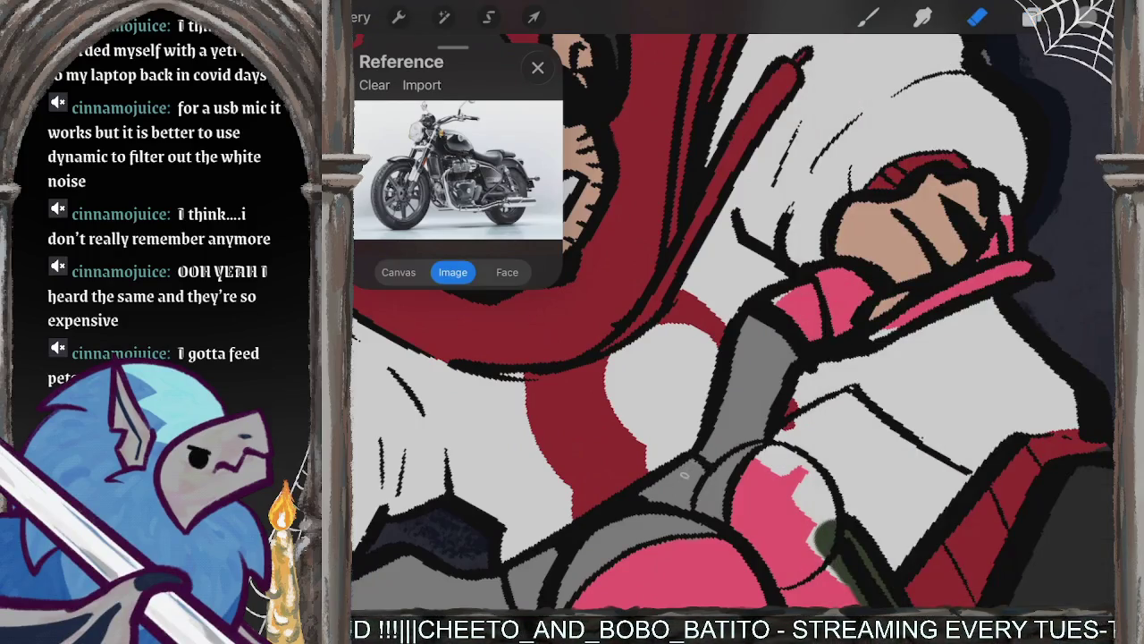
left_click(1032, 16)
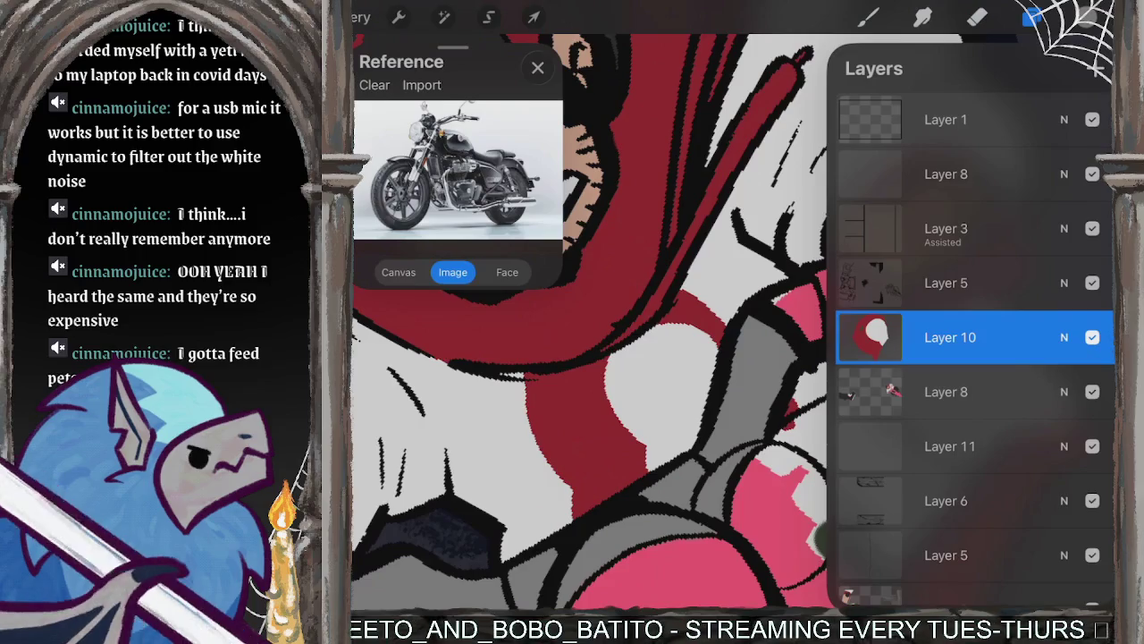
left_click(870, 337)
left_click(741, 483)
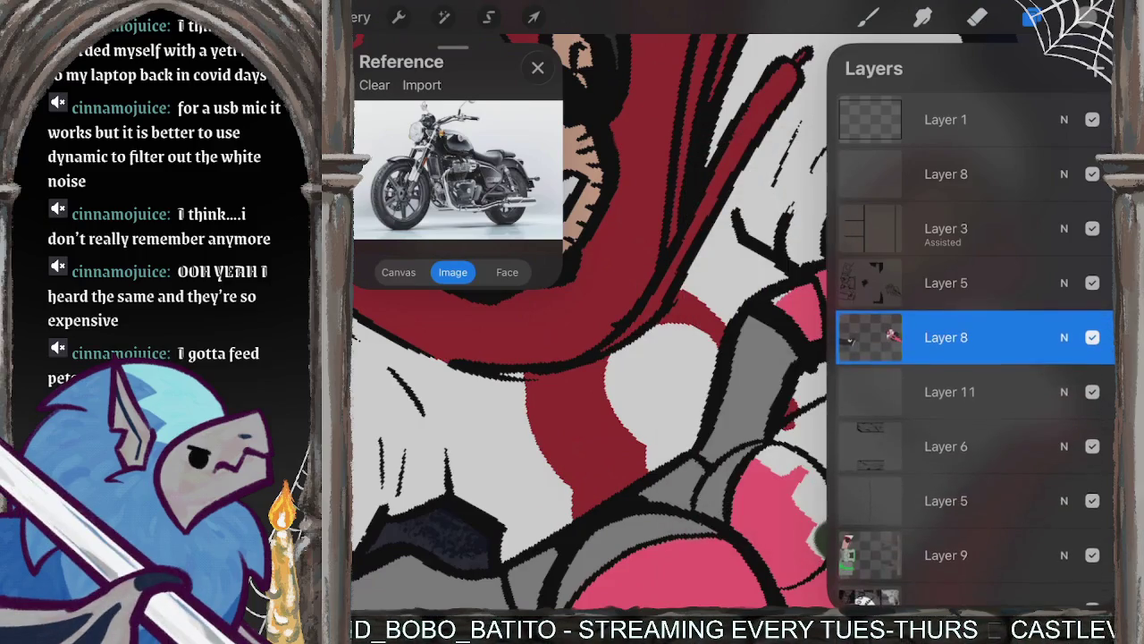
left_click(867, 16)
scroll(734, 321, "down", 5)
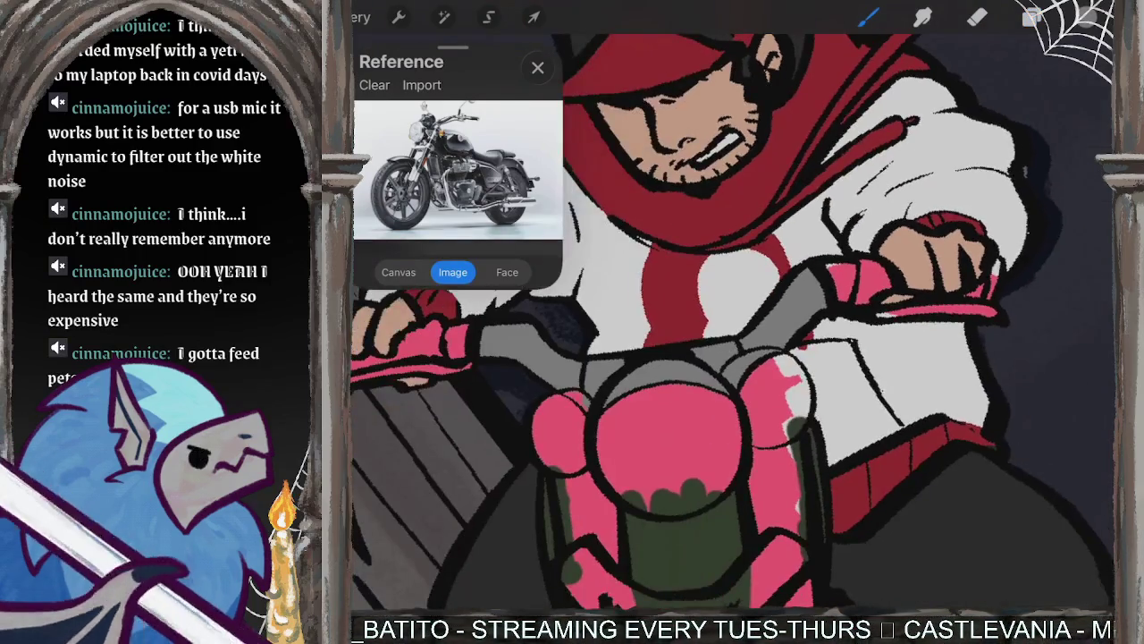
Lighten the handlebar area and thicken the black outline beside the pink strap
scroll(733, 322, "up", 2)
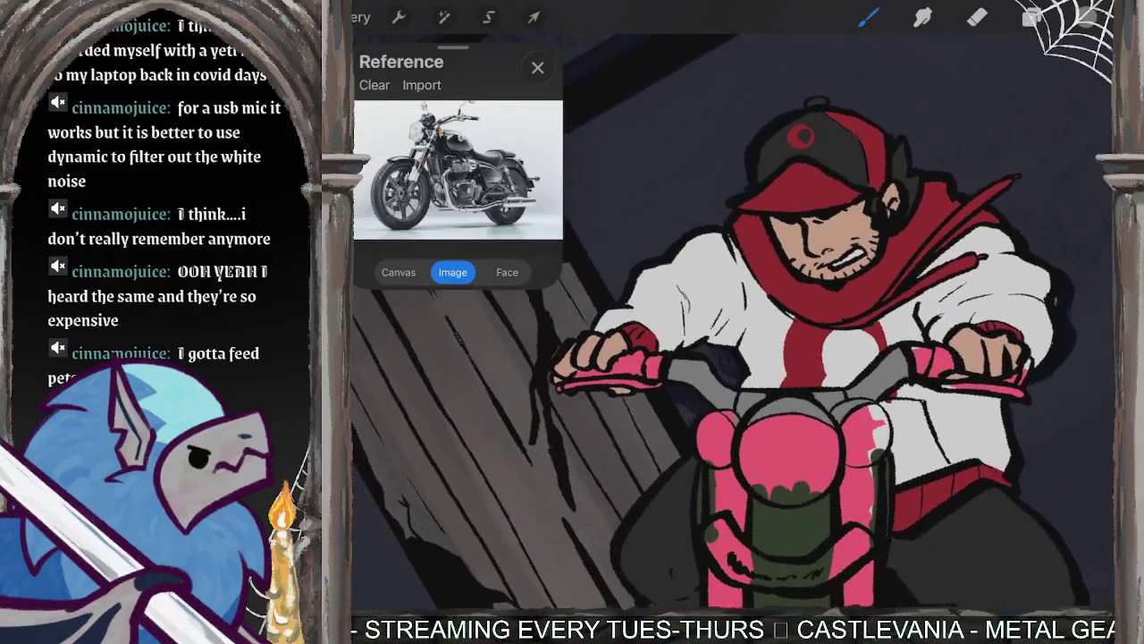
scroll(733, 322, "up", 2)
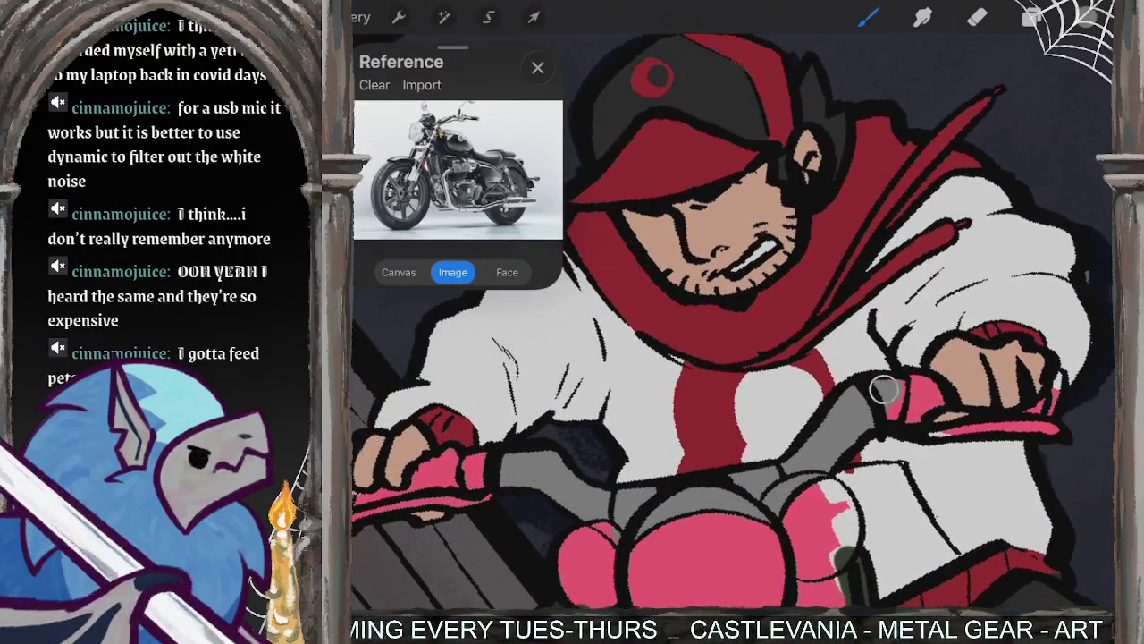
left_click_drag(897, 405, 889, 393)
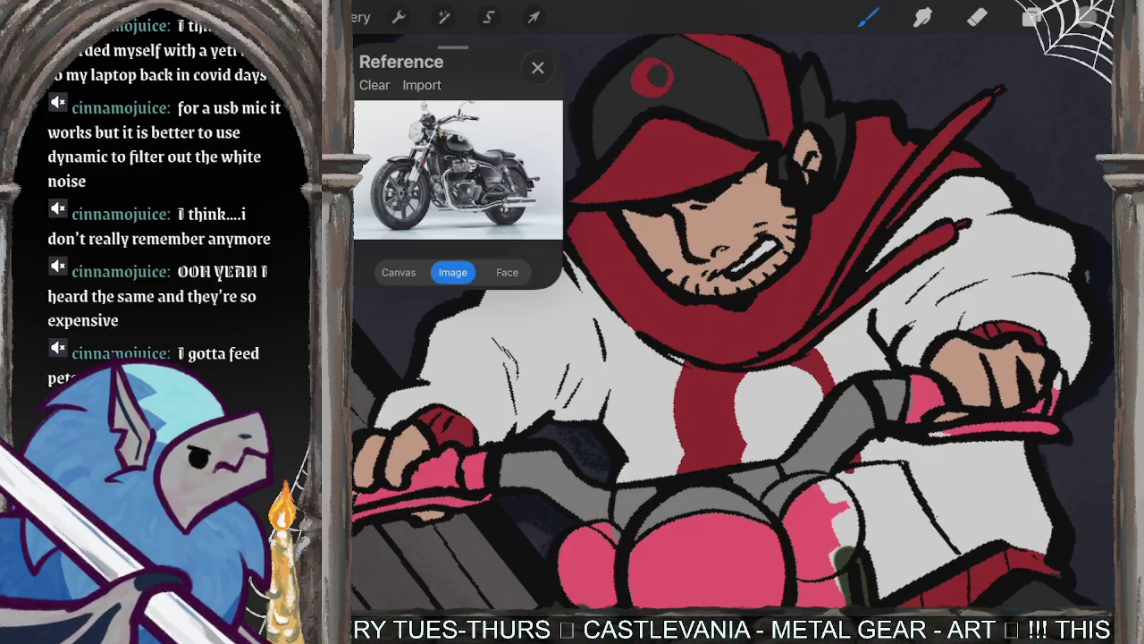
left_click(1086, 17)
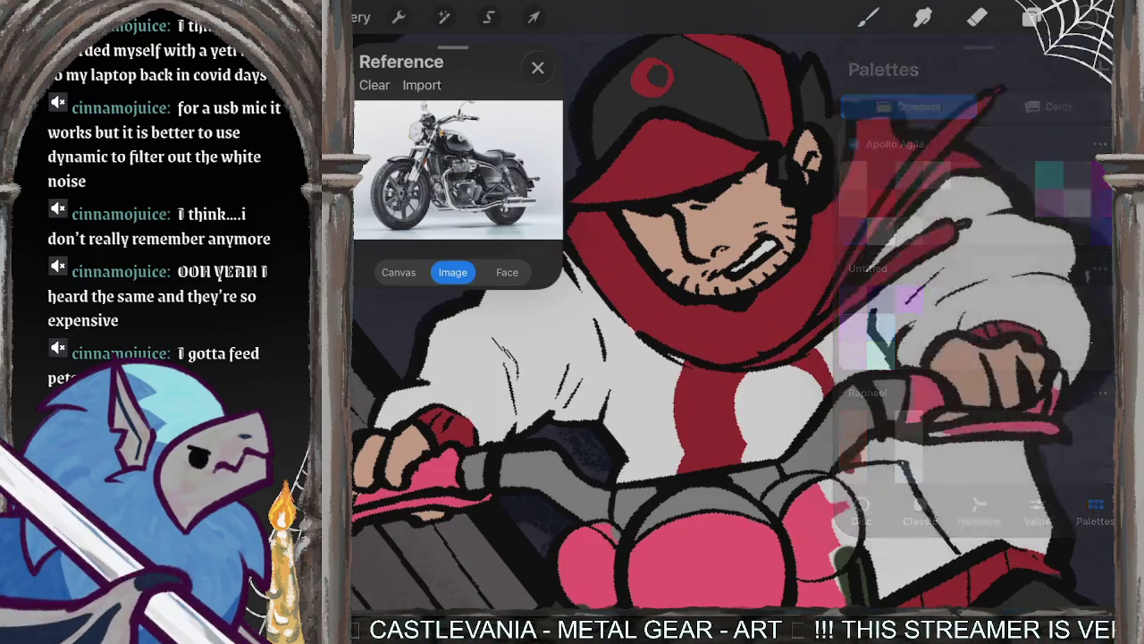
scroll(733, 322, "up", 5)
scroll(733, 321, "up", 3)
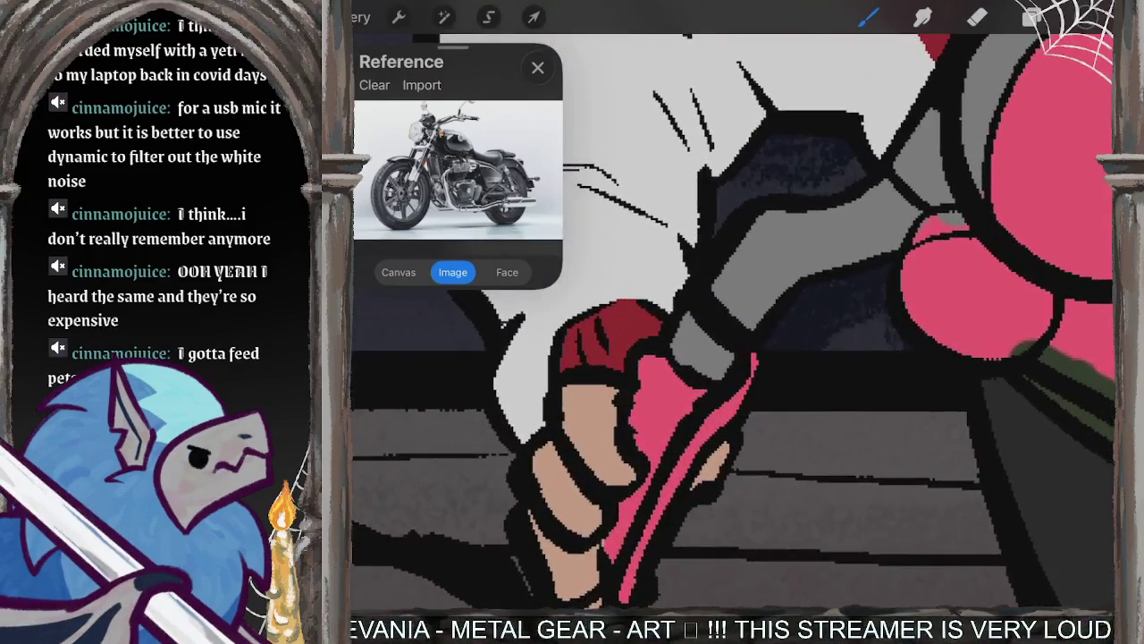
mouse_move(631, 514)
left_mouse_down()
mouse_move(626, 504)
mouse_move(624, 524)
left_mouse_up()
left_click_drag(655, 462, 645, 369)
mouse_move(637, 424)
left_mouse_down()
mouse_move(664, 360)
mouse_move(664, 391)
mouse_move(654, 361)
left_mouse_up()
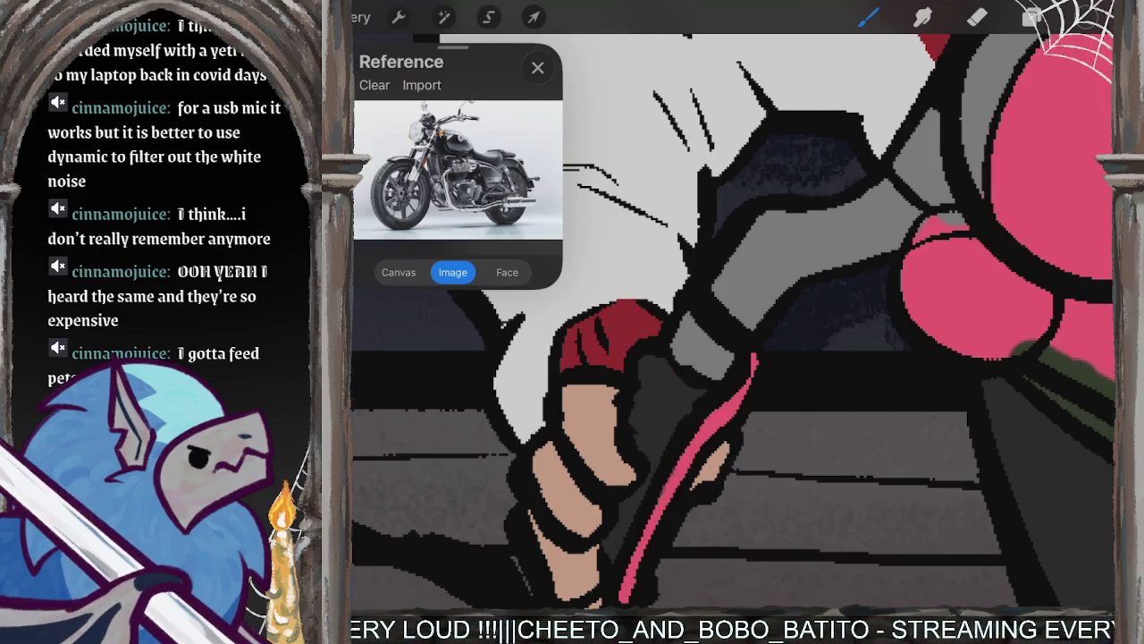
Pick grey from the Palettes and paint the handlebar beside the rider's hand
left_click(1088, 18)
left_click(909, 231)
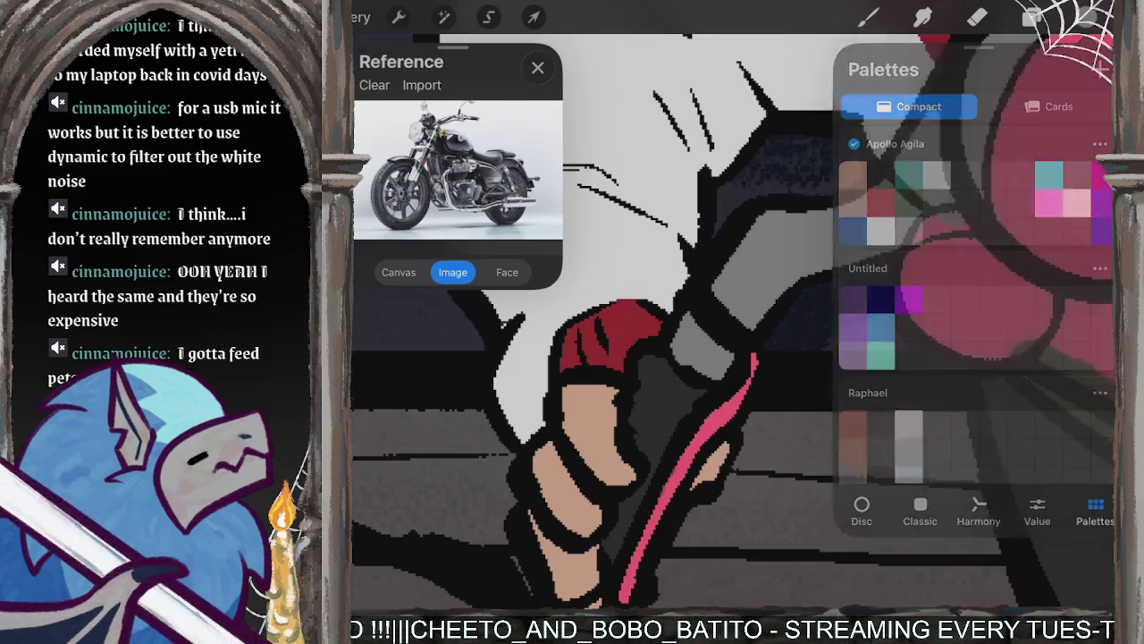
left_click(1088, 18)
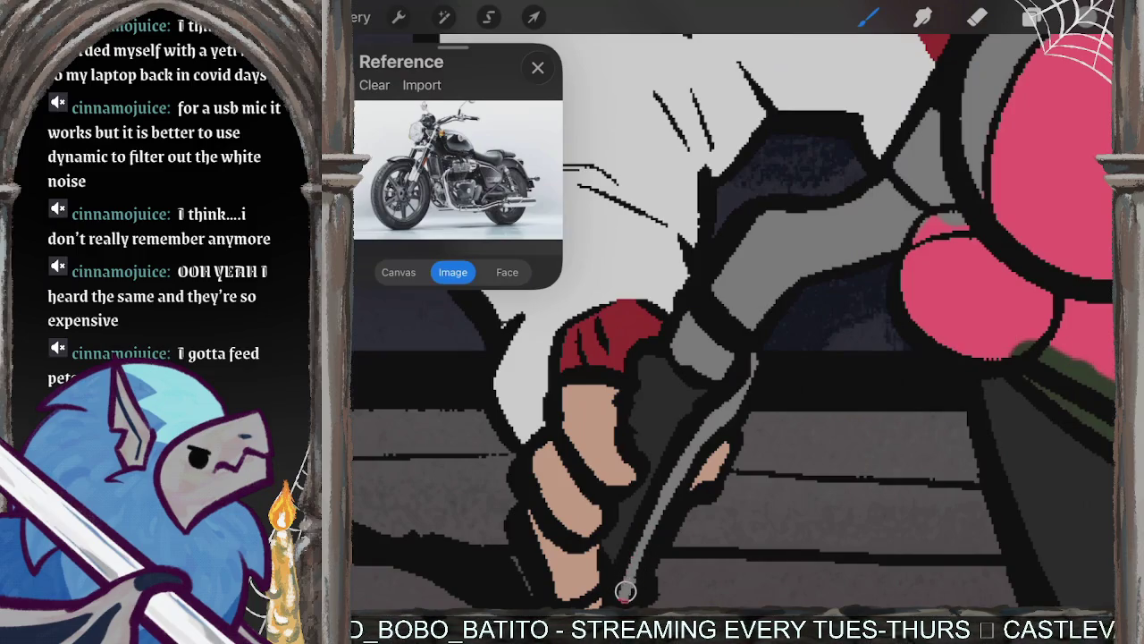
scroll(733, 322, "down", 5)
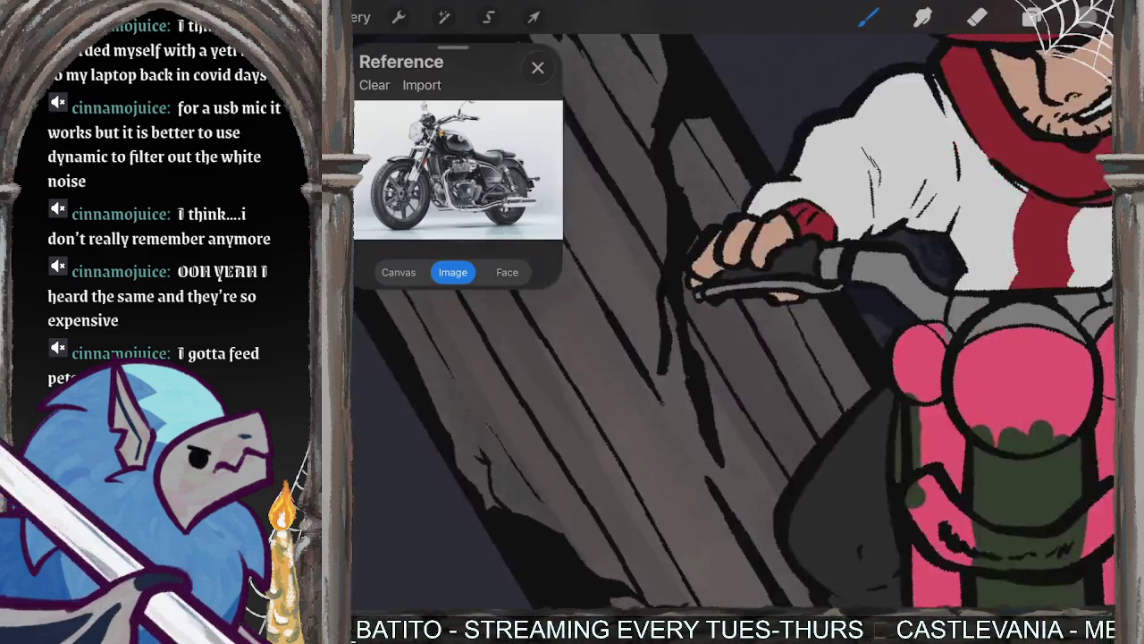
scroll(698, 357, "up", 3)
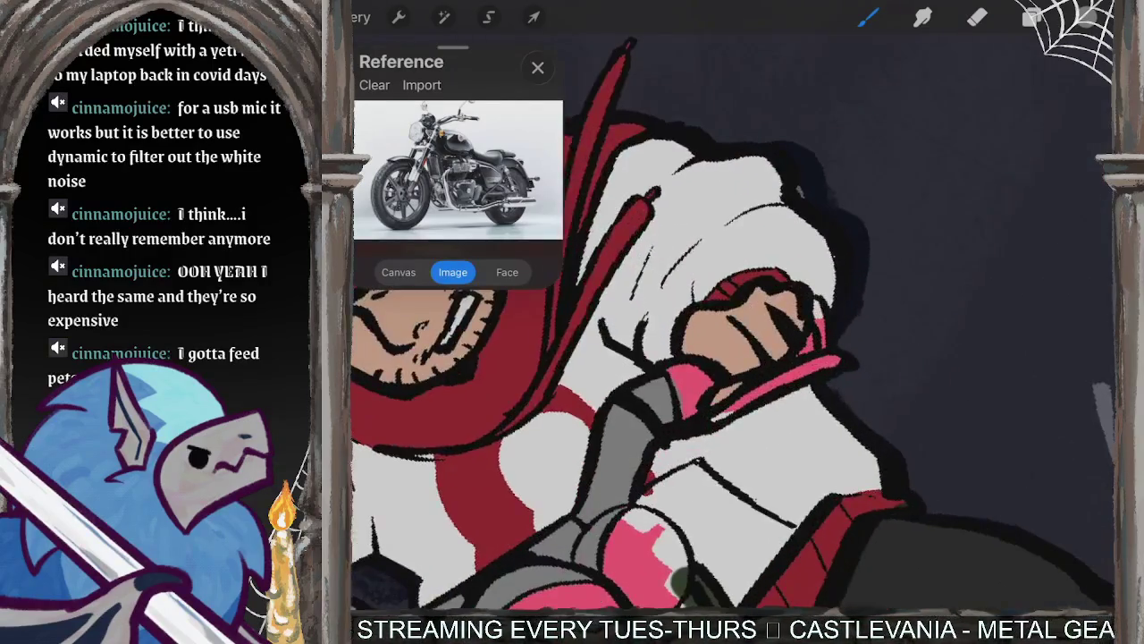
scroll(697, 358, "up", 2)
left_click_drag(836, 308, 740, 384)
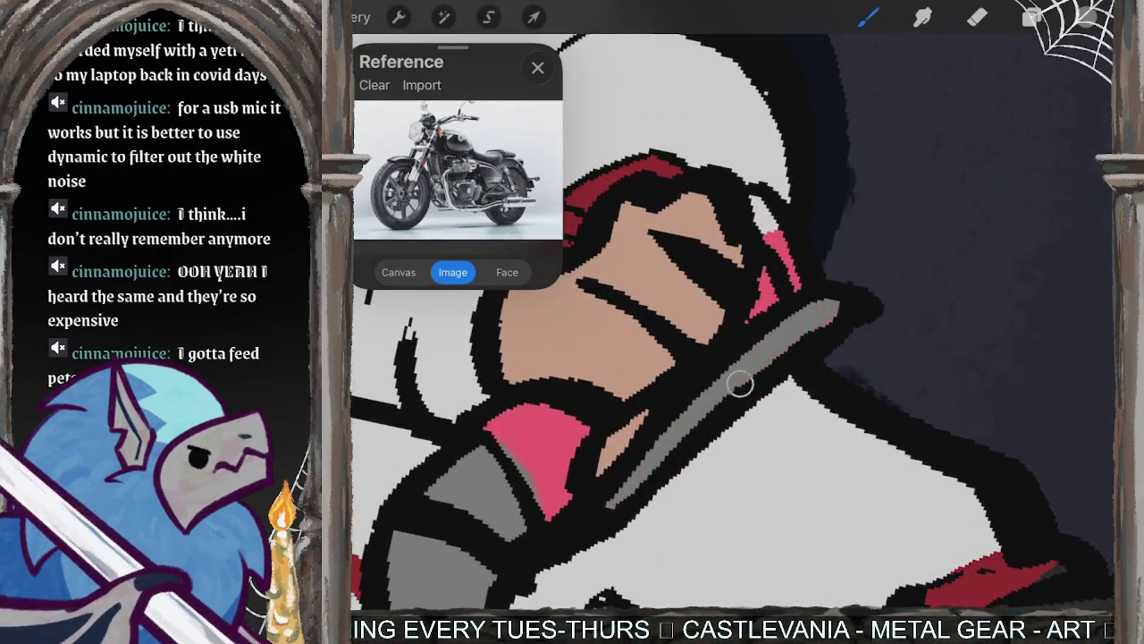
Paint the grip and remaining pink edges dark grey
left_click(1087, 17)
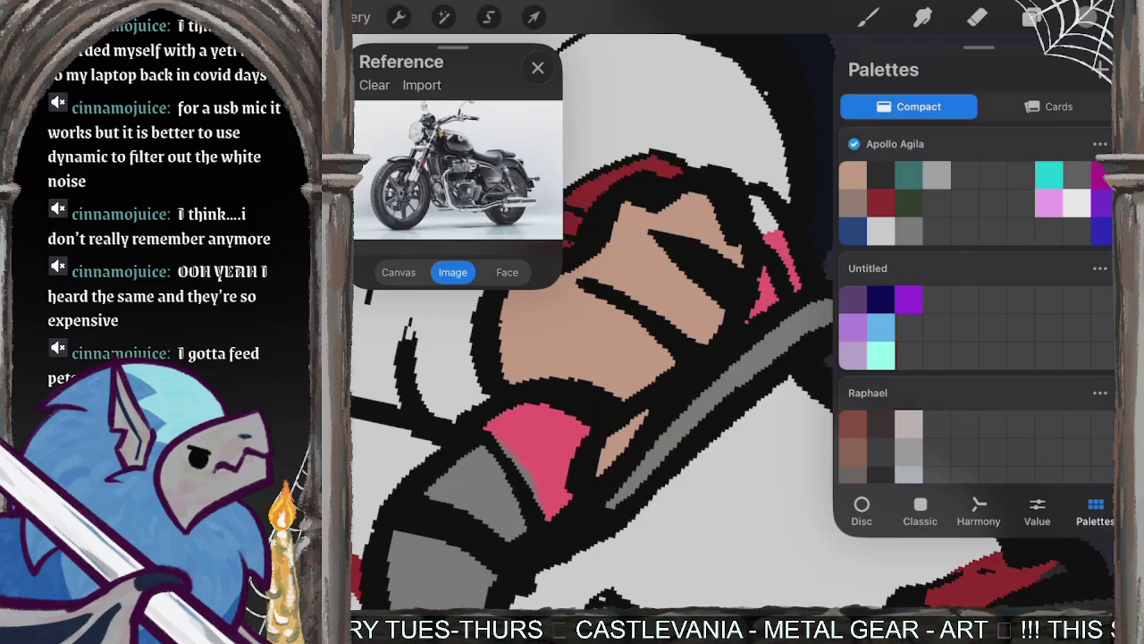
left_click(1087, 17)
mouse_move(514, 415)
left_mouse_down()
mouse_move(525, 472)
mouse_move(546, 475)
mouse_move(581, 431)
left_mouse_up()
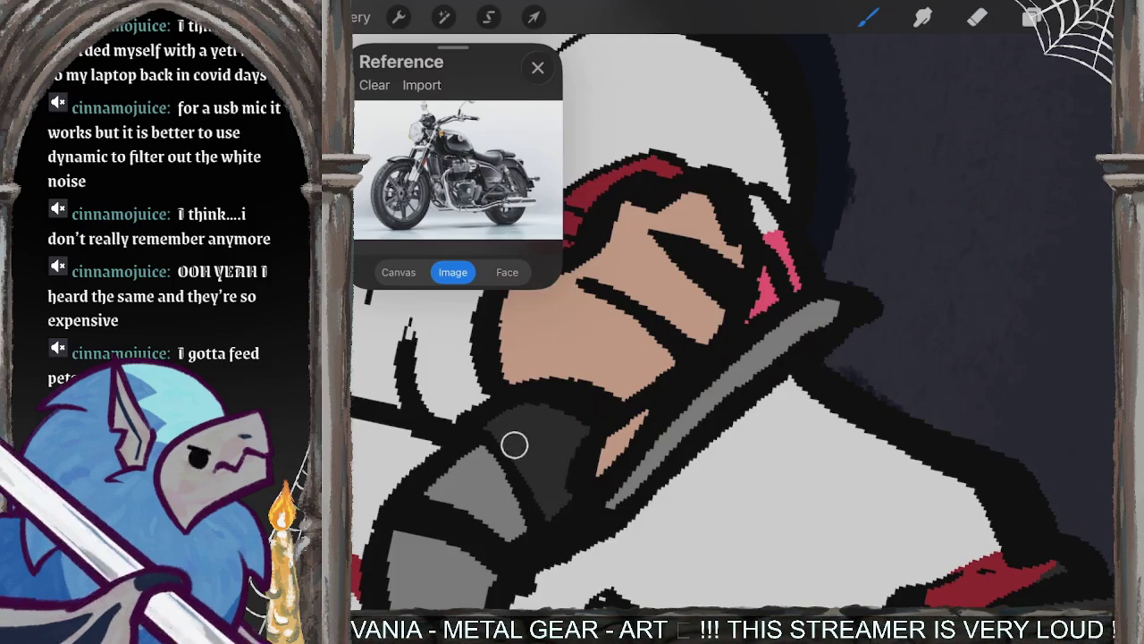
mouse_move(753, 190)
left_mouse_down()
mouse_move(774, 274)
mouse_move(761, 310)
left_mouse_up()
mouse_move(769, 256)
left_mouse_down()
mouse_move(792, 276)
mouse_move(787, 229)
left_mouse_up()
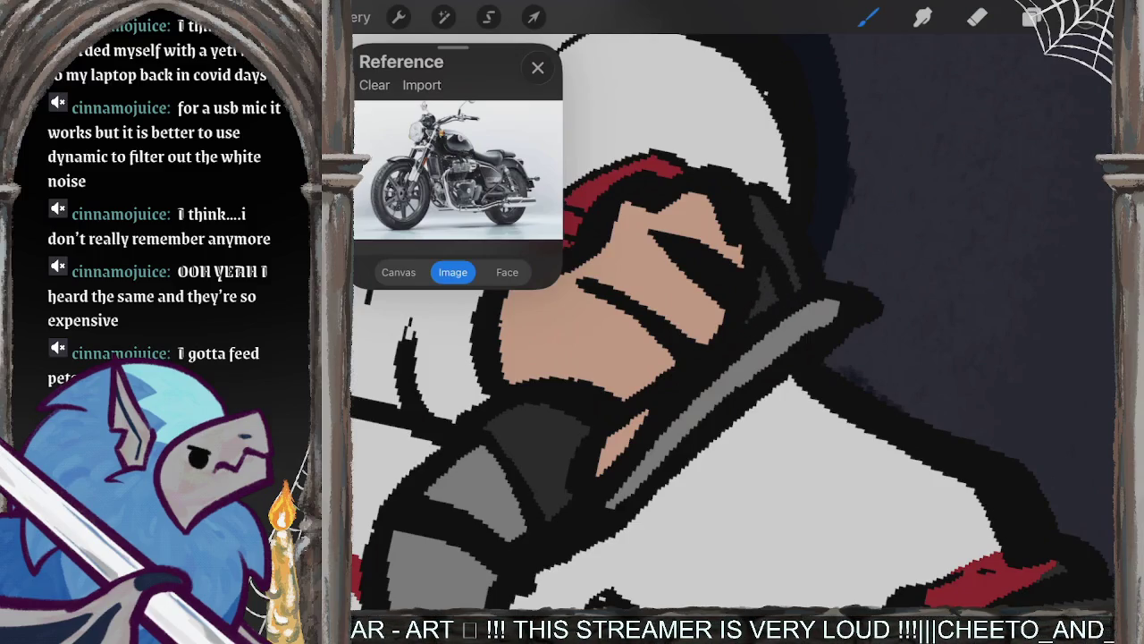
scroll(731, 323, "down", 5)
scroll(731, 323, "down", 5)
scroll(731, 323, "down", 2)
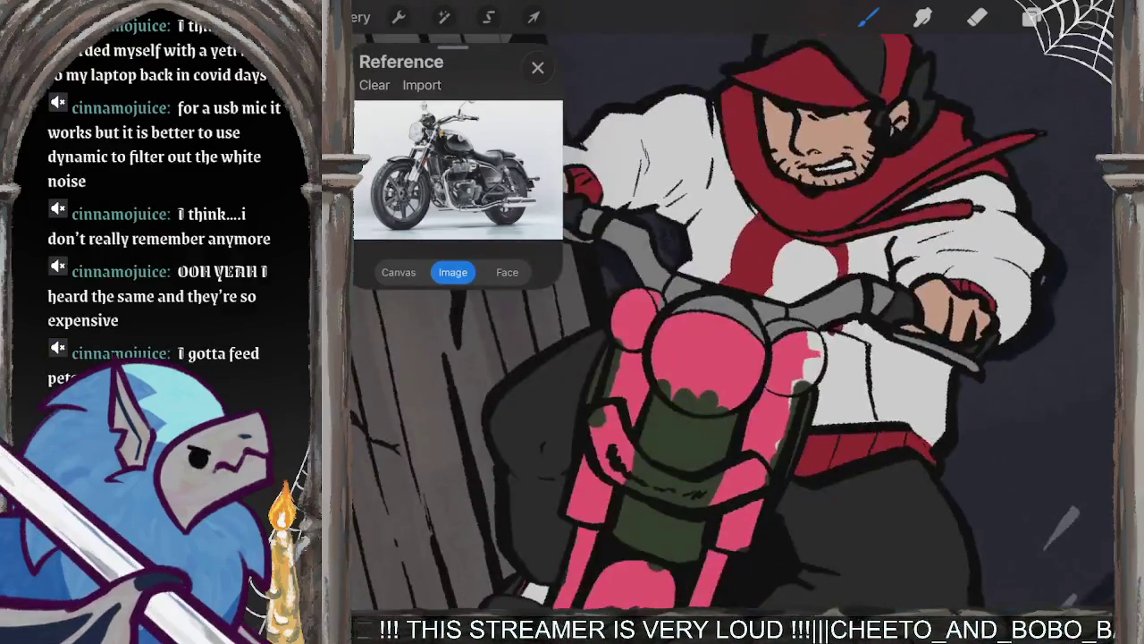
Choose light grey from the Palettes with the brush active
scroll(731, 323, "down", 1)
scroll(731, 323, "up", 5)
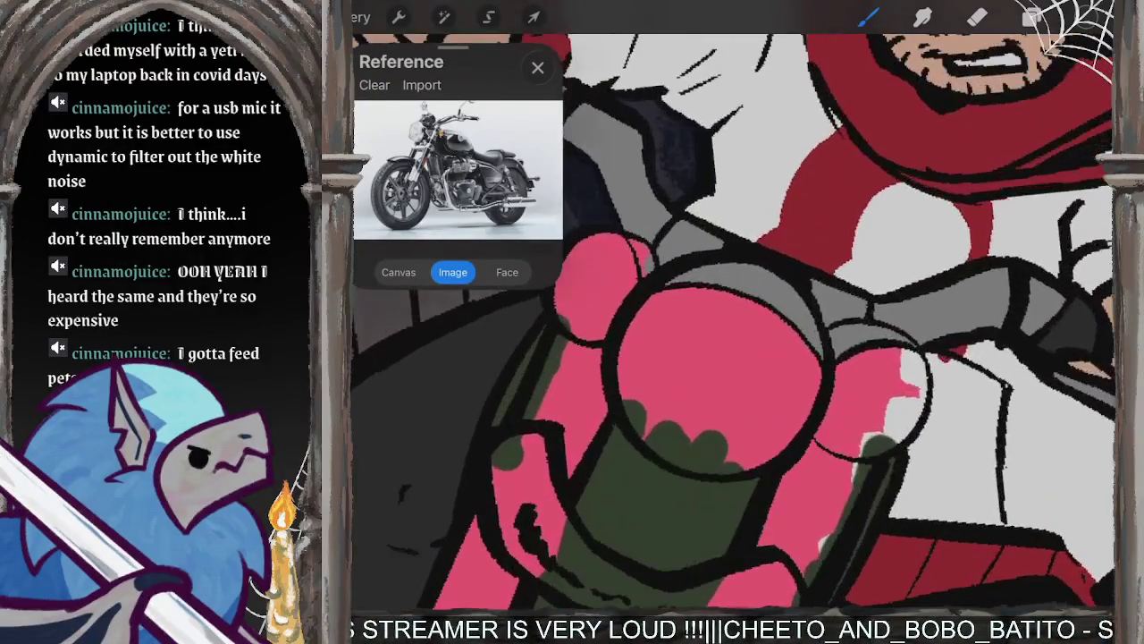
scroll(732, 322, "up", 3)
left_click(1099, 17)
left_click(909, 231)
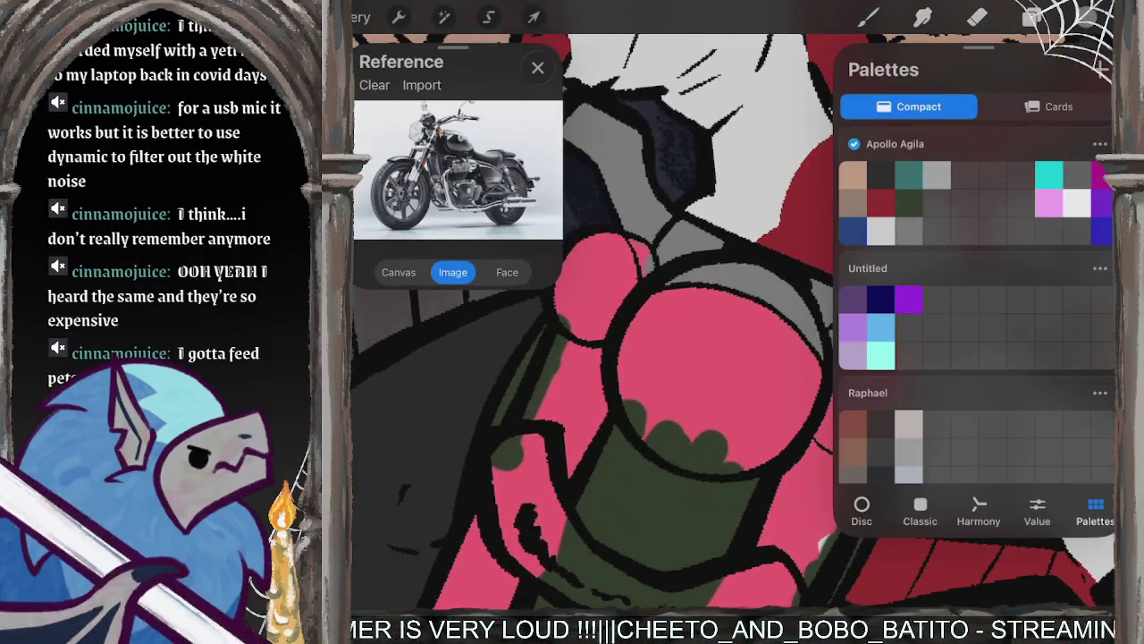
left_click(1099, 18)
key("b")
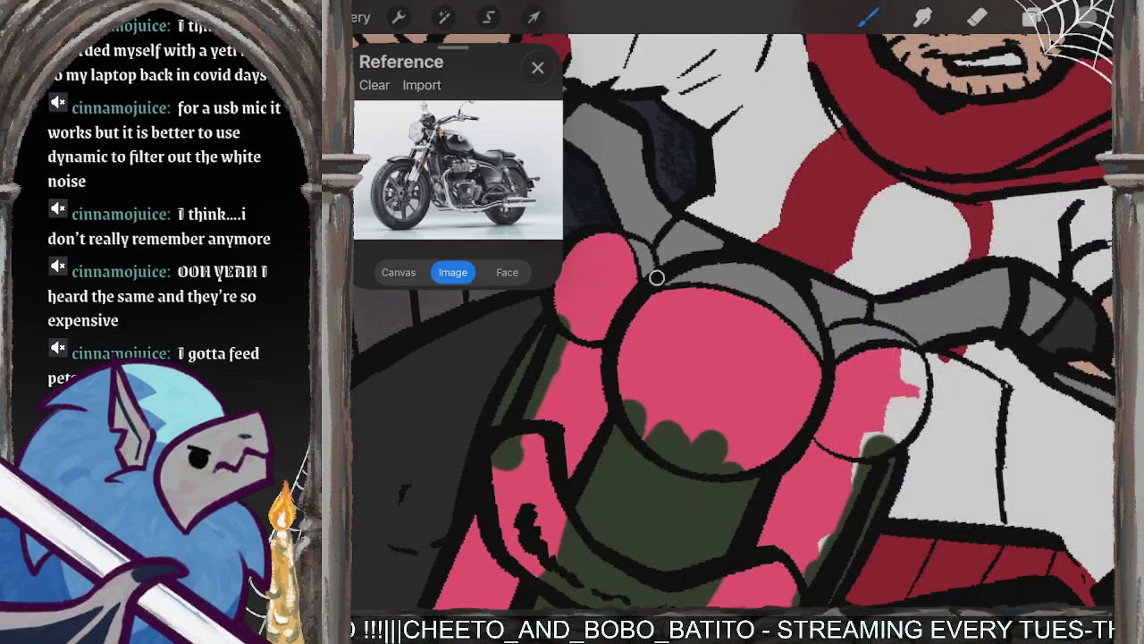
left_click(1087, 16)
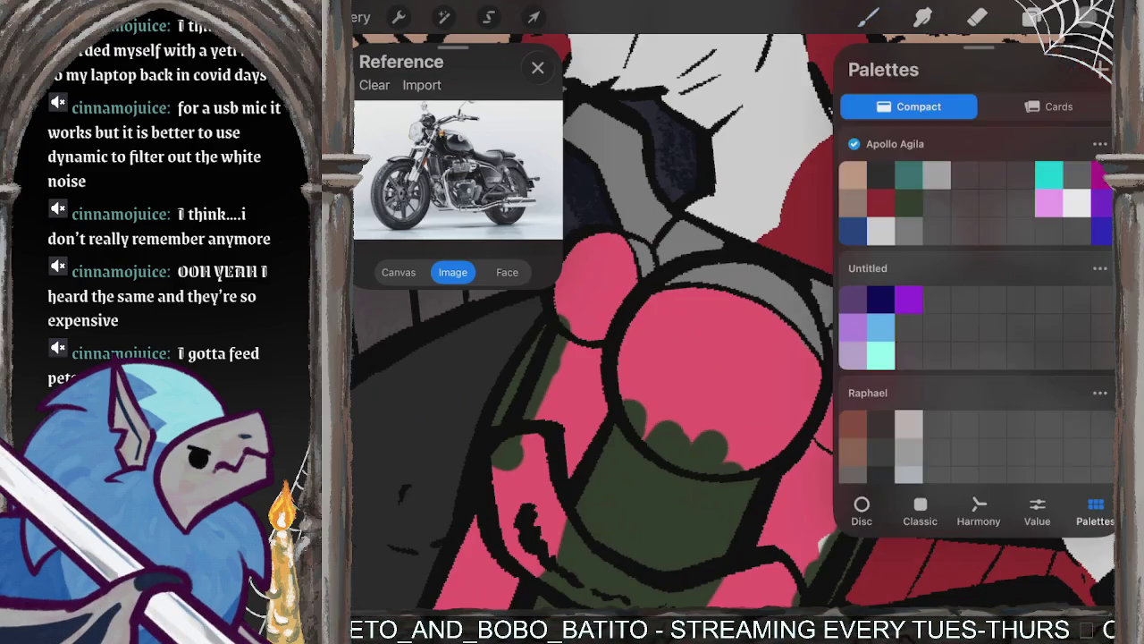
left_click(937, 175)
left_click(867, 17)
Fill the pink headlight and side lamps with light grey
left_click_drag(608, 252, 597, 308)
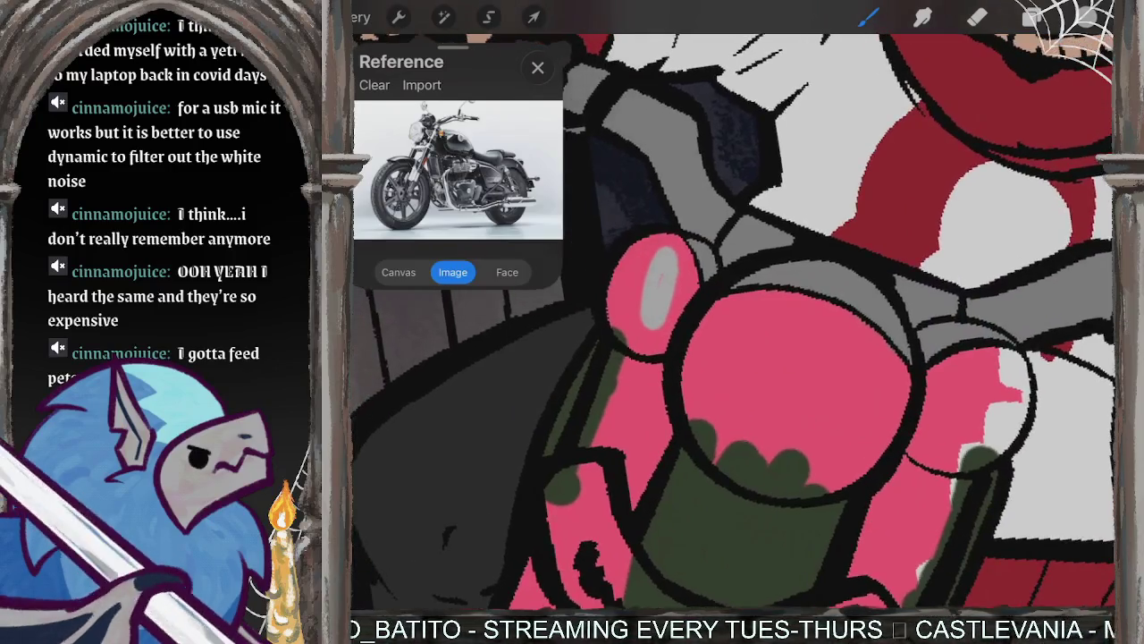
left_click_drag(631, 268, 675, 300)
mouse_move(668, 259)
left_mouse_down()
mouse_move(675, 309)
mouse_move(697, 335)
left_mouse_up()
scroll(733, 321, "down", 3)
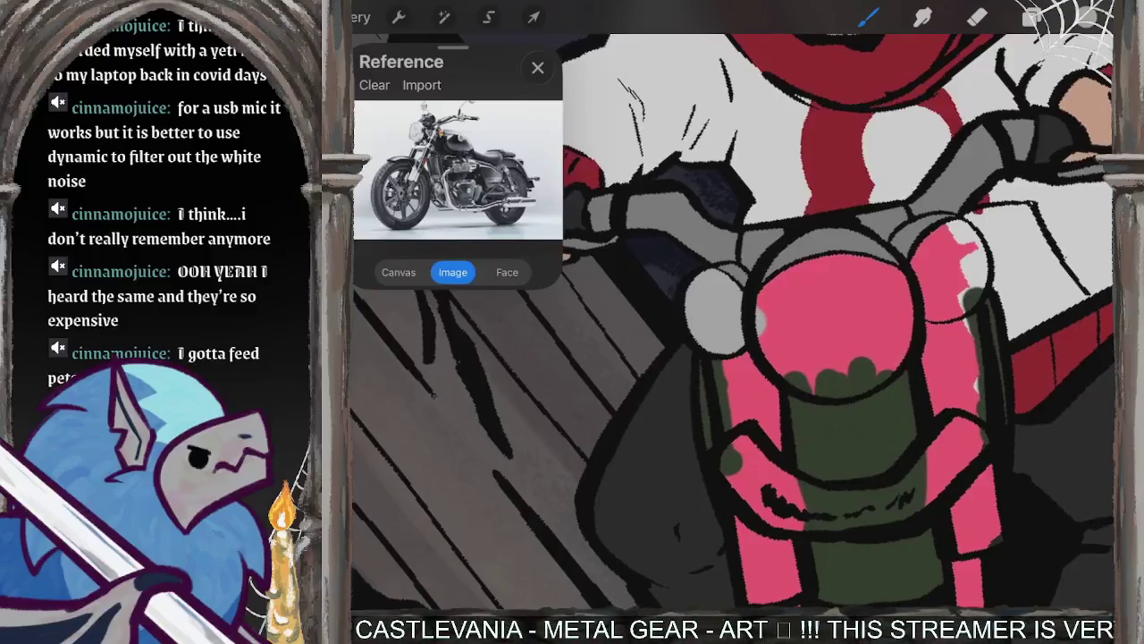
scroll(733, 321, "up", 5)
left_click_drag(581, 322, 720, 250)
scroll(733, 322, "up", 3)
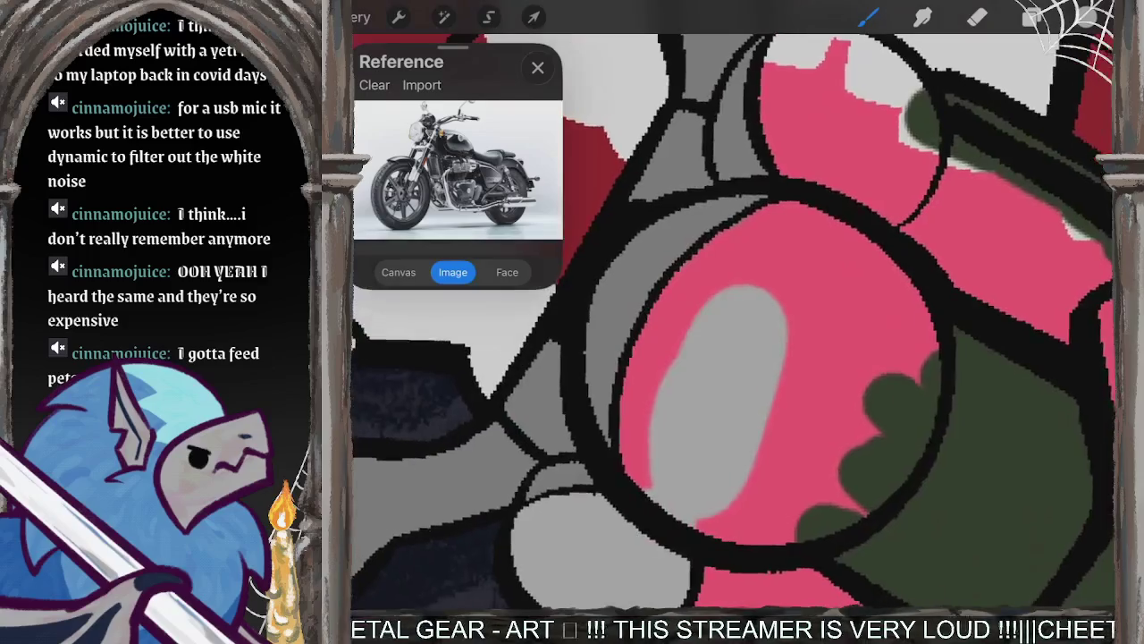
mouse_move(804, 224)
left_mouse_down()
mouse_move(676, 327)
mouse_move(706, 461)
mouse_move(843, 256)
mouse_move(868, 256)
mouse_move(894, 319)
mouse_move(899, 408)
mouse_move(805, 409)
mouse_move(729, 514)
mouse_move(831, 498)
mouse_move(880, 464)
left_mouse_up()
scroll(715, 322, "up", 5)
left_click(1088, 17)
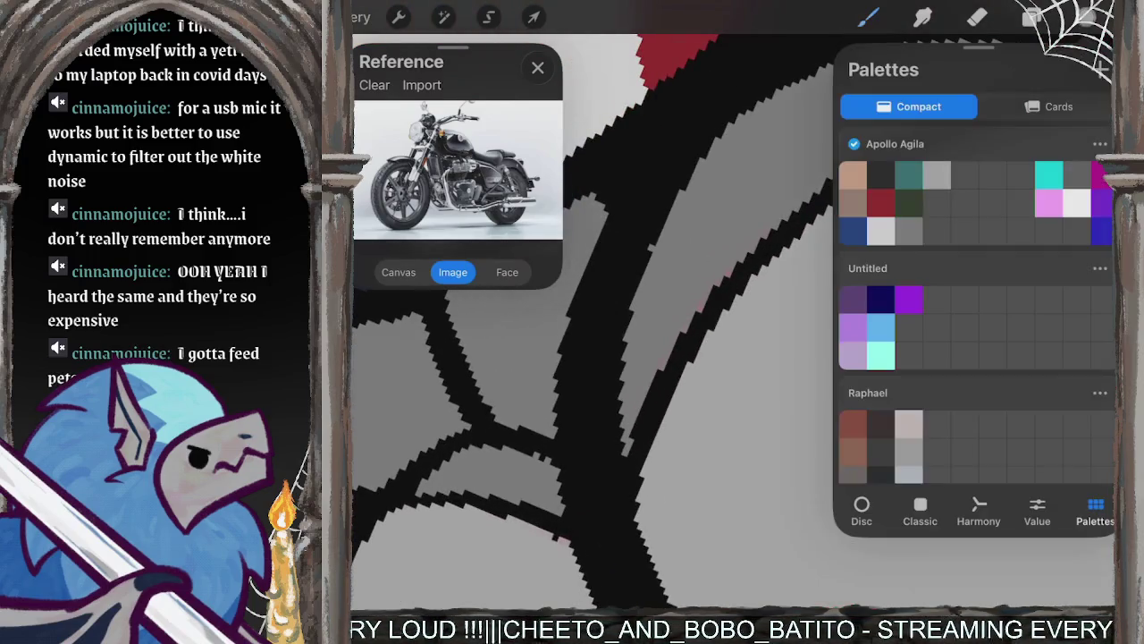
Paint grey over the pink and green patches beside the headlight
left_click(867, 17)
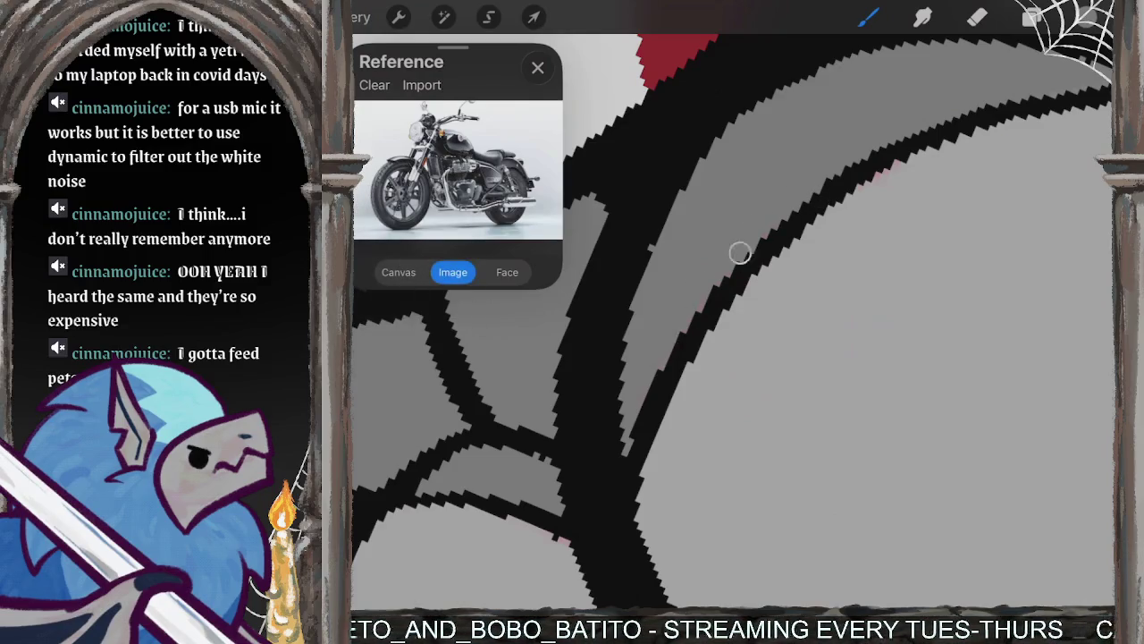
left_click(1088, 17)
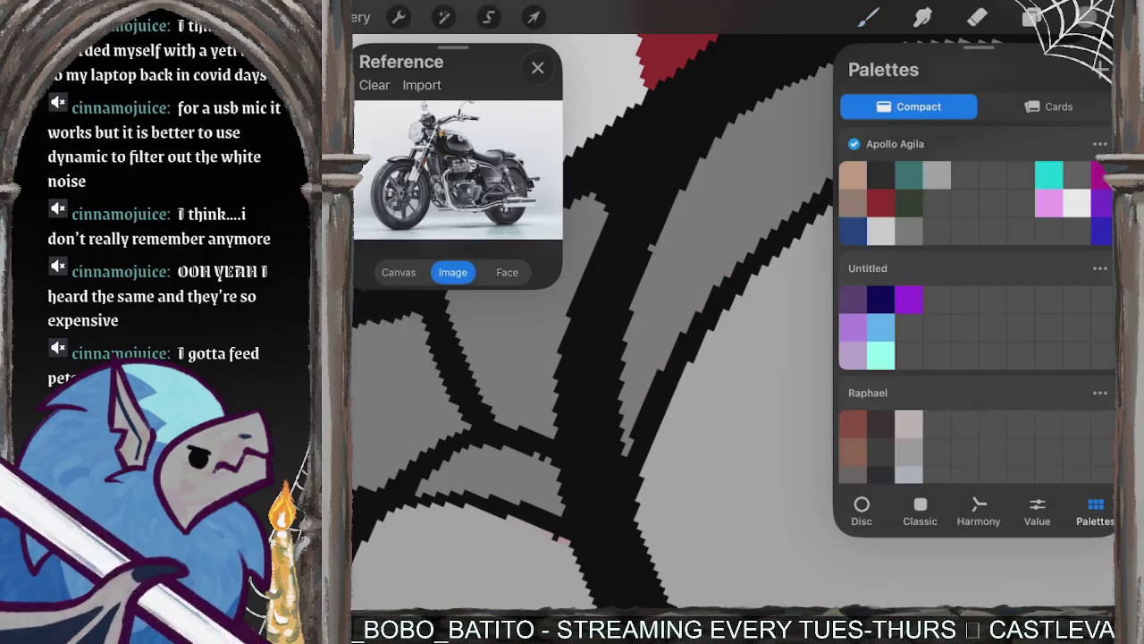
left_click(1088, 17)
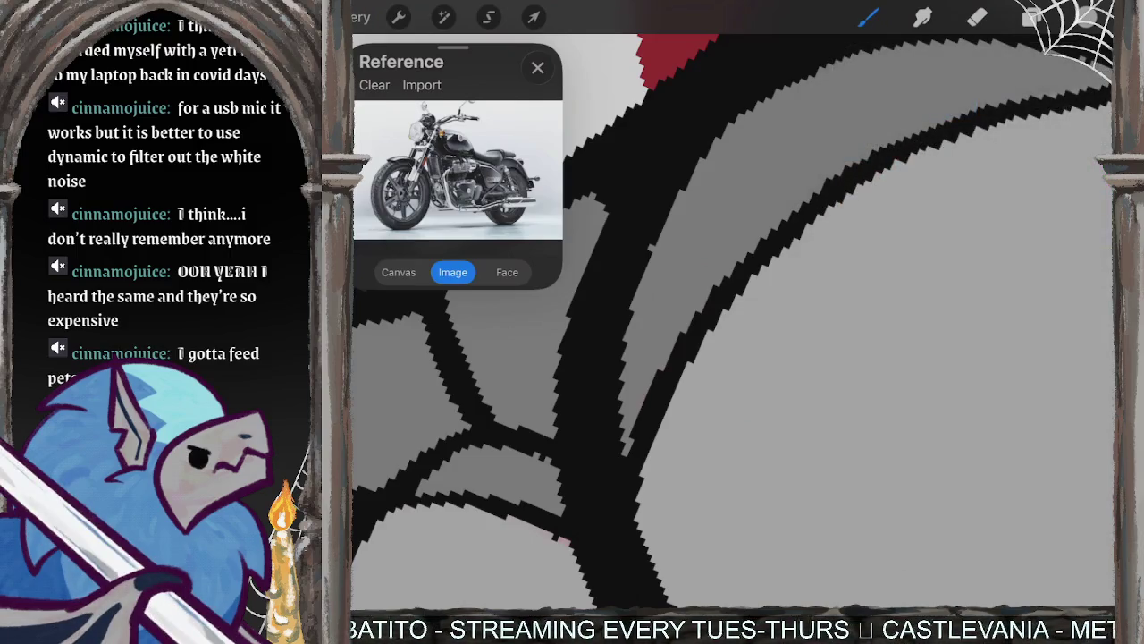
scroll(733, 322, "down", 5)
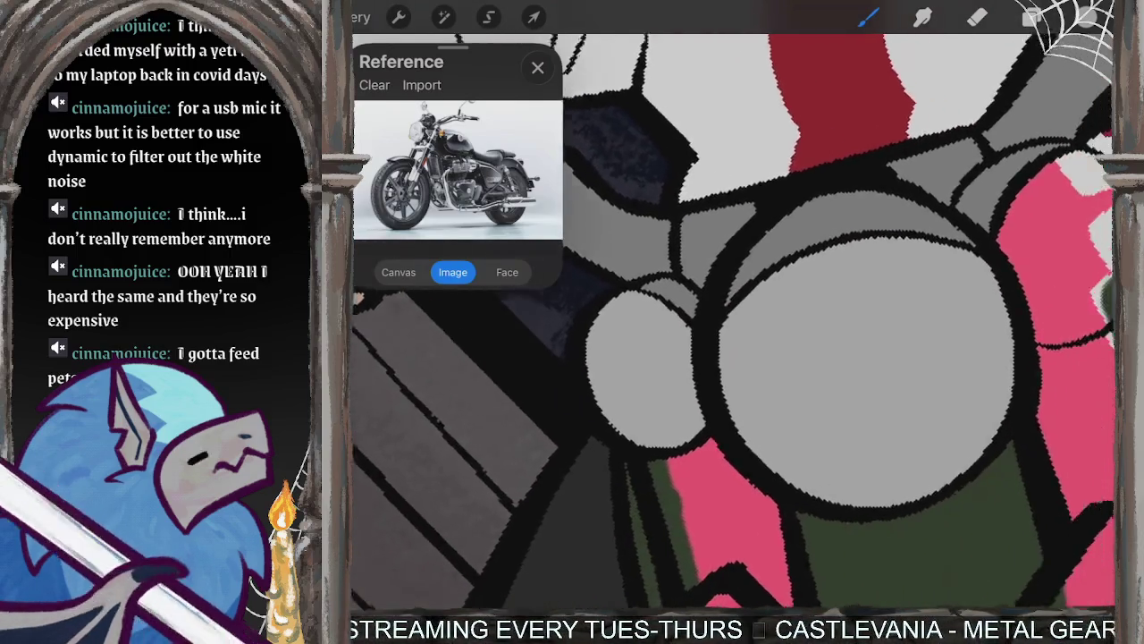
scroll(733, 321, "up", 3)
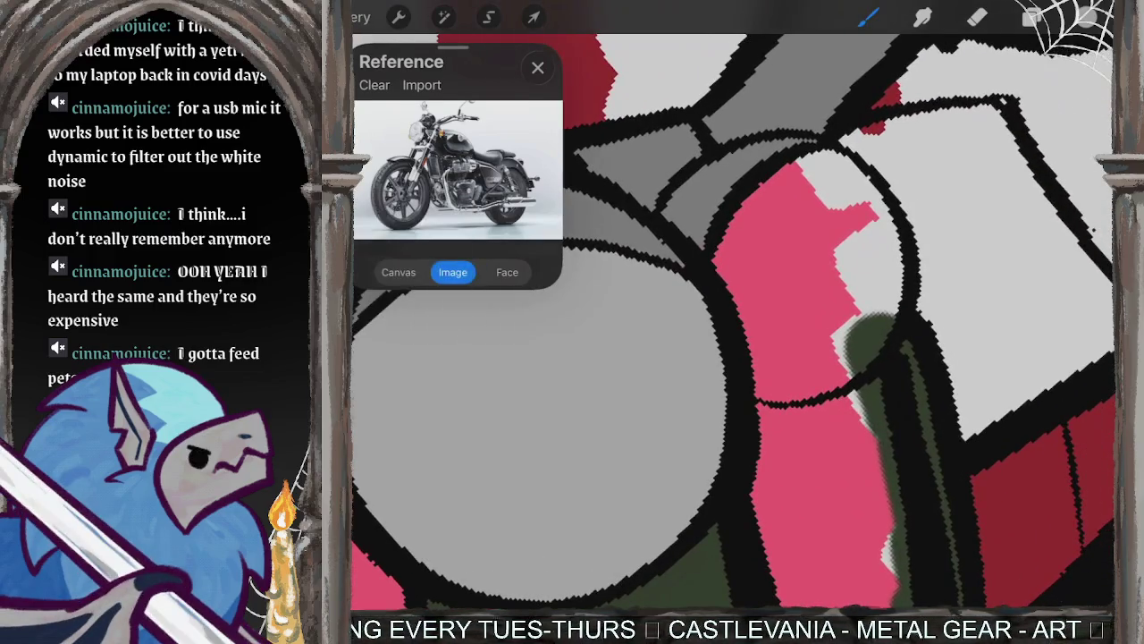
mouse_move(823, 286)
left_mouse_down()
mouse_move(827, 205)
mouse_move(787, 286)
mouse_move(804, 161)
left_mouse_up()
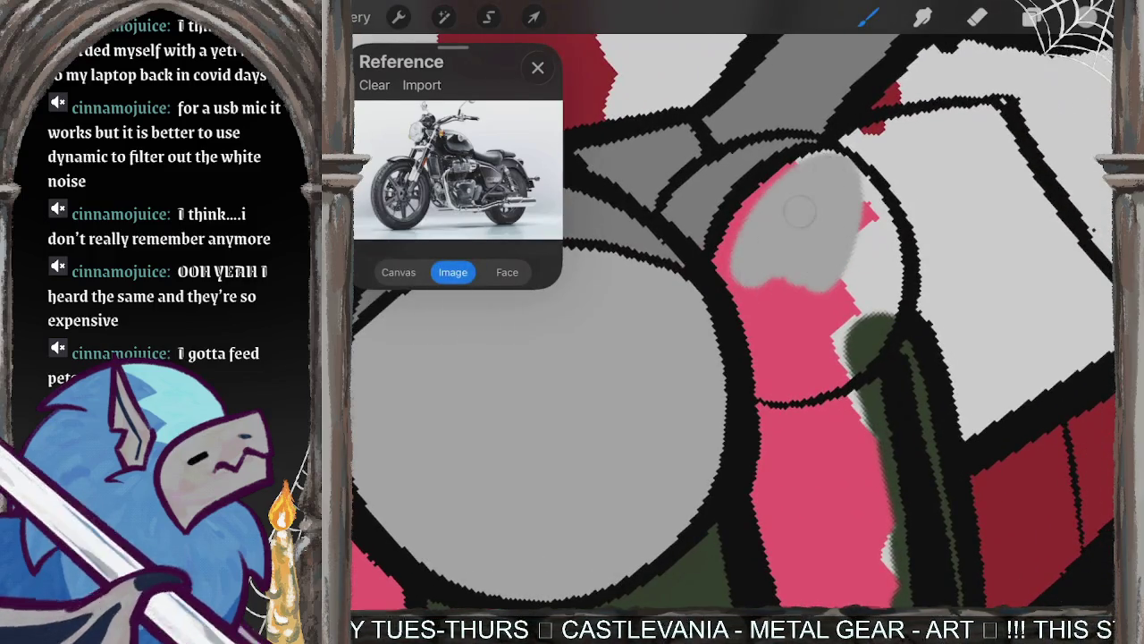
left_click_drag(733, 268, 791, 177)
mouse_move(733, 286)
left_mouse_down()
mouse_move(786, 322)
mouse_move(850, 286)
mouse_move(787, 362)
mouse_move(831, 364)
left_mouse_up()
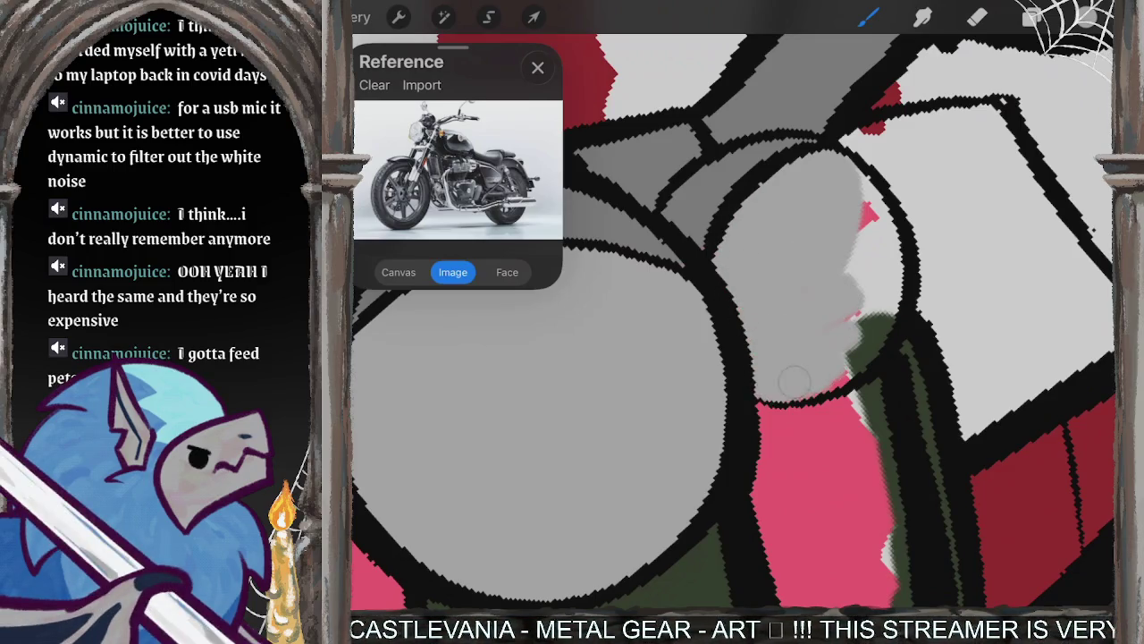
mouse_move(742, 385)
left_mouse_down()
mouse_move(818, 384)
mouse_move(881, 307)
mouse_move(850, 183)
mouse_move(858, 293)
left_mouse_up()
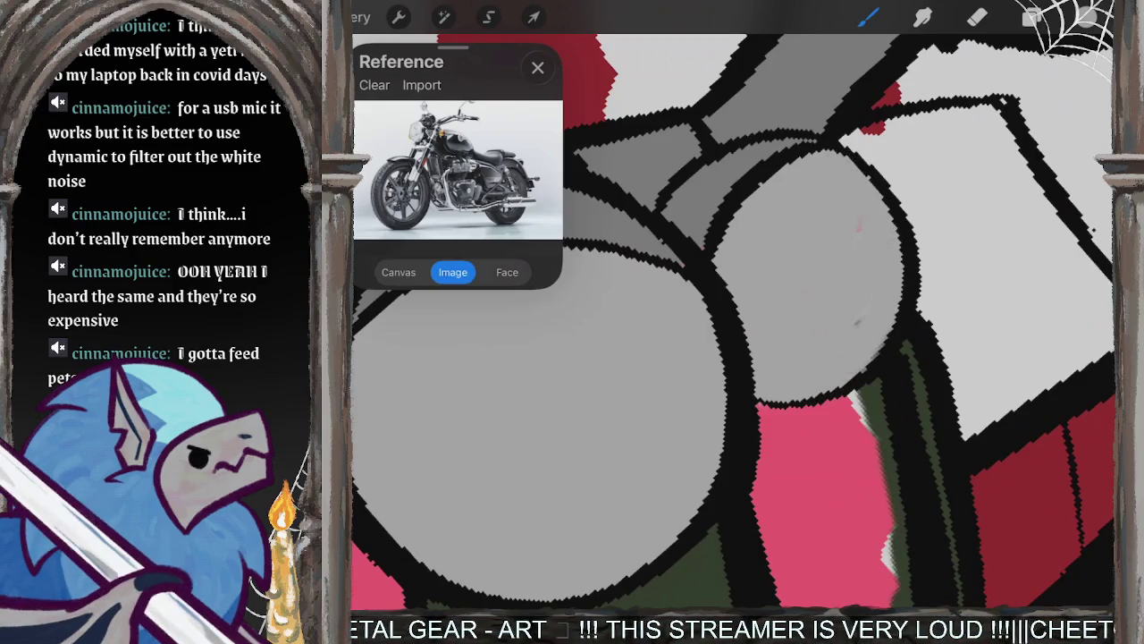
Resize the brush and paint a light grey highlight along the pink tube
left_click_drag(340, 214, 340, 236)
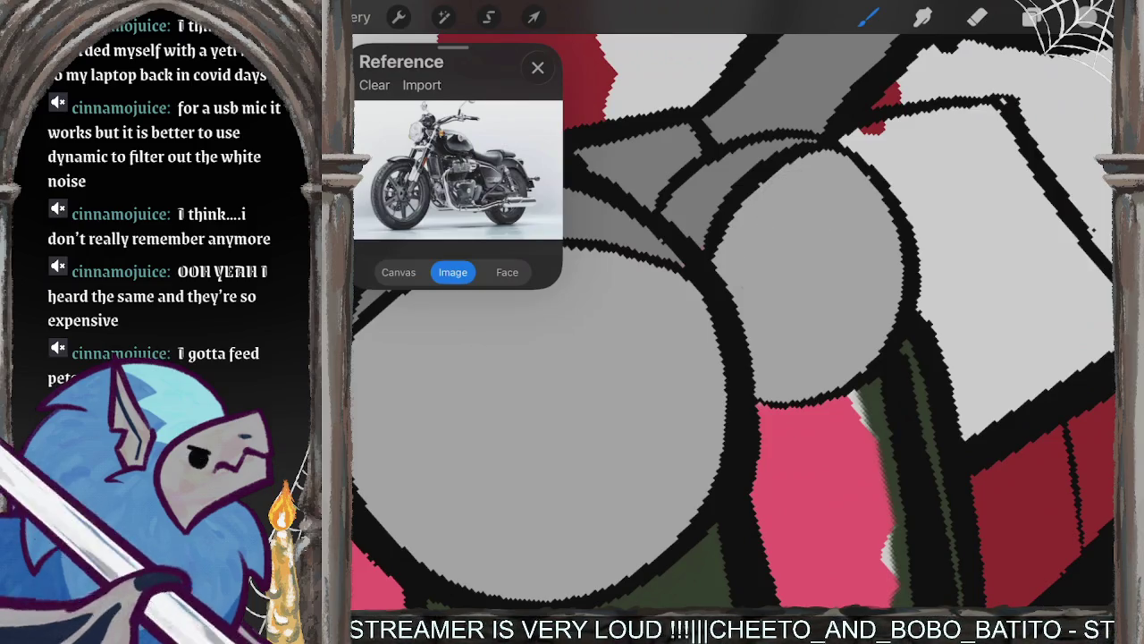
left_click(1087, 17)
left_click(1088, 17)
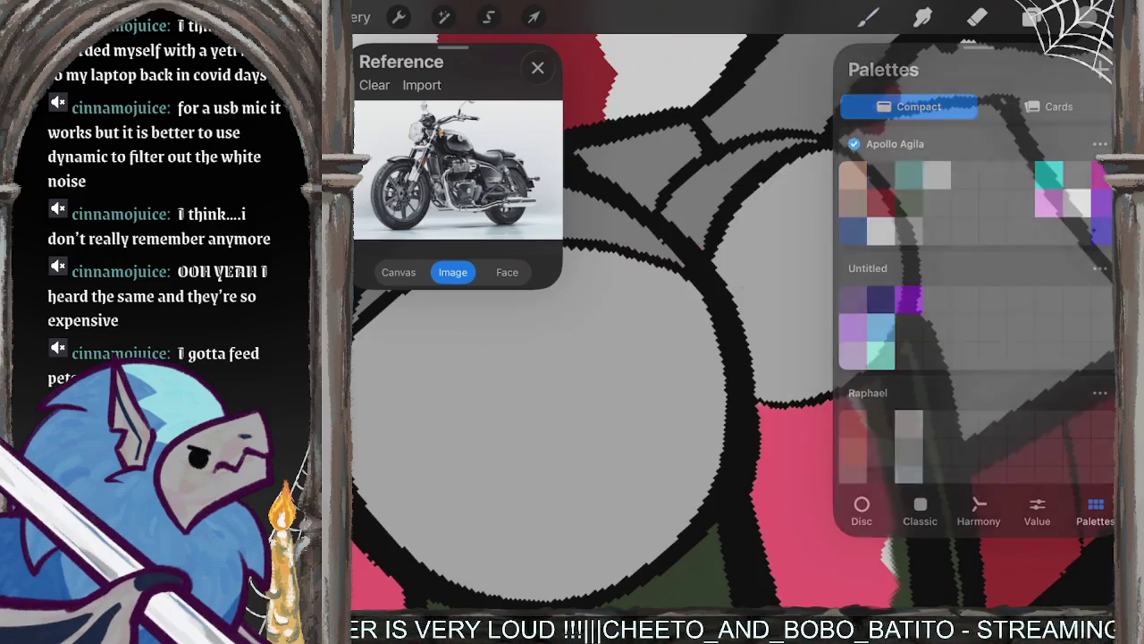
left_click(867, 17)
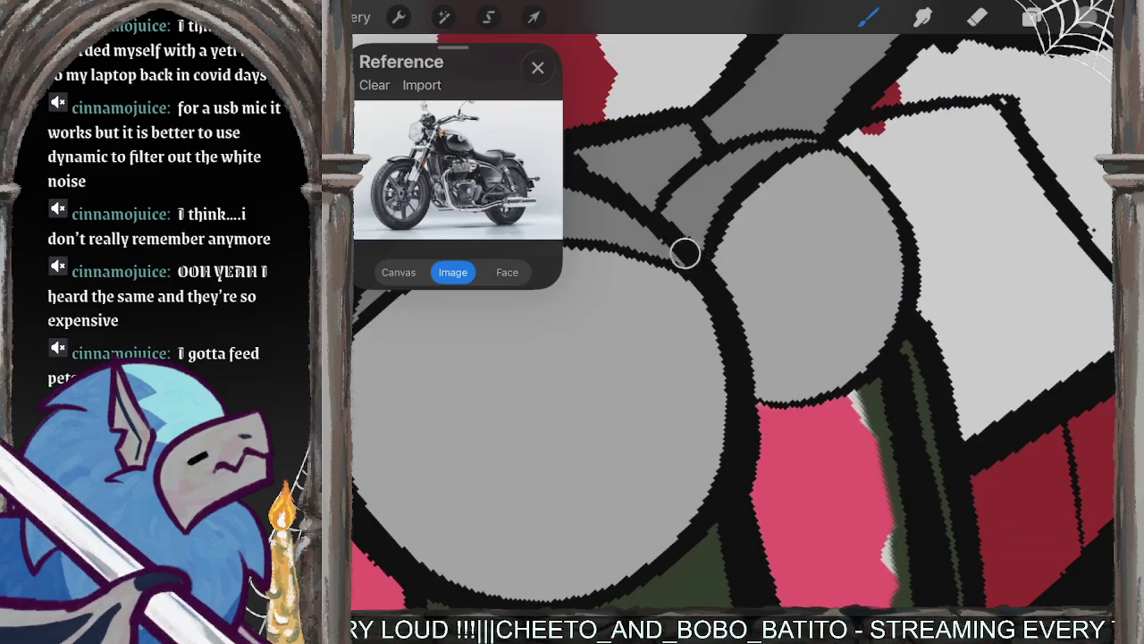
scroll(733, 322, "down", 3)
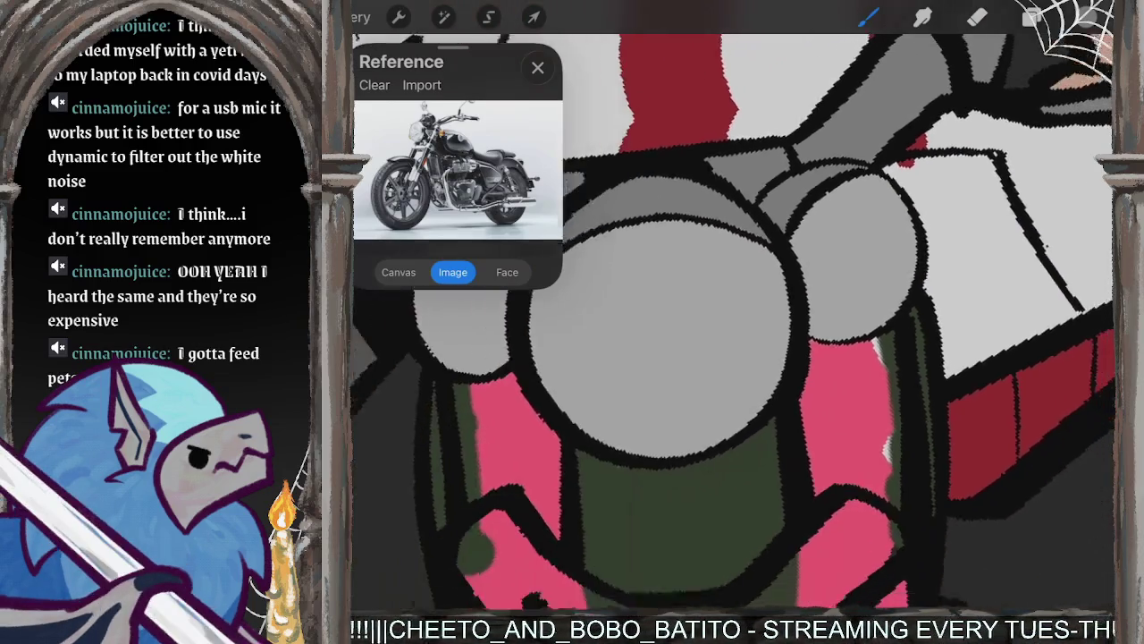
scroll(733, 322, "down", 2)
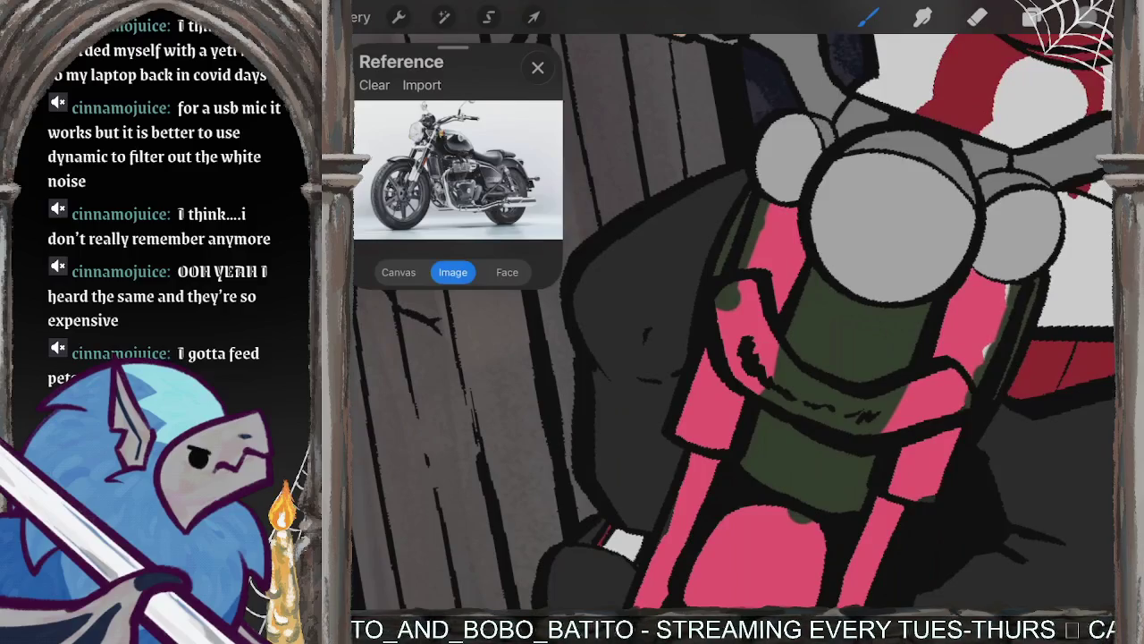
scroll(733, 322, "up", 2)
scroll(733, 322, "up", 2)
left_click_drag(892, 190, 771, 310)
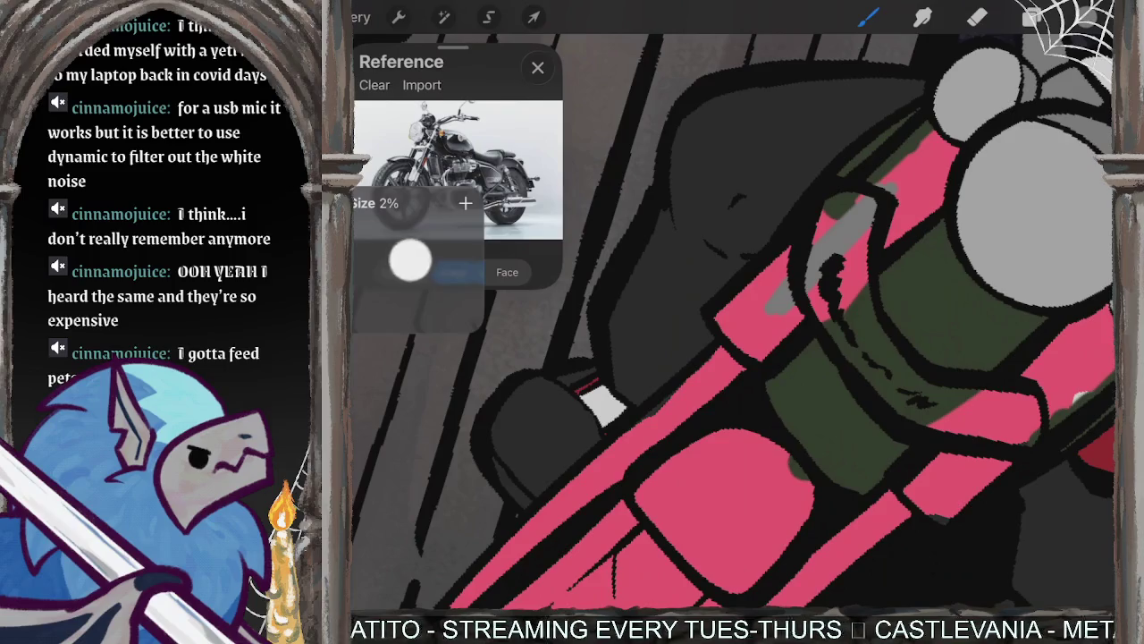
left_click(845, 235)
mouse_move(845, 235)
left_mouse_down()
mouse_move(739, 319)
mouse_move(748, 333)
left_mouse_up()
Brush light grey highlights up the left edge of the green cylinder
scroll(733, 322, "down", 2)
scroll(733, 321, "down", 3)
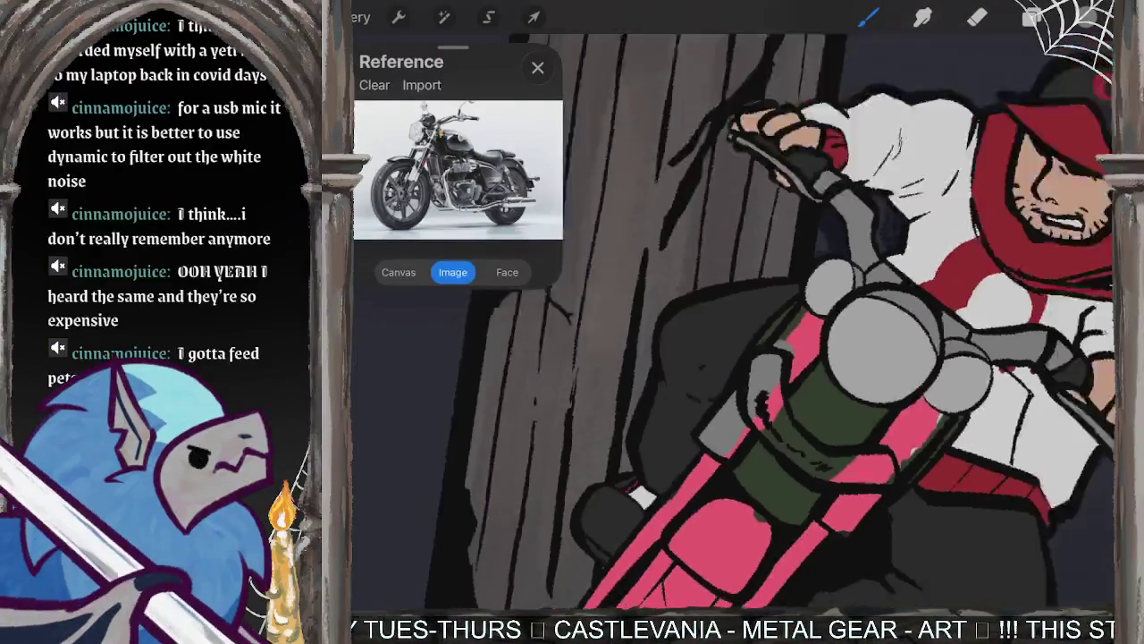
scroll(733, 321, "down", 3)
scroll(733, 322, "down", 3)
scroll(733, 322, "down", 3)
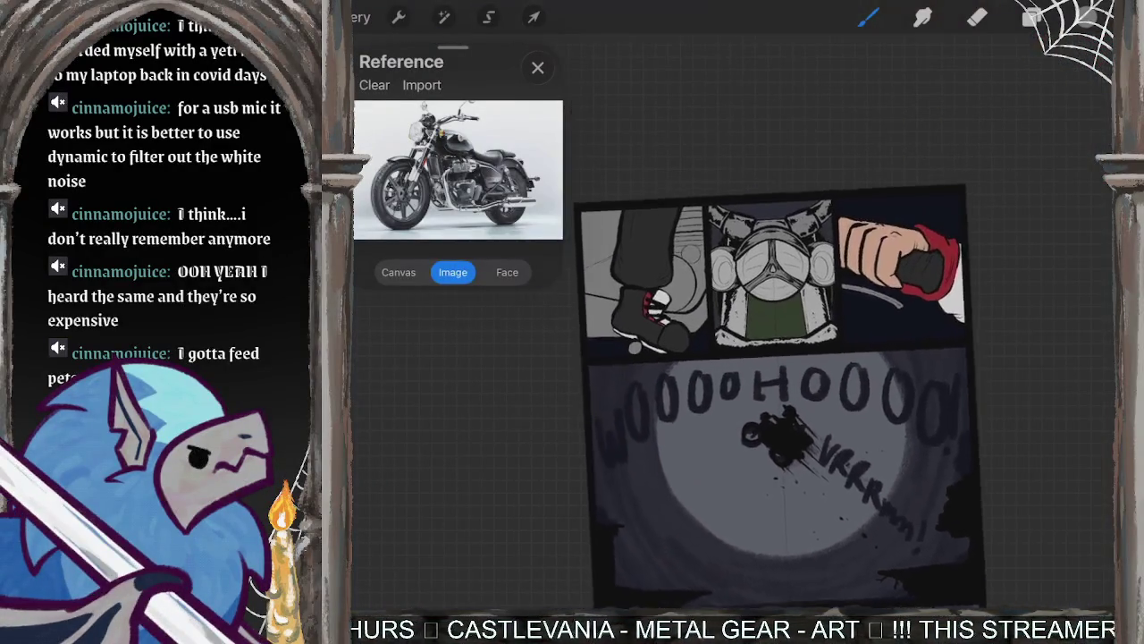
scroll(733, 322, "up", 3)
left_click(1086, 17)
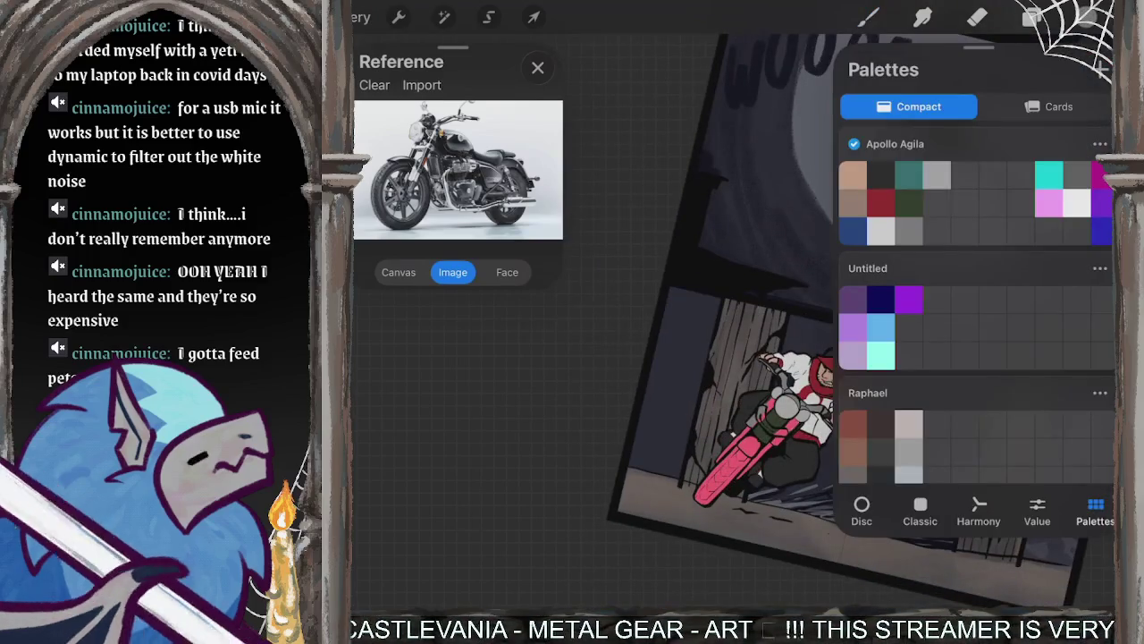
left_click(1086, 17)
scroll(733, 322, "up", 3)
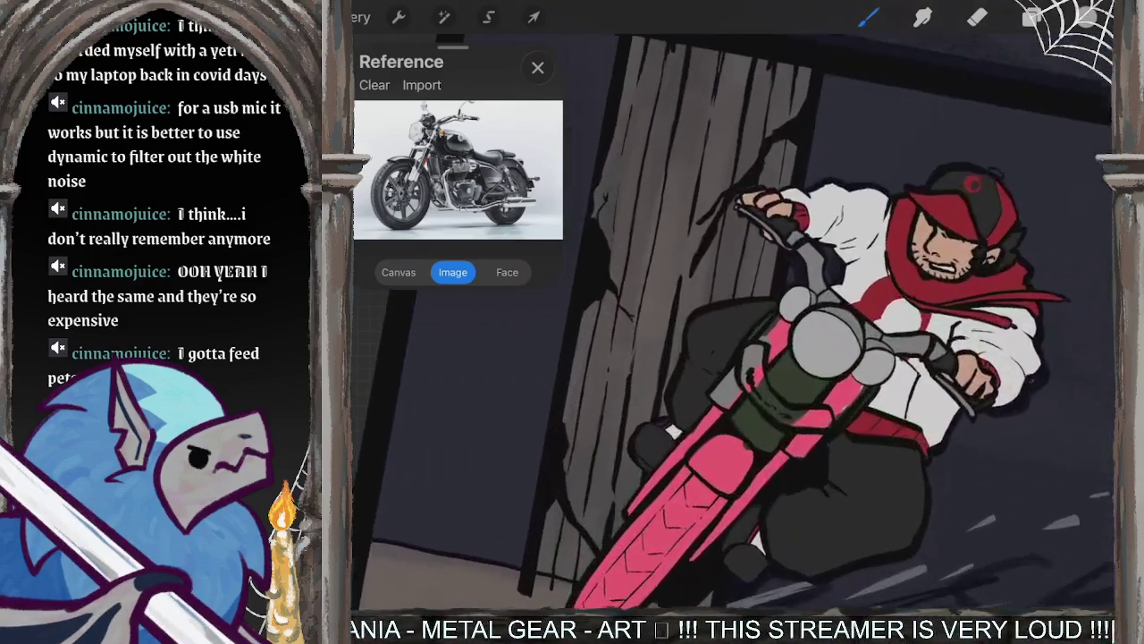
scroll(733, 322, "up", 3)
scroll(733, 322, "up", 3)
left_click_drag(663, 404, 756, 287)
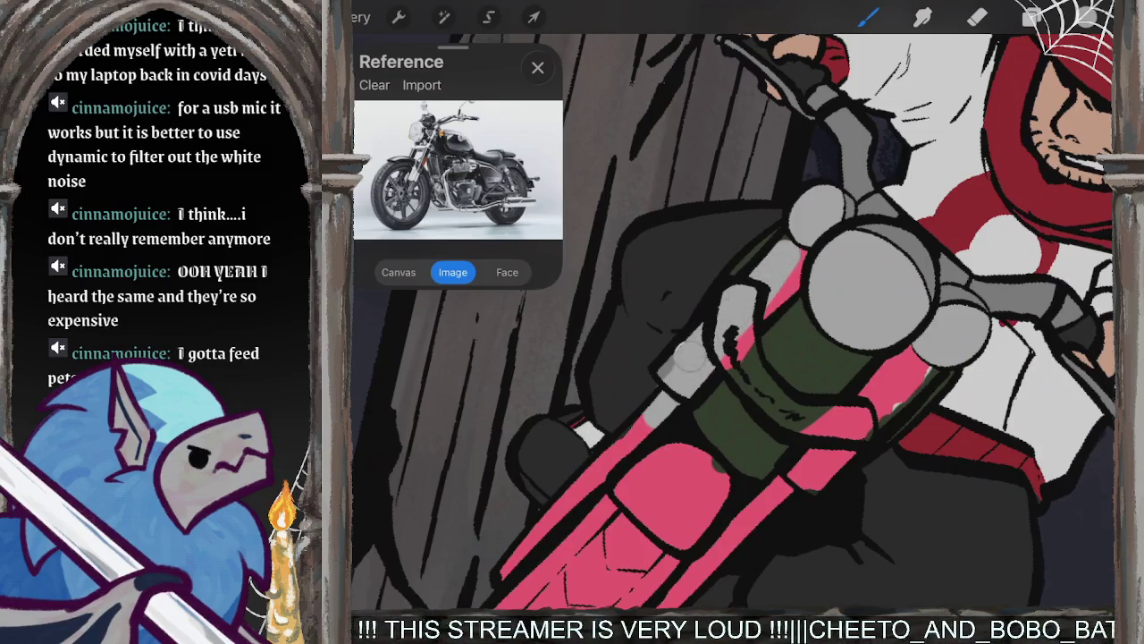
left_click(357, 259)
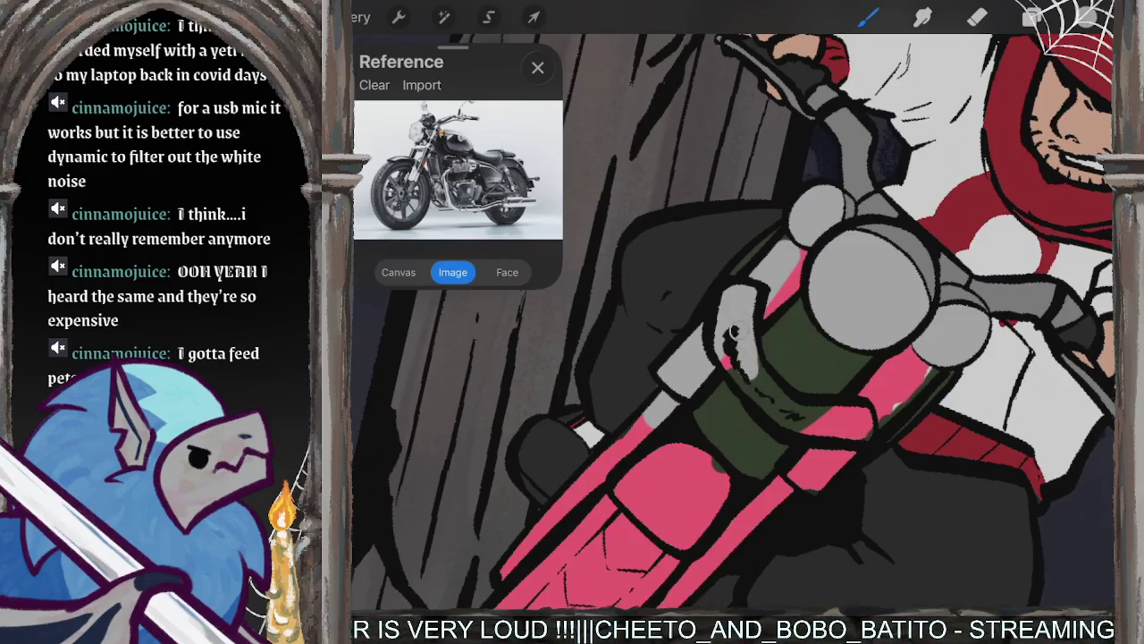
mouse_move(742, 384)
left_mouse_down()
mouse_move(773, 413)
mouse_move(745, 367)
mouse_move(762, 367)
left_mouse_up()
scroll(824, 291, "up", 3)
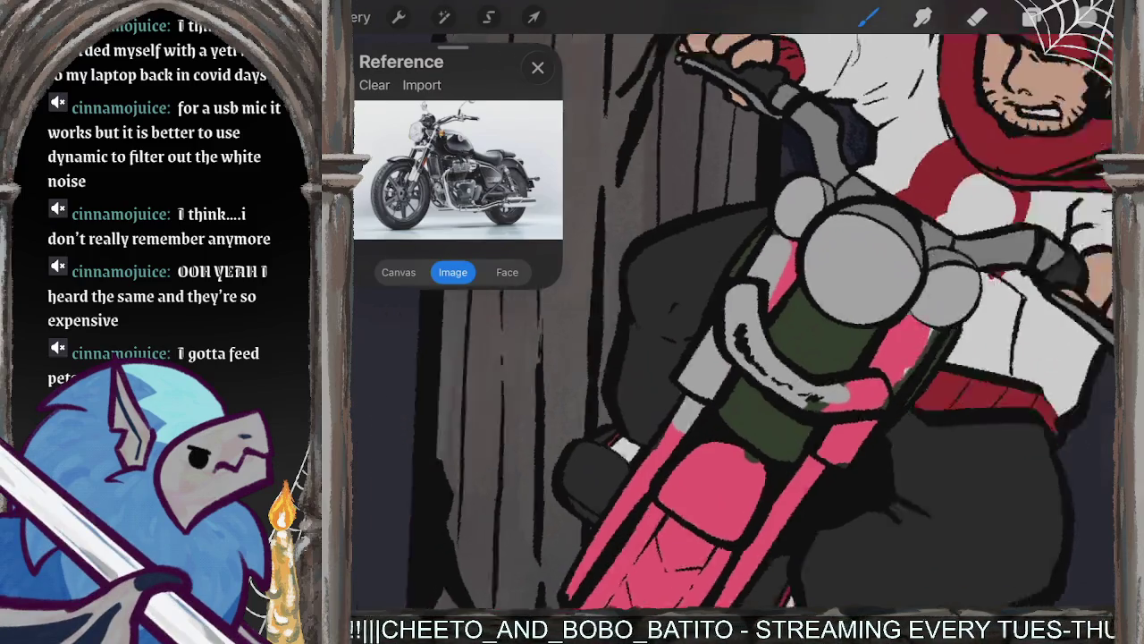
Cover the pink stripe and its last pink spot with light grey
scroll(825, 291, "up", 3)
scroll(824, 290, "up", 3)
scroll(825, 291, "up", 2)
left_click_drag(824, 291, 787, 394)
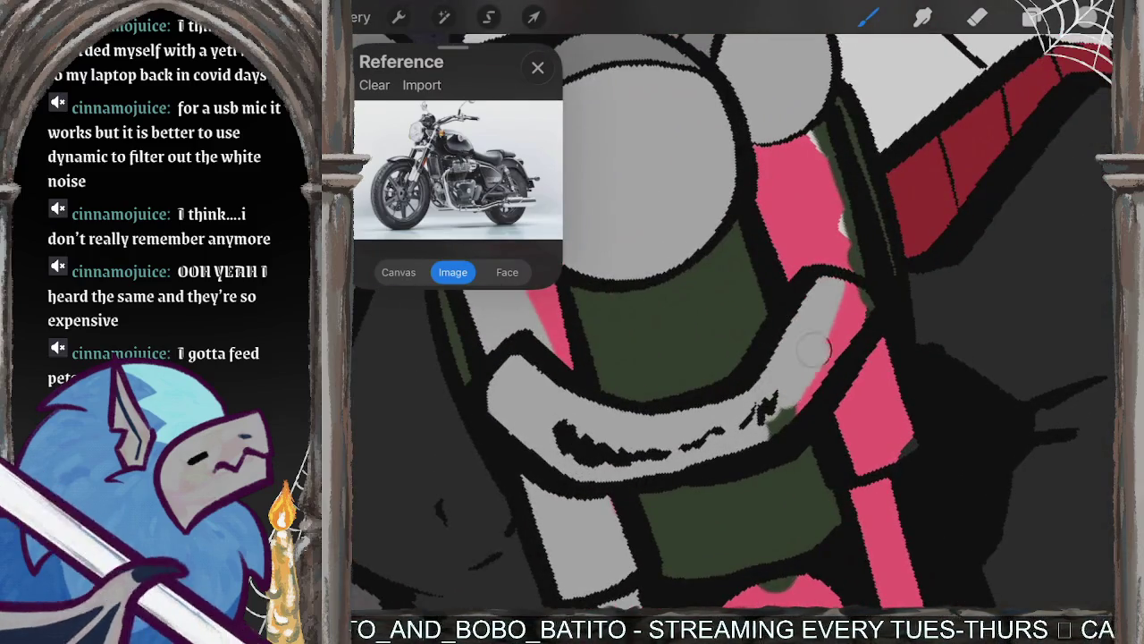
left_click_drag(804, 339, 766, 435)
left_click_drag(849, 313, 822, 393)
mouse_move(810, 268)
left_mouse_down()
mouse_move(782, 200)
mouse_move(761, 209)
mouse_move(766, 178)
mouse_move(807, 150)
mouse_move(858, 306)
left_mouse_up()
mouse_move(798, 192)
left_mouse_down()
mouse_move(822, 254)
mouse_move(858, 456)
mouse_move(885, 447)
mouse_move(869, 351)
mouse_move(900, 435)
left_mouse_up()
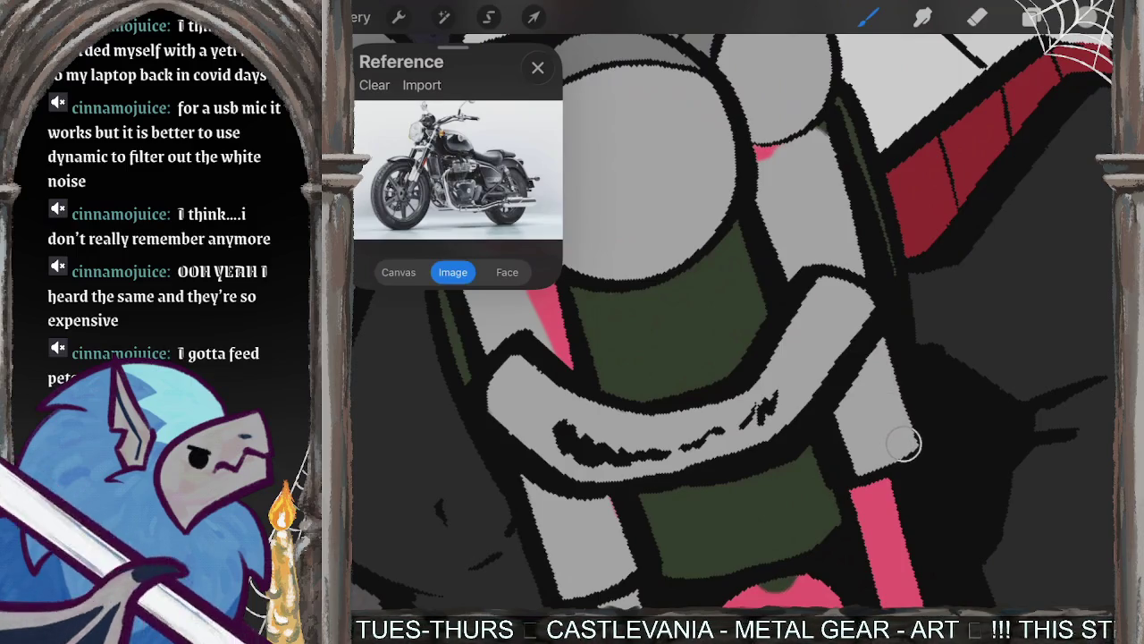
Choose a new colour from the Palettes panel
scroll(733, 322, "up", 5)
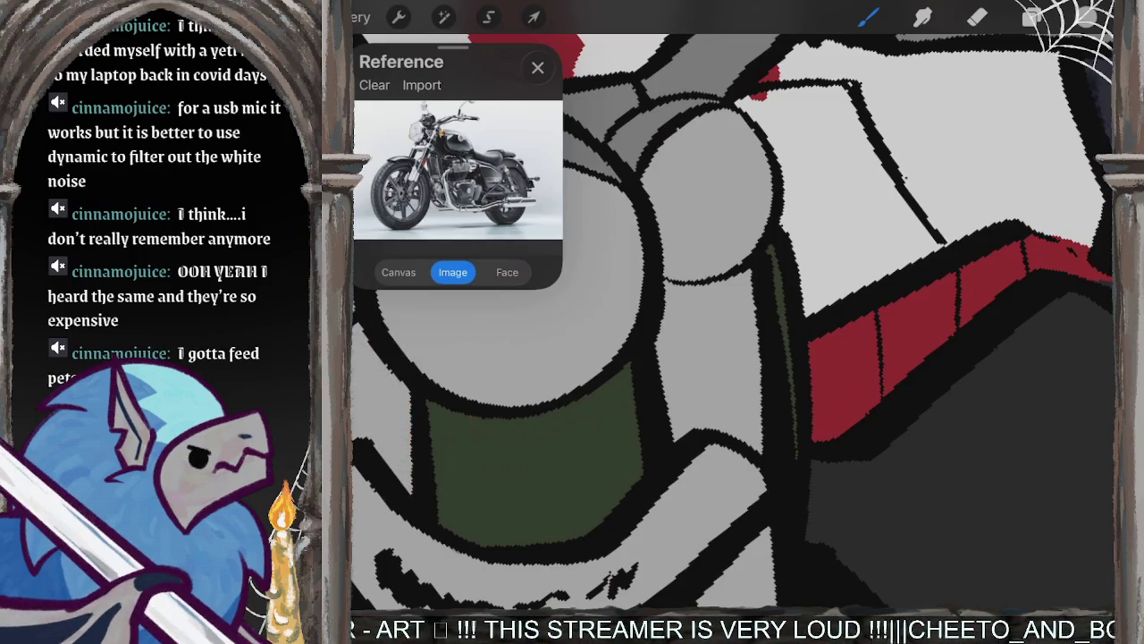
scroll(733, 322, "up", 2)
left_click(1086, 18)
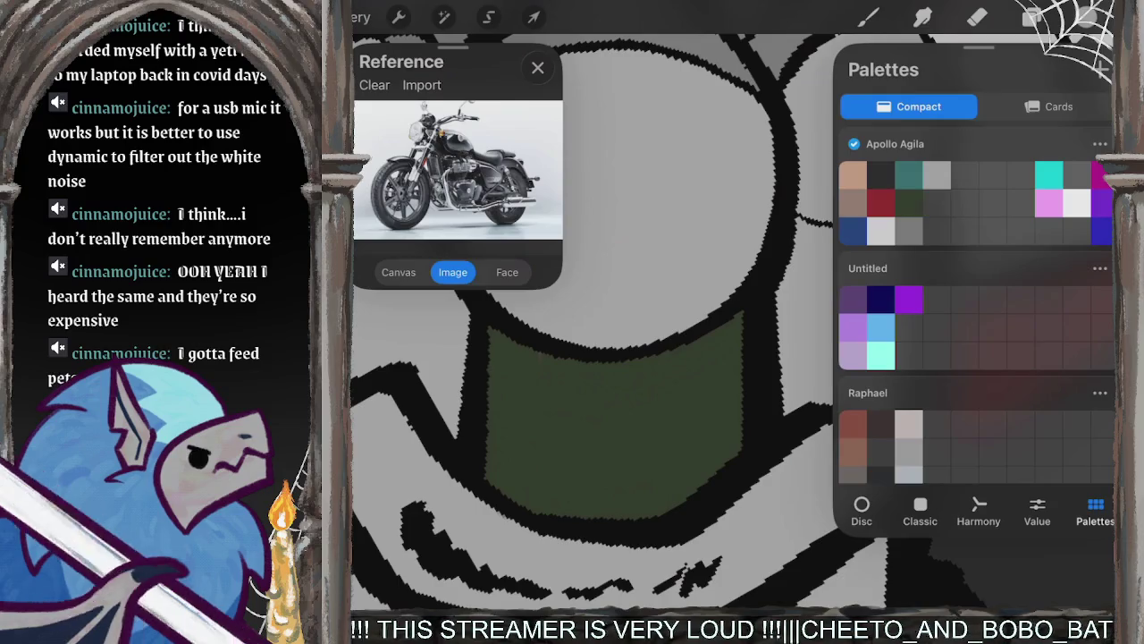
left_click(1087, 18)
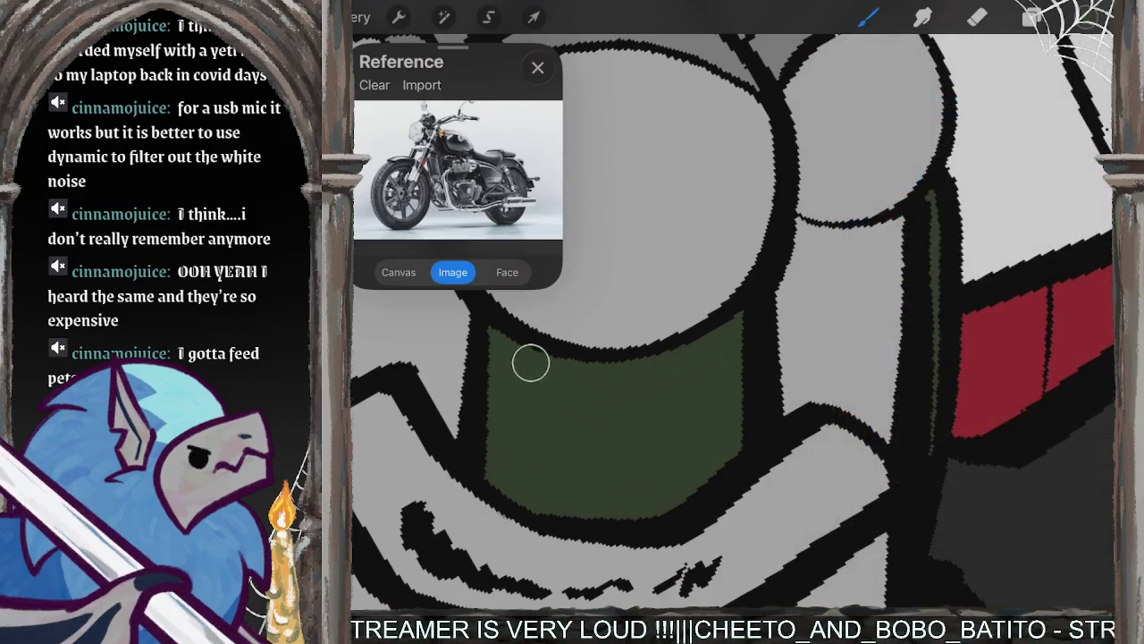
scroll(733, 322, "down", 3)
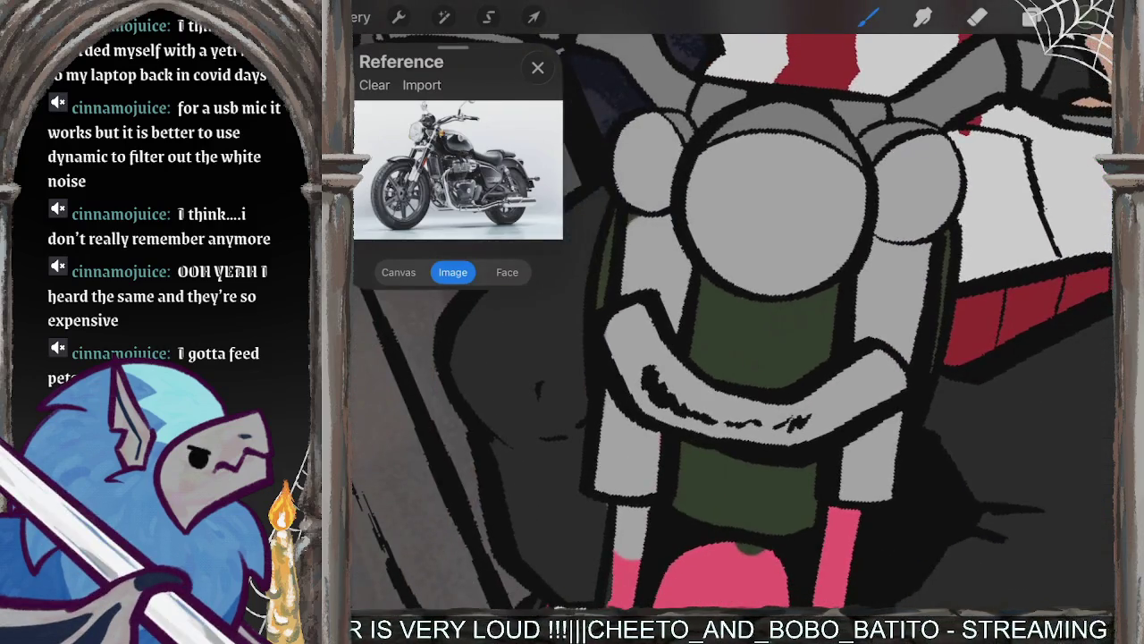
left_click(1086, 18)
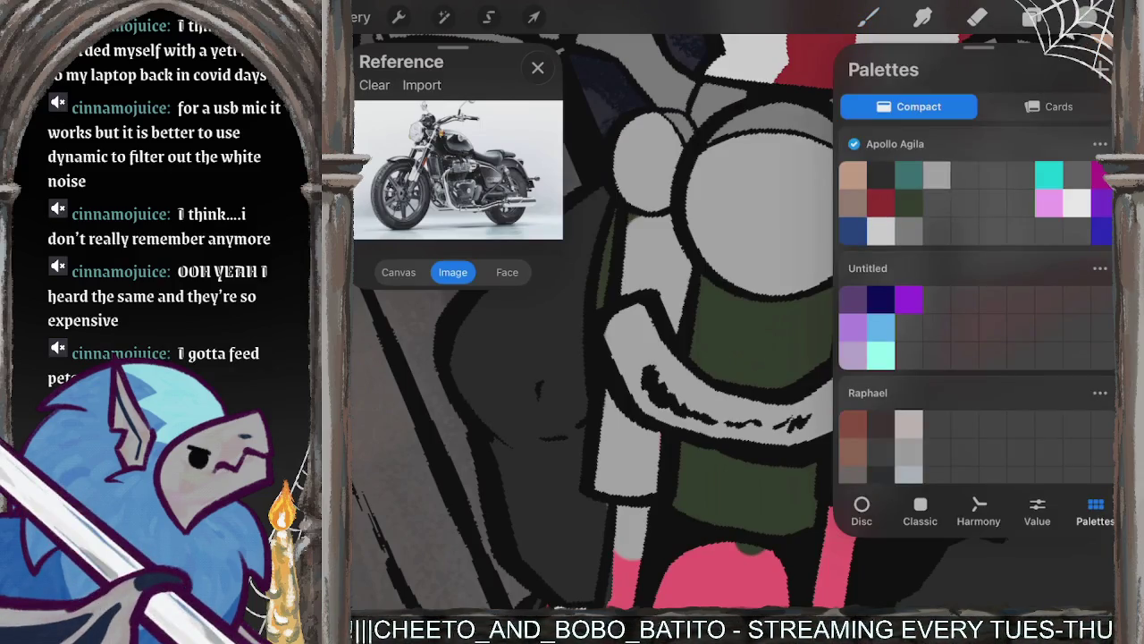
left_click(867, 18)
scroll(733, 322, "up", 5)
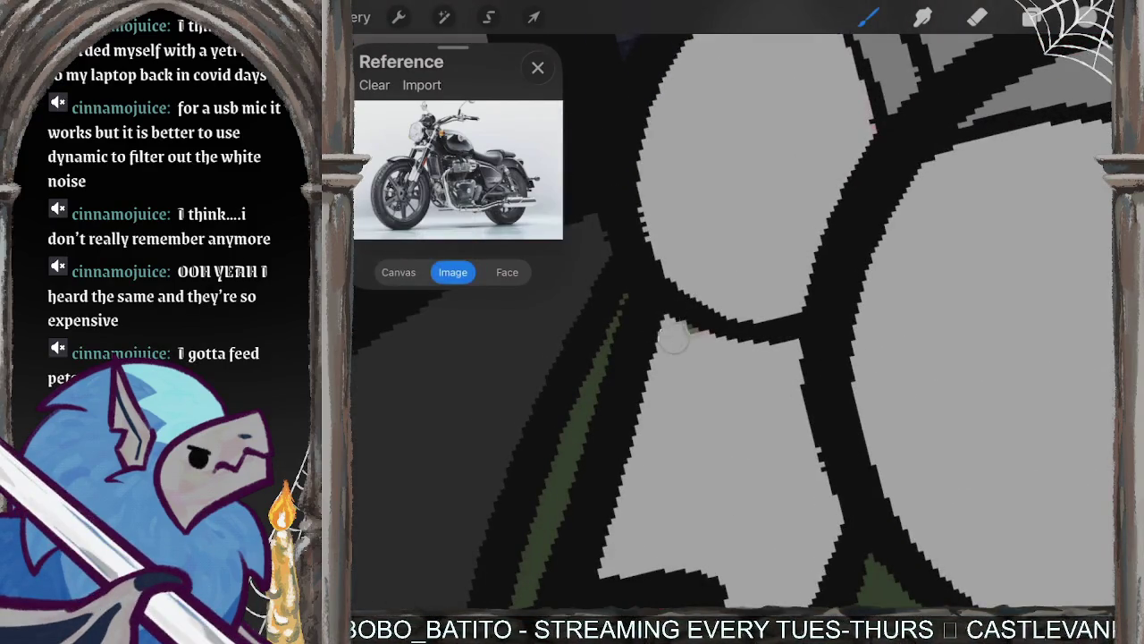
scroll(733, 322, "down", 5)
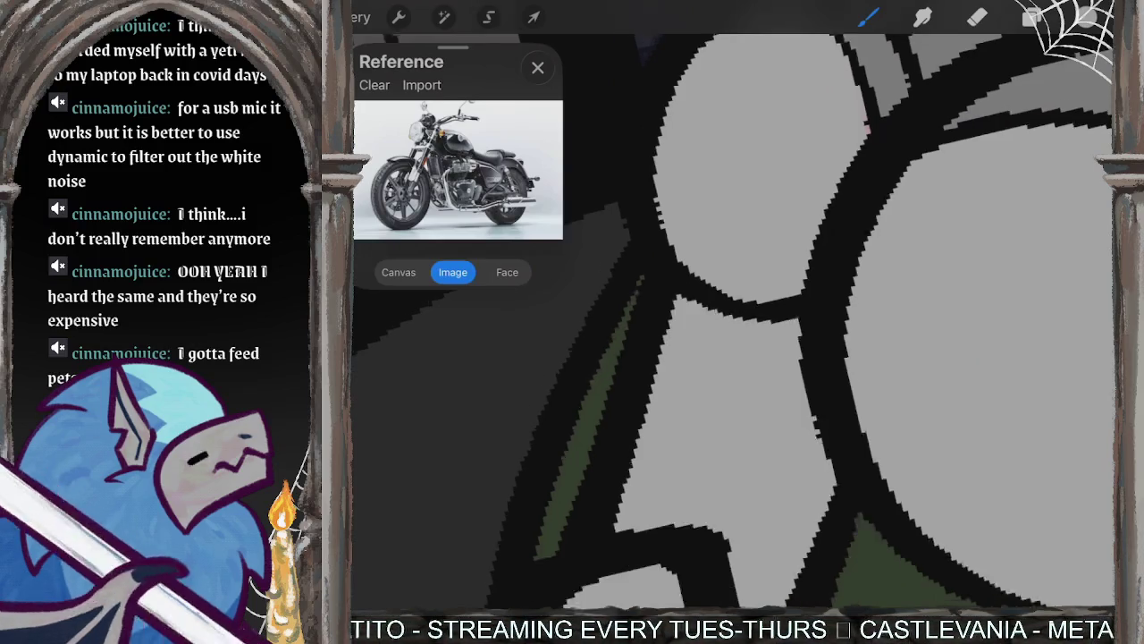
scroll(733, 322, "down", 5)
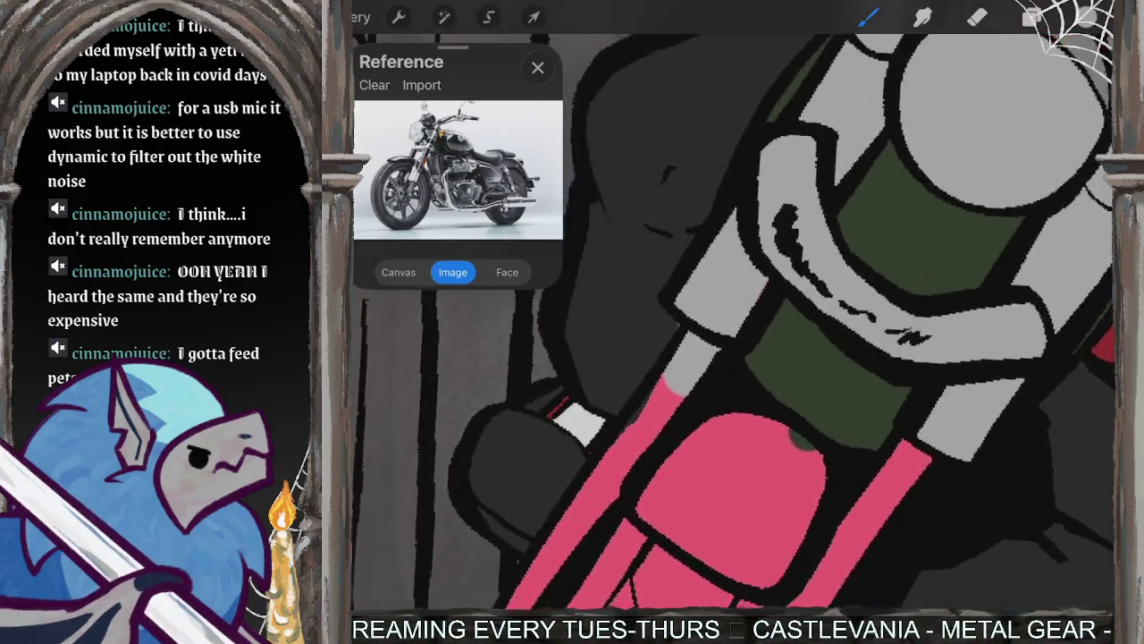
scroll(733, 322, "down", 3)
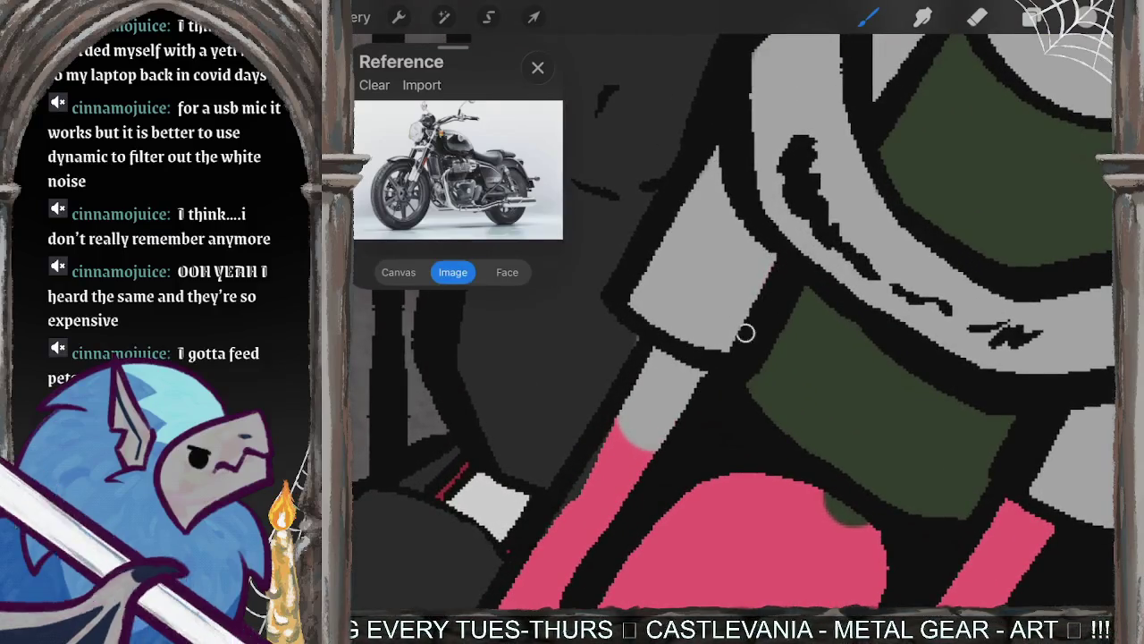
left_click(1088, 17)
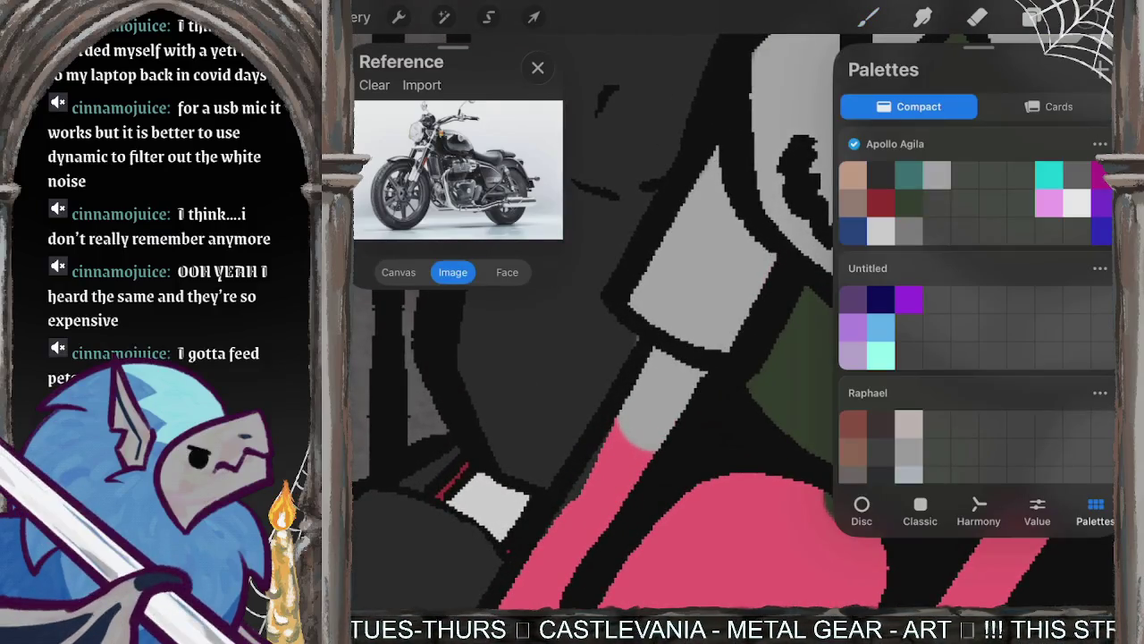
left_click(635, 343)
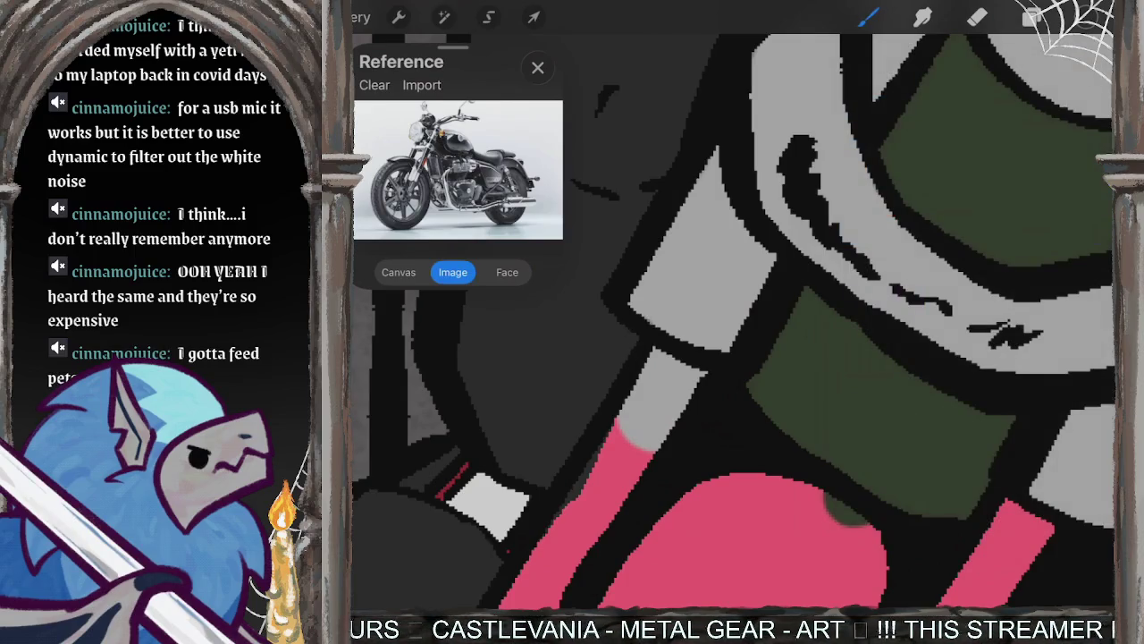
scroll(733, 321, "down", 5)
left_click(1091, 16)
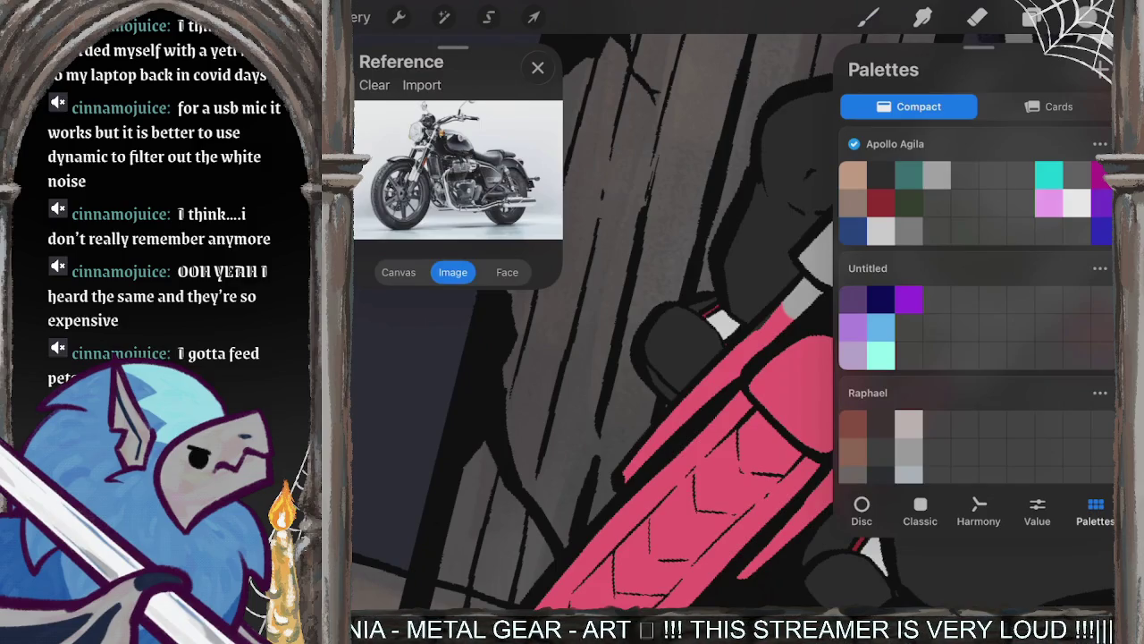
Paint light grey highlights along the left and right edges of the pink tyre
scroll(680, 340, "up", 3)
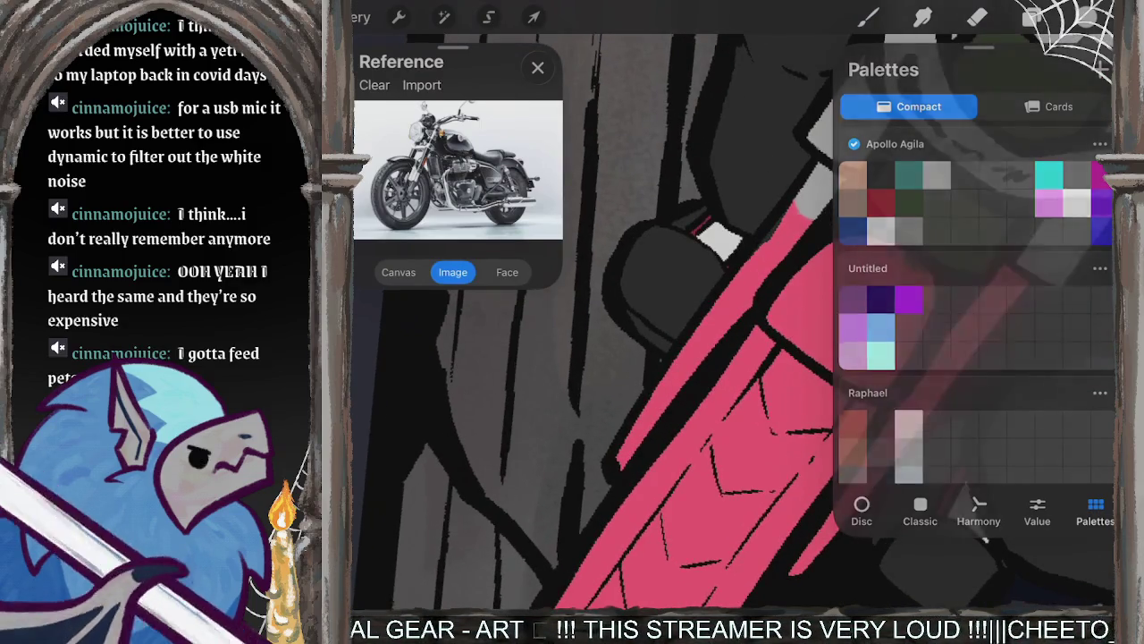
left_click(626, 402)
left_click_drag(784, 223, 650, 413)
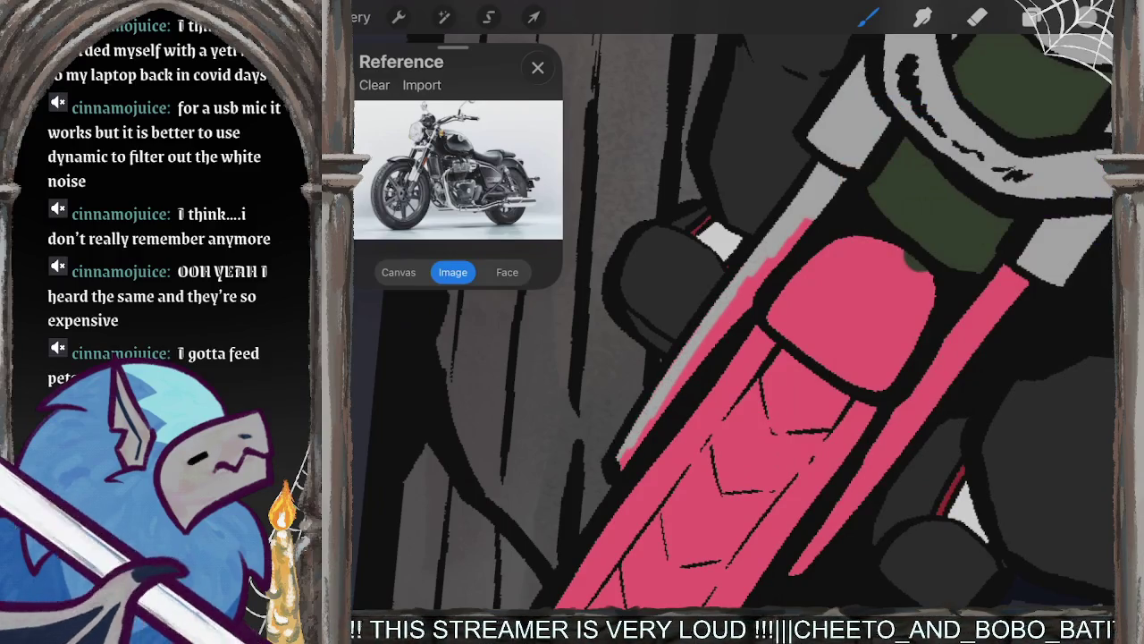
left_click_drag(614, 458, 658, 404)
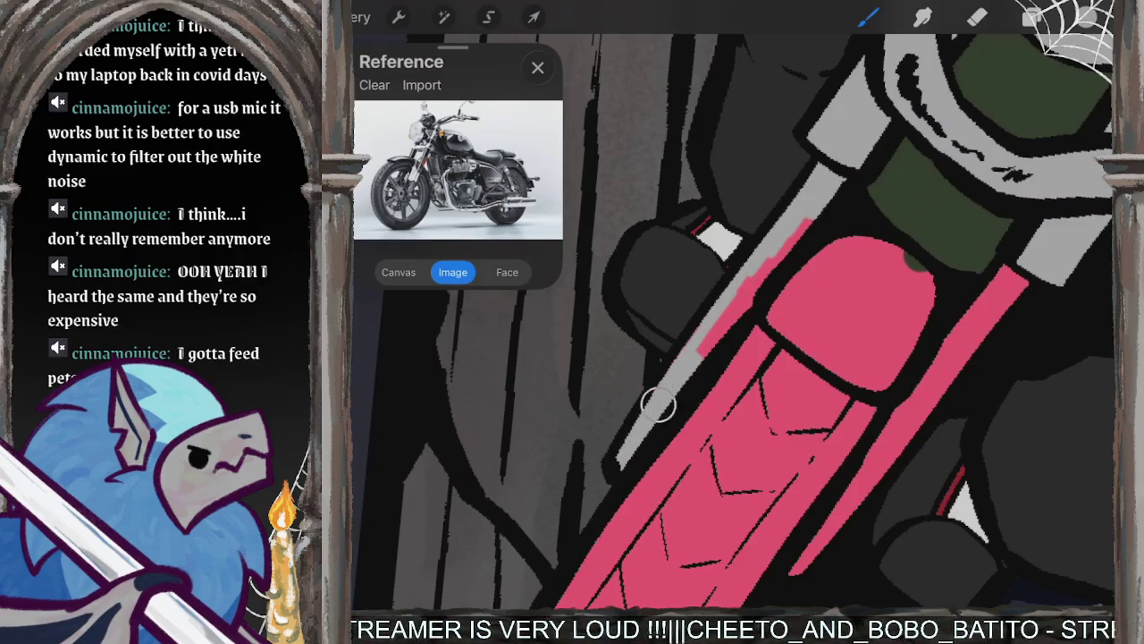
left_click_drag(338, 251, 338, 264)
mouse_move(746, 288)
left_mouse_down()
mouse_move(690, 338)
mouse_move(809, 221)
left_mouse_up()
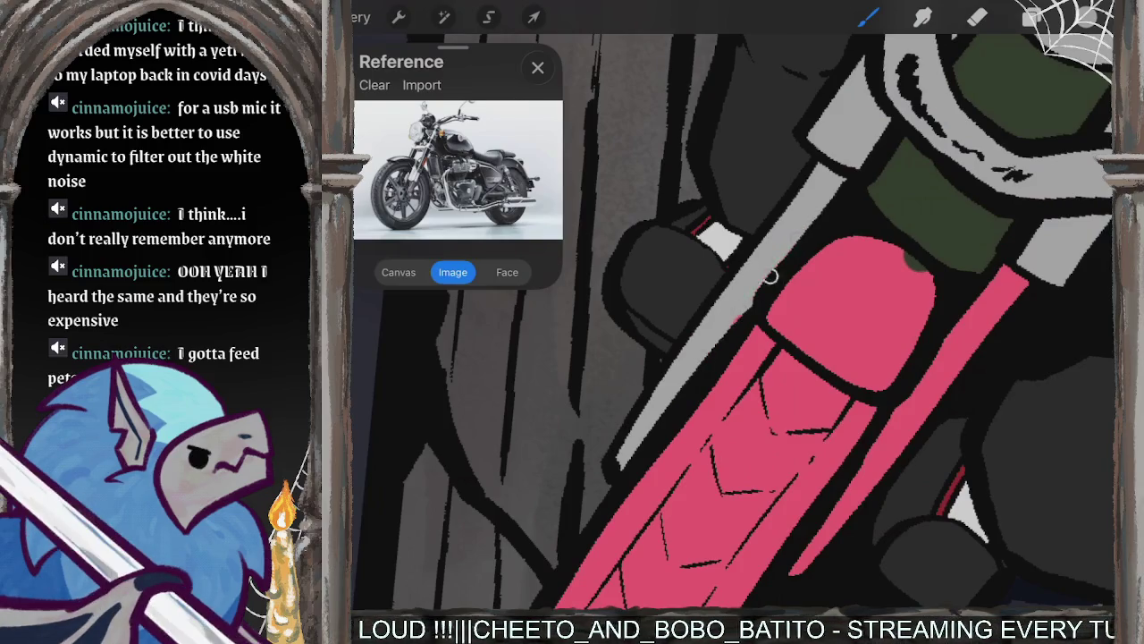
scroll(733, 321, "down", 5)
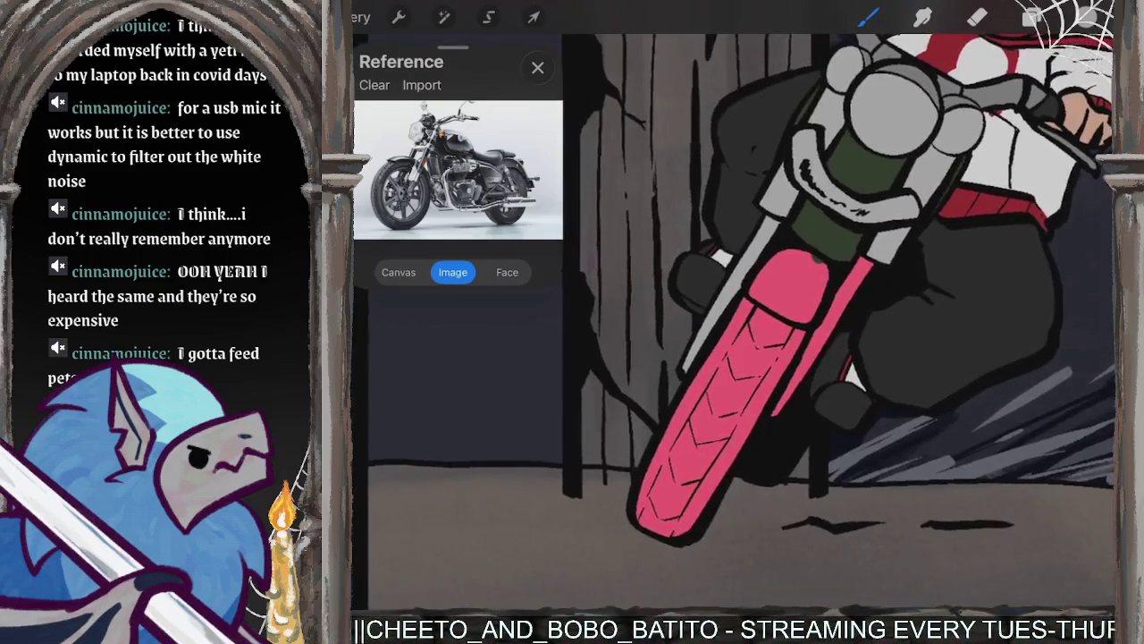
scroll(733, 322, "up", 5)
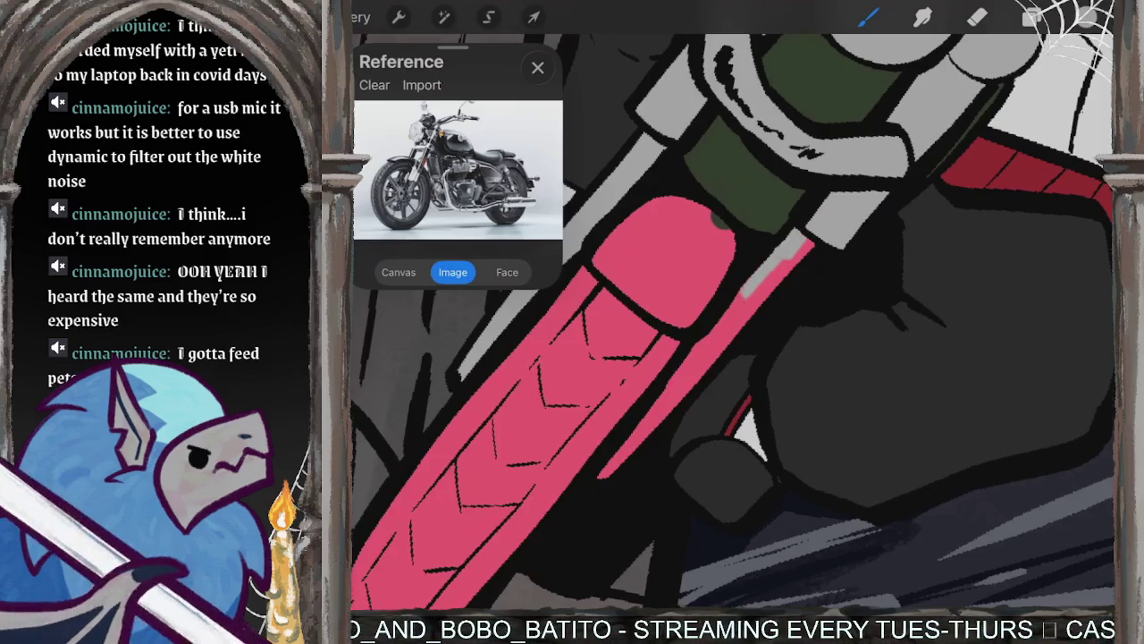
left_click_drag(785, 261, 693, 365)
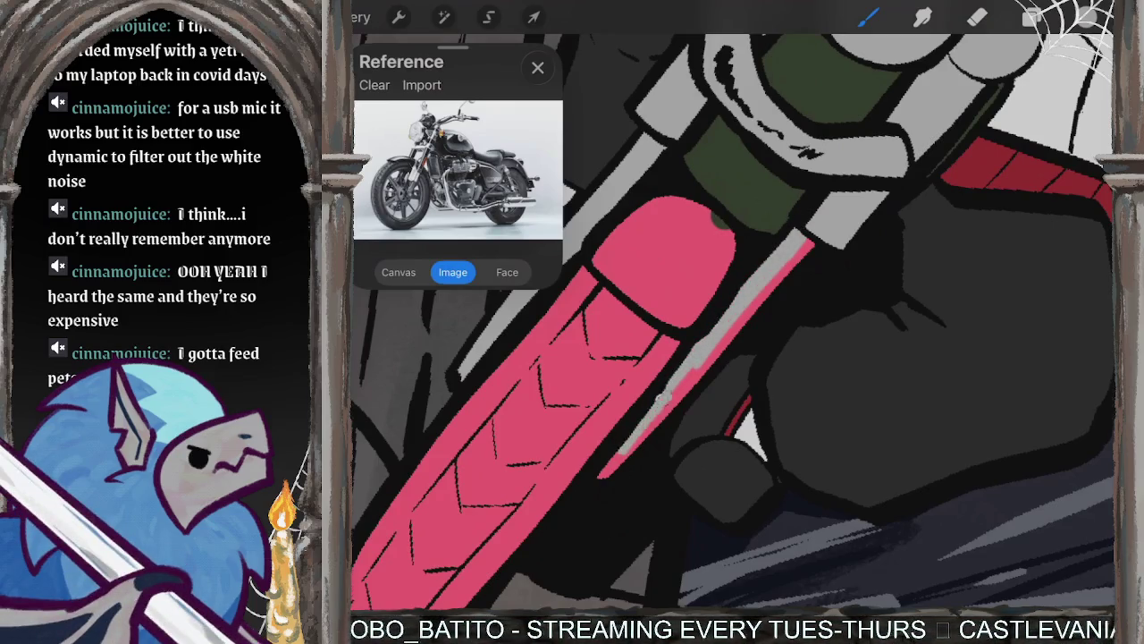
left_click_drag(600, 481, 791, 266)
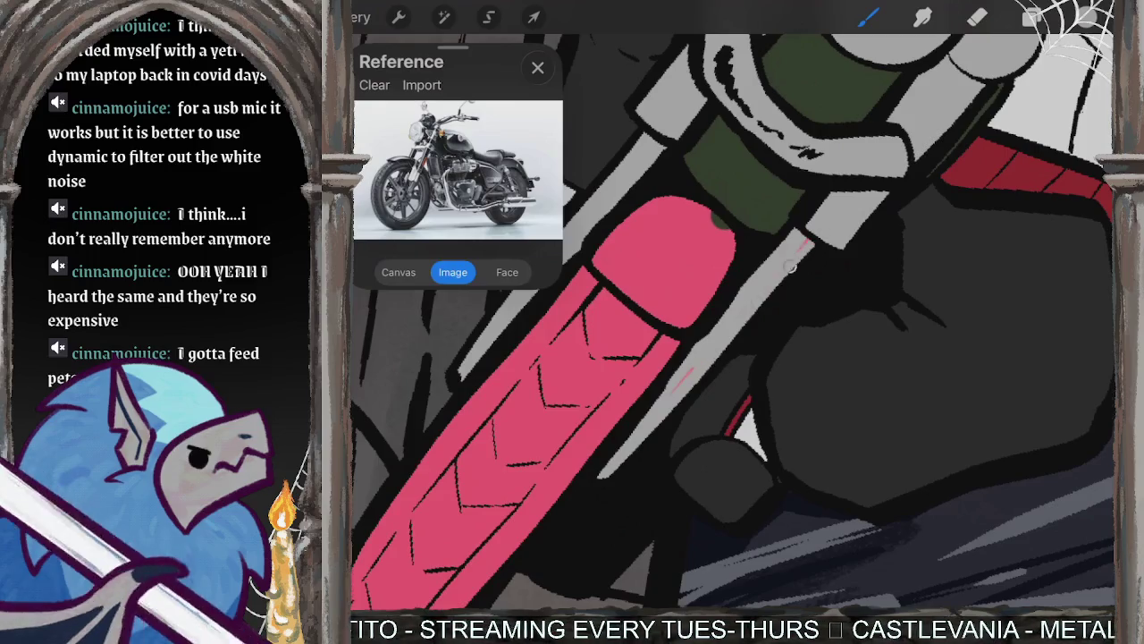
Rotate the canvas and paint dark green over the top of the tyre
left_click(1087, 17)
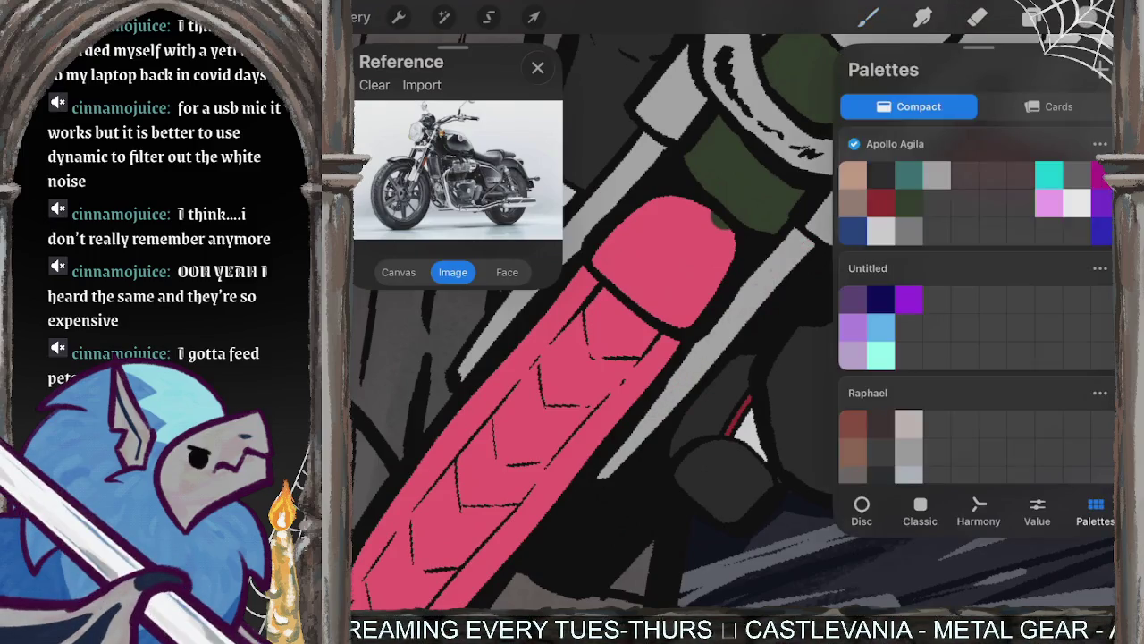
left_click(1087, 17)
left_click_drag(662, 357, 716, 376)
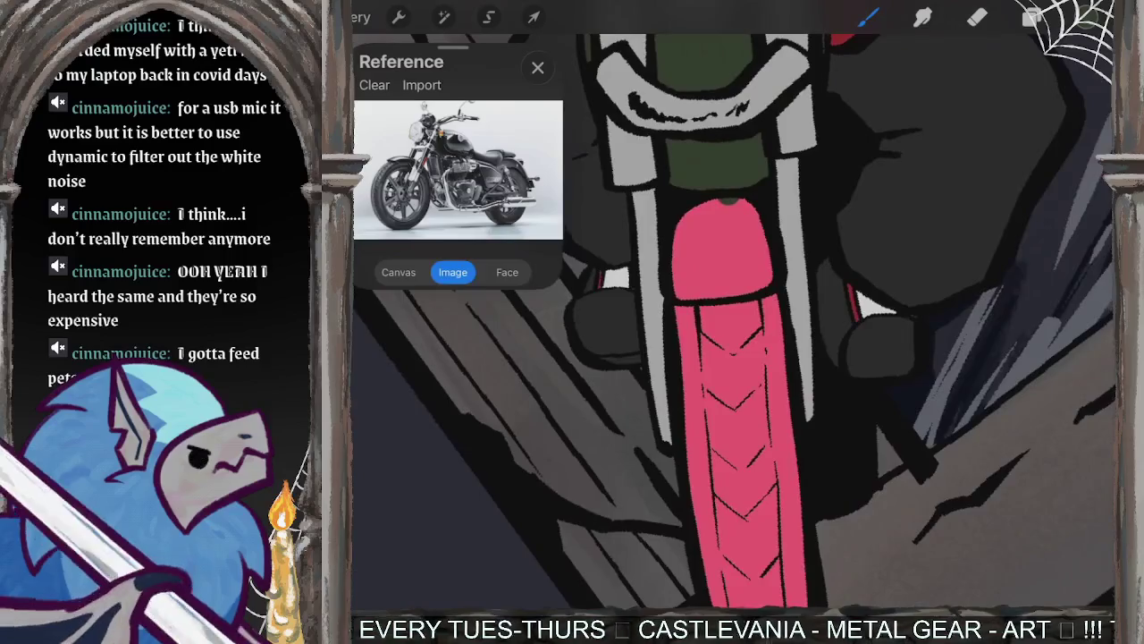
mouse_move(715, 183)
left_mouse_down()
mouse_move(655, 202)
mouse_move(653, 274)
mouse_move(701, 283)
mouse_move(751, 263)
mouse_move(733, 199)
mouse_move(696, 259)
left_mouse_up()
scroll(733, 322, "down", 5)
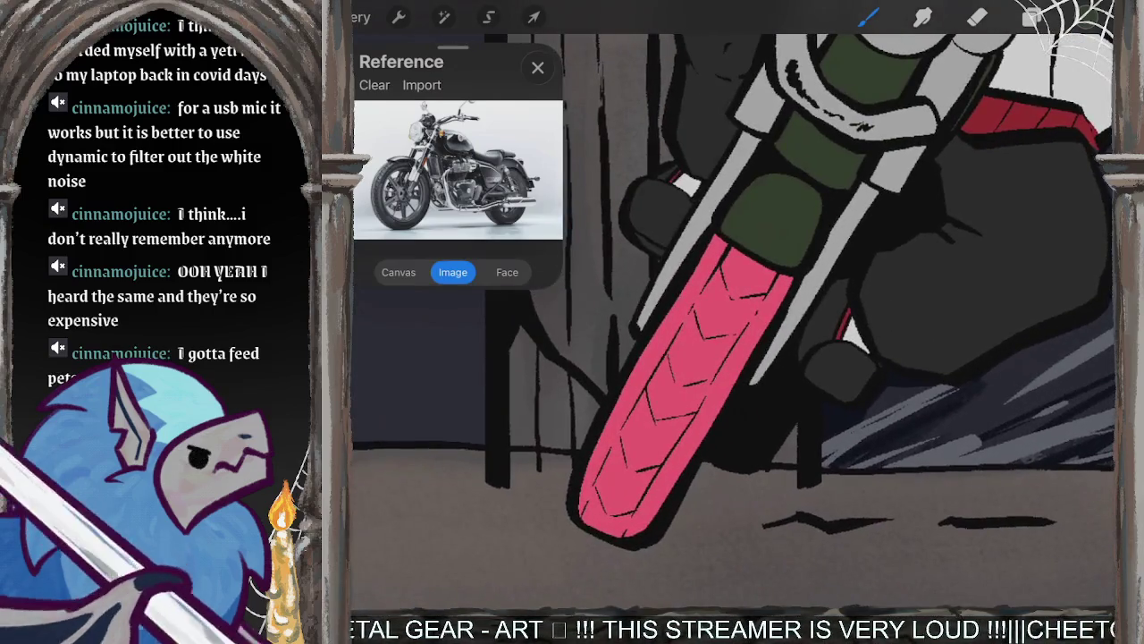
left_click(1087, 17)
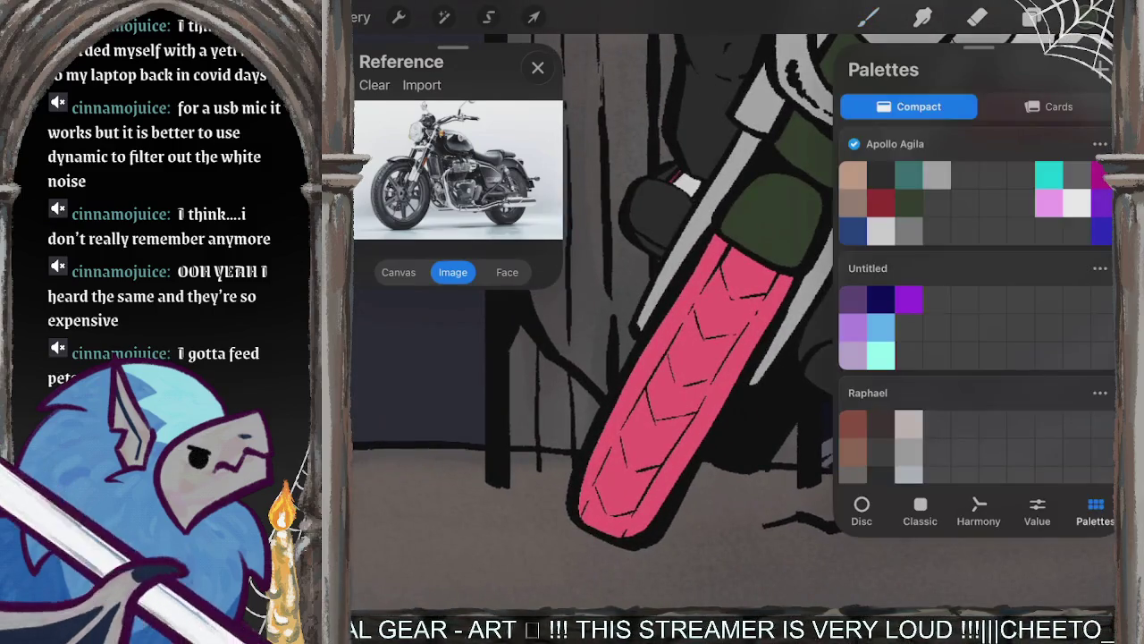
Paint the pink front tyre dark grey, shrinking the brush to 2% for touch-ups
left_click(868, 17)
mouse_move(586, 514)
left_mouse_down()
mouse_move(669, 332)
mouse_move(648, 364)
mouse_move(718, 258)
mouse_move(616, 486)
mouse_move(635, 461)
mouse_move(651, 508)
mouse_move(736, 340)
mouse_move(690, 437)
mouse_move(717, 333)
mouse_move(689, 370)
mouse_move(733, 340)
left_mouse_up()
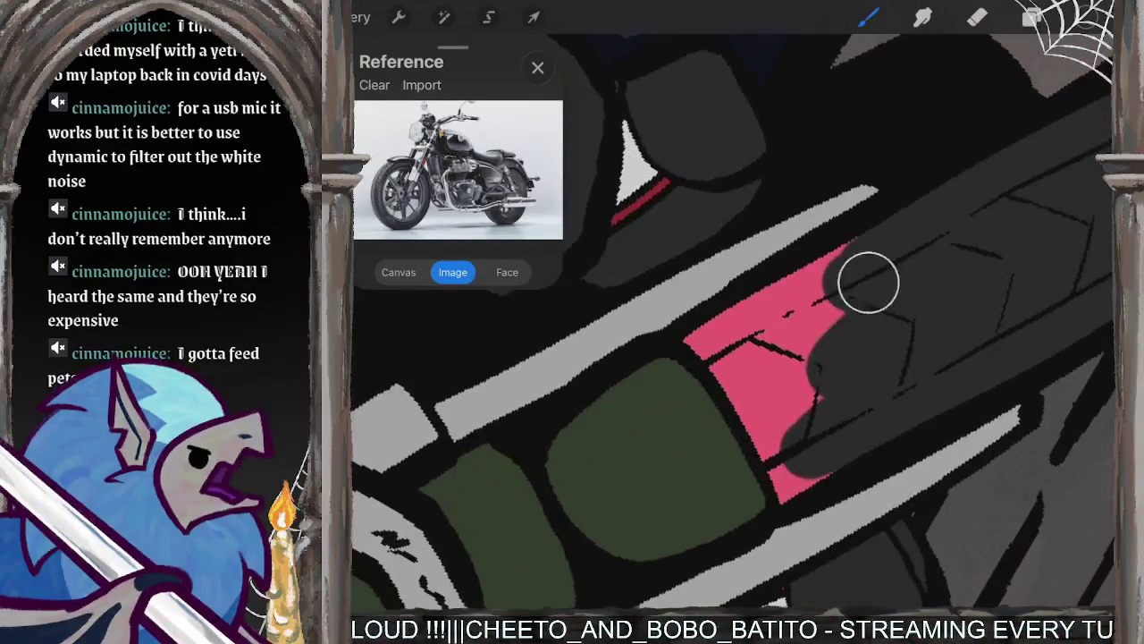
mouse_move(868, 280)
left_mouse_down()
mouse_move(734, 332)
mouse_move(762, 411)
mouse_move(808, 388)
mouse_move(769, 352)
mouse_move(794, 474)
mouse_move(817, 454)
left_mouse_up()
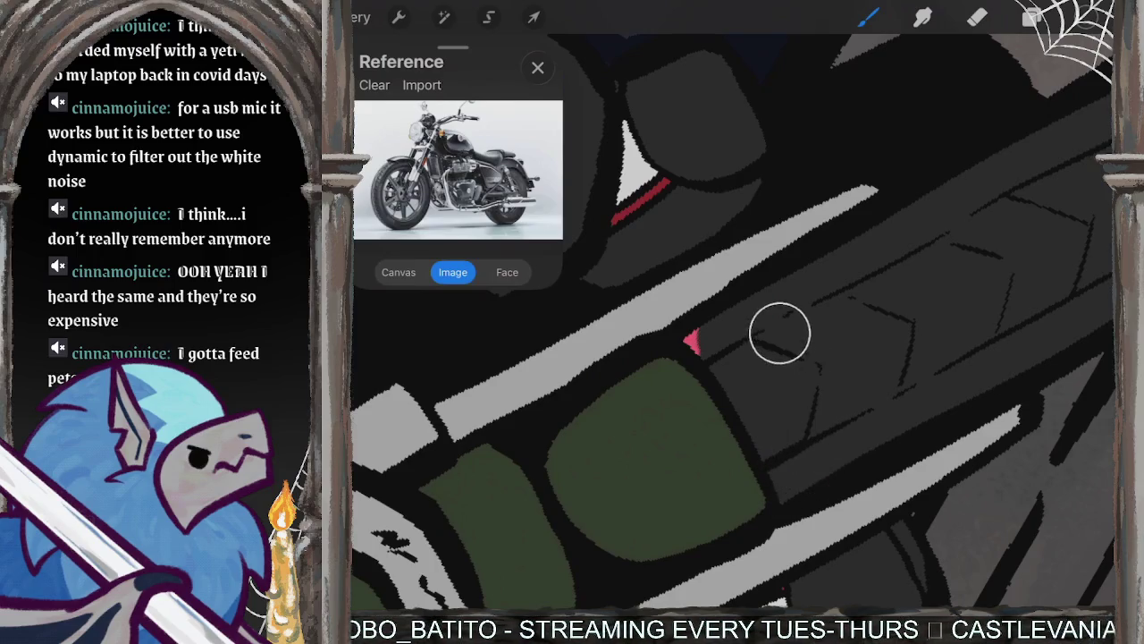
key("bracketleft")
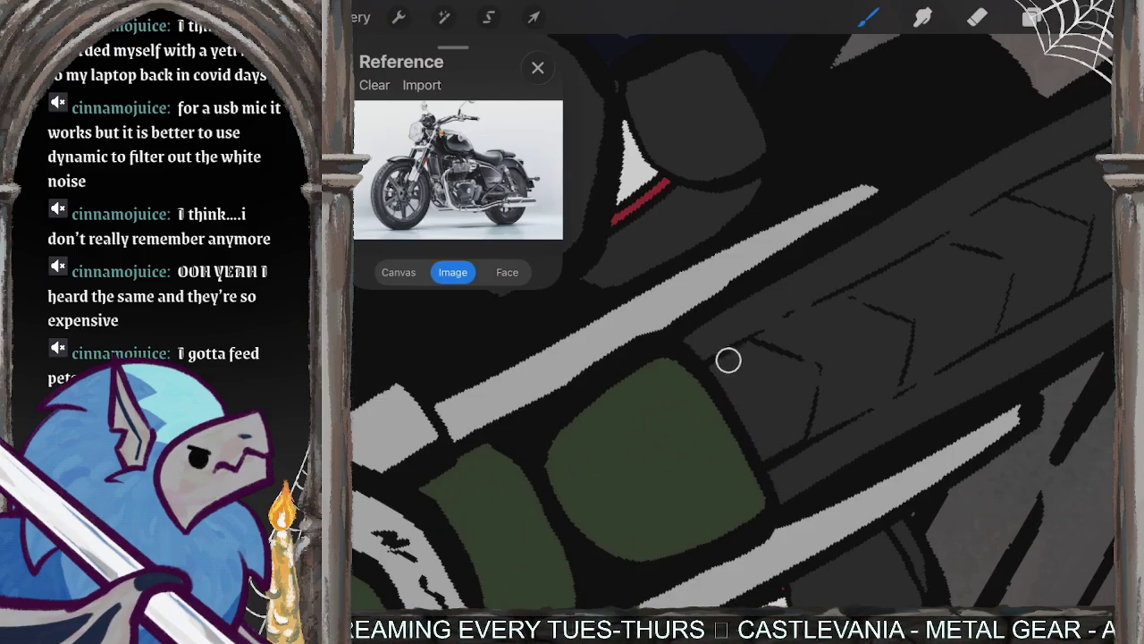
scroll(733, 322, "down", 3)
scroll(733, 321, "down", 3)
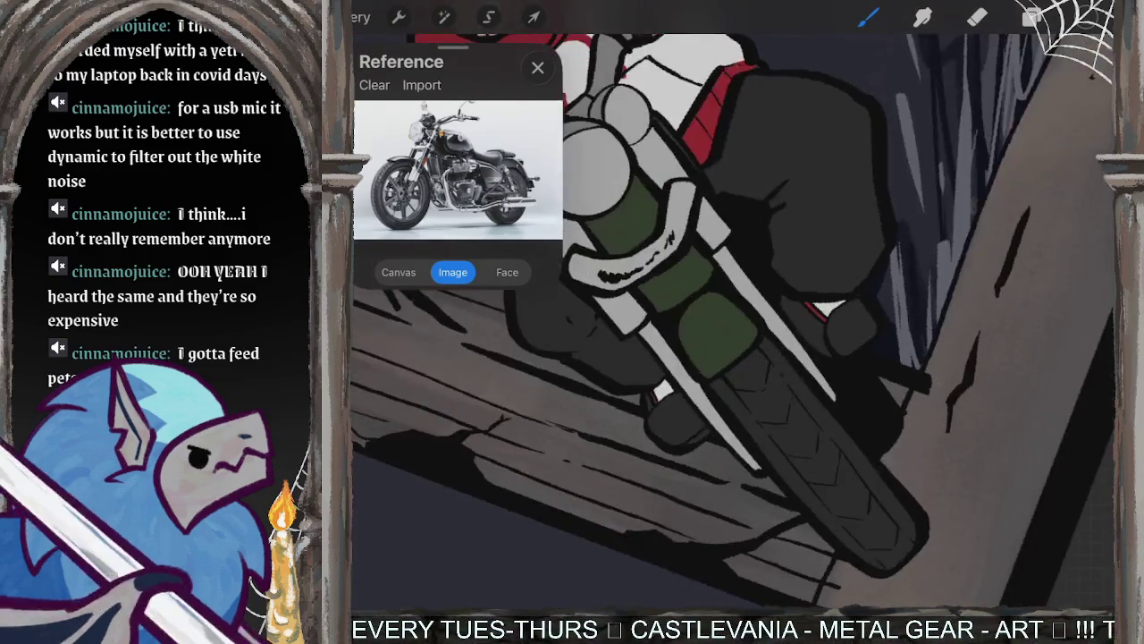
scroll(733, 322, "down", 3)
scroll(733, 321, "down", 5)
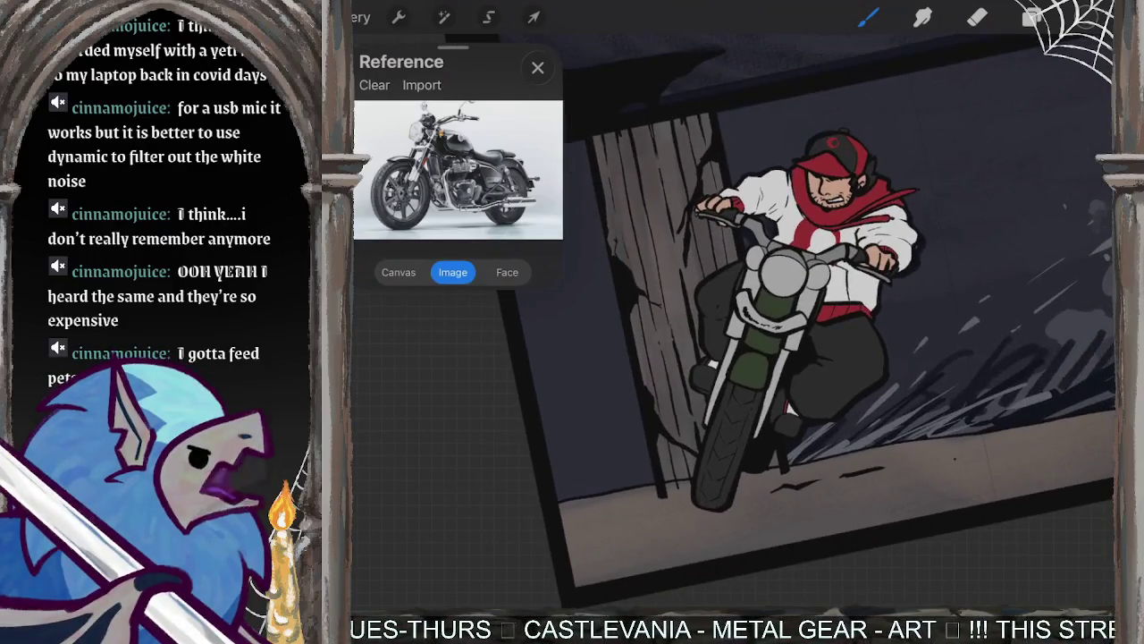
scroll(733, 322, "down", 1)
scroll(831, 295, "down", 3)
scroll(832, 295, "down", 3)
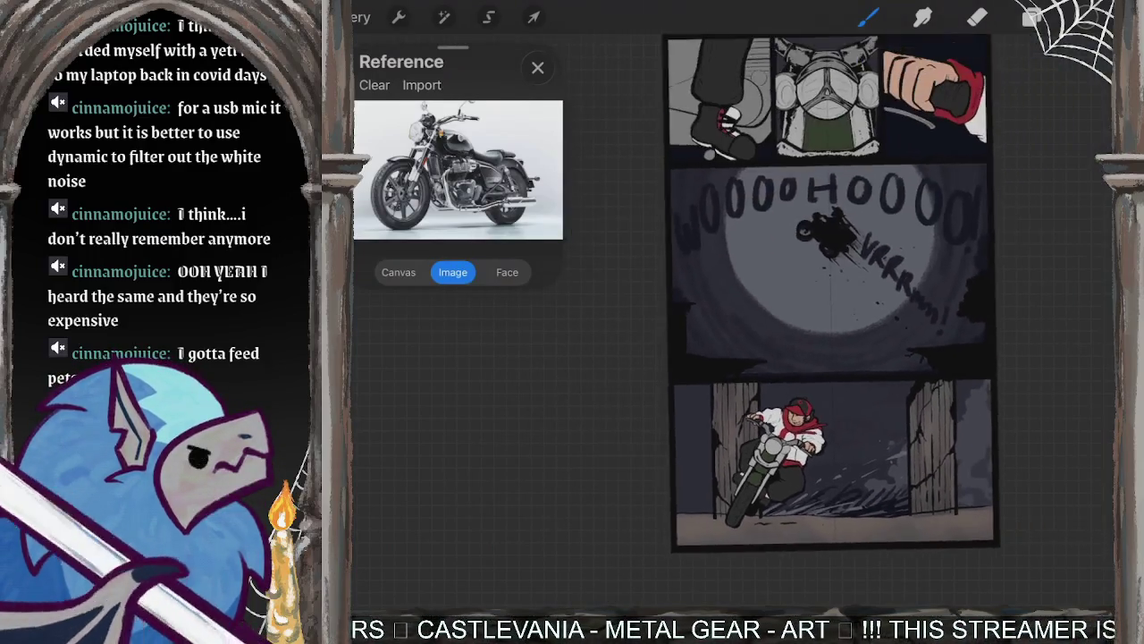
scroll(831, 295, "up", 3)
scroll(831, 295, "up", 2)
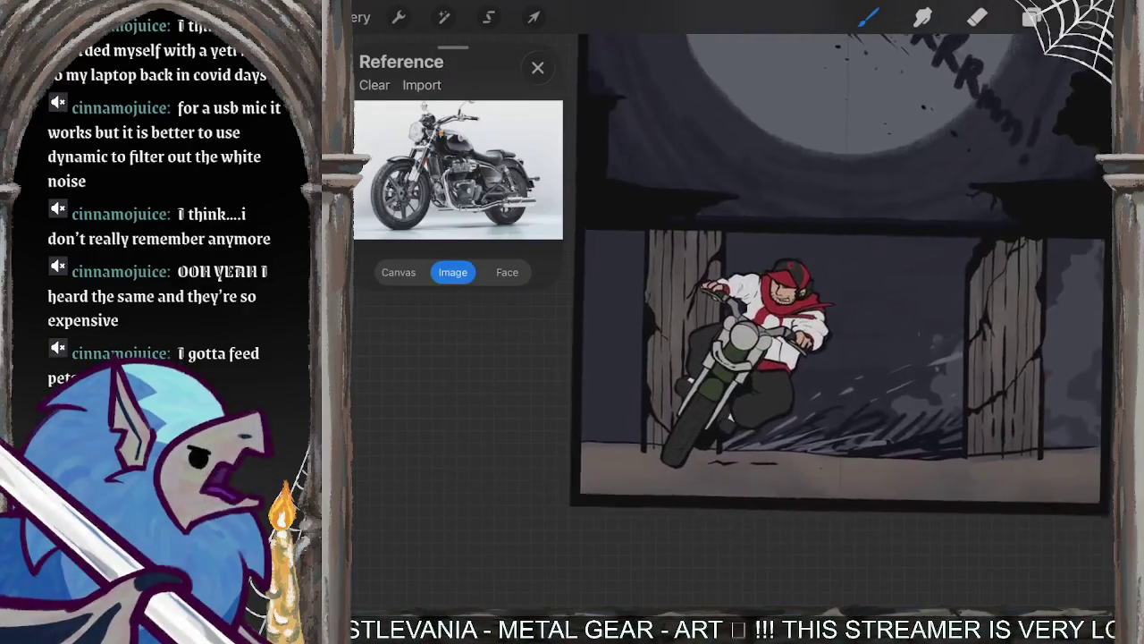
scroll(858, 313, "down", 1)
scroll(854, 268, "down", 1)
scroll(836, 313, "down", 3)
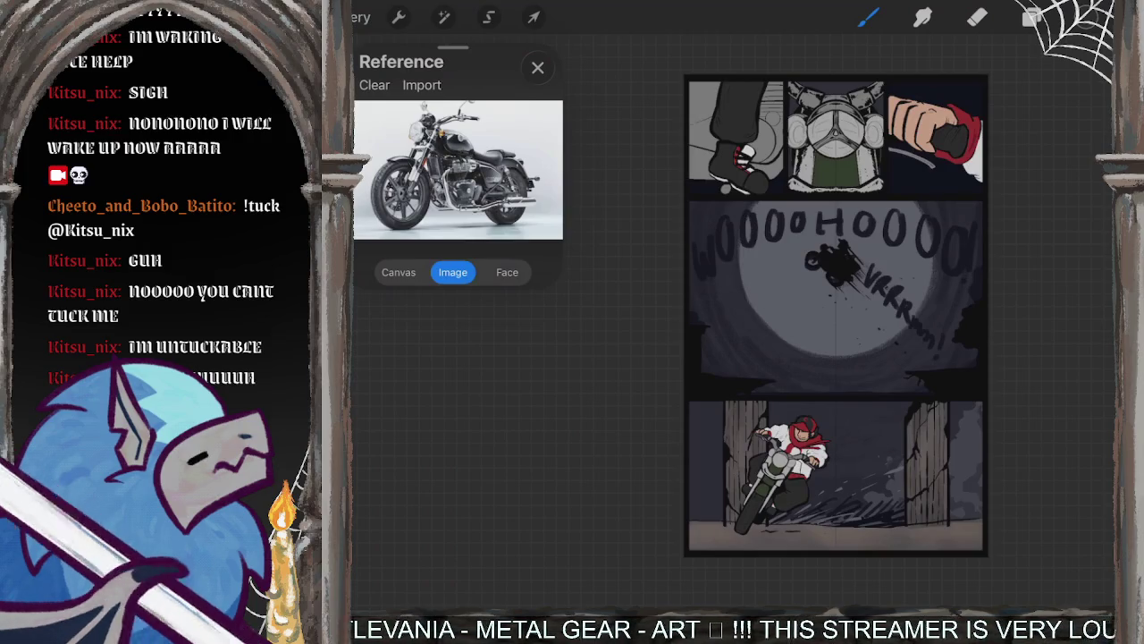
Check Layers 8 and 11 by toggling visibility, then make the empty Layer 11 the working layer
left_click(1033, 17)
left_click(1093, 337)
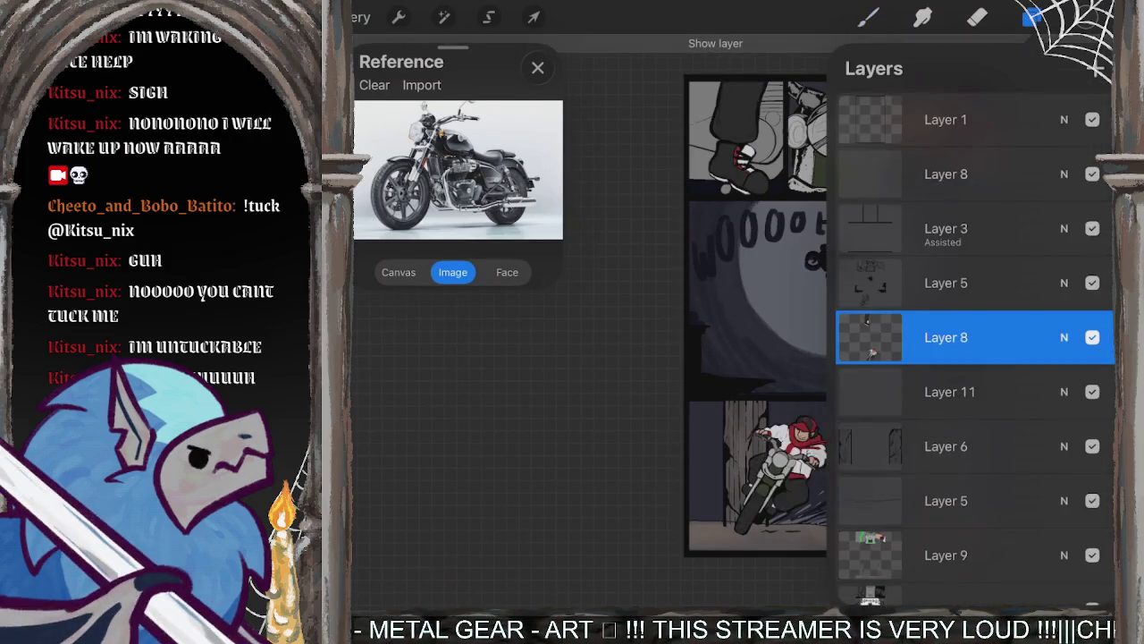
left_click(946, 446)
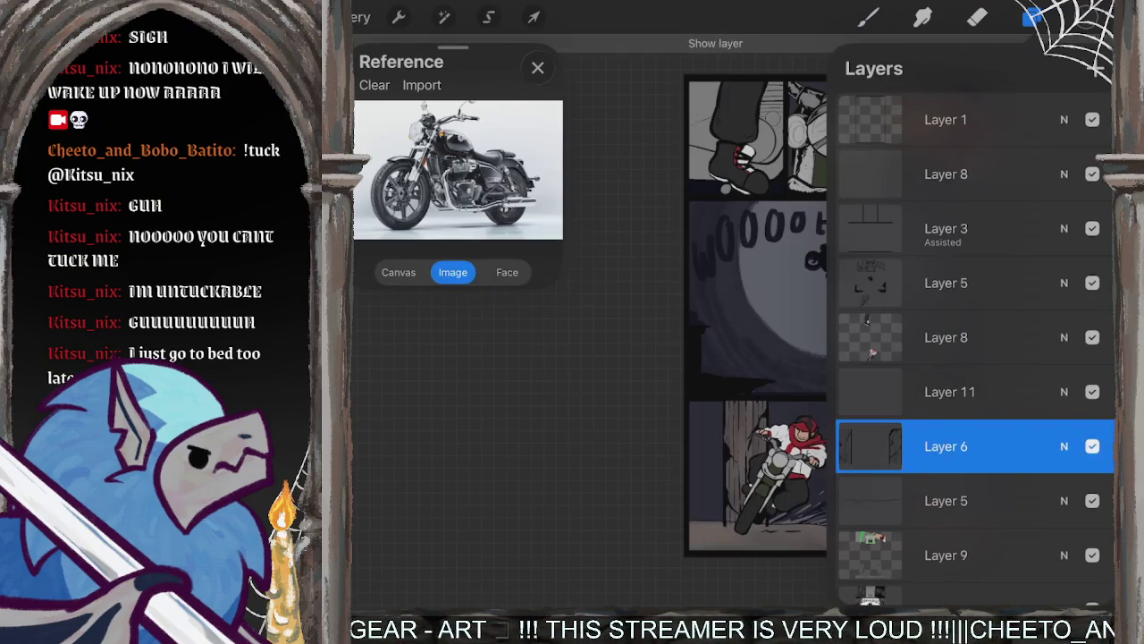
left_click(949, 392)
left_click(1093, 392)
left_click(1092, 392)
left_click(1092, 391)
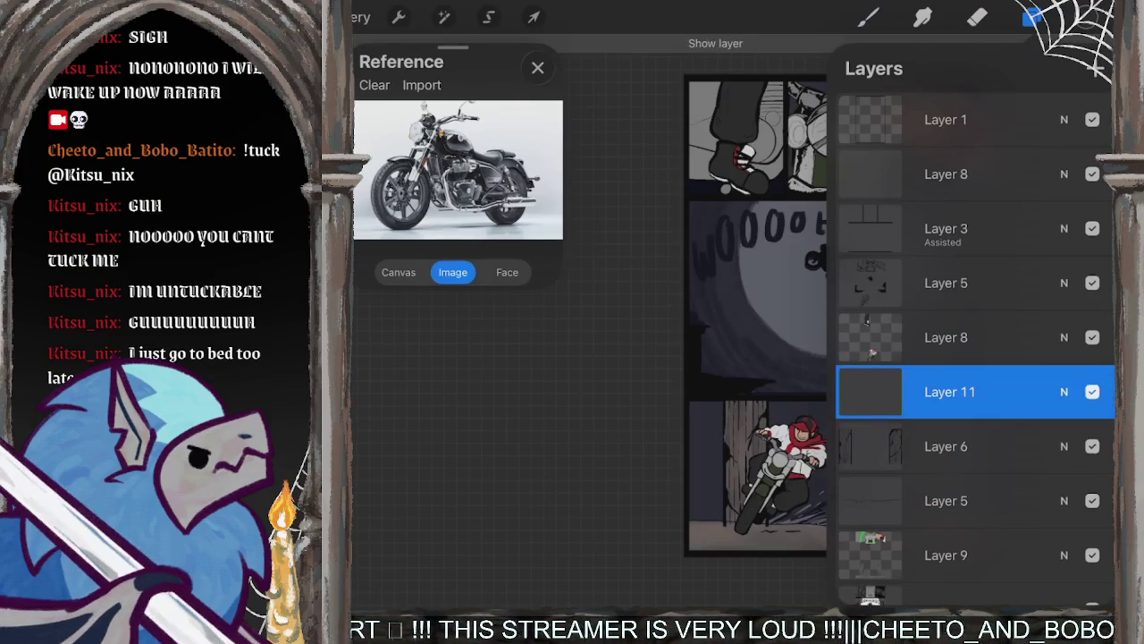
left_click(870, 391)
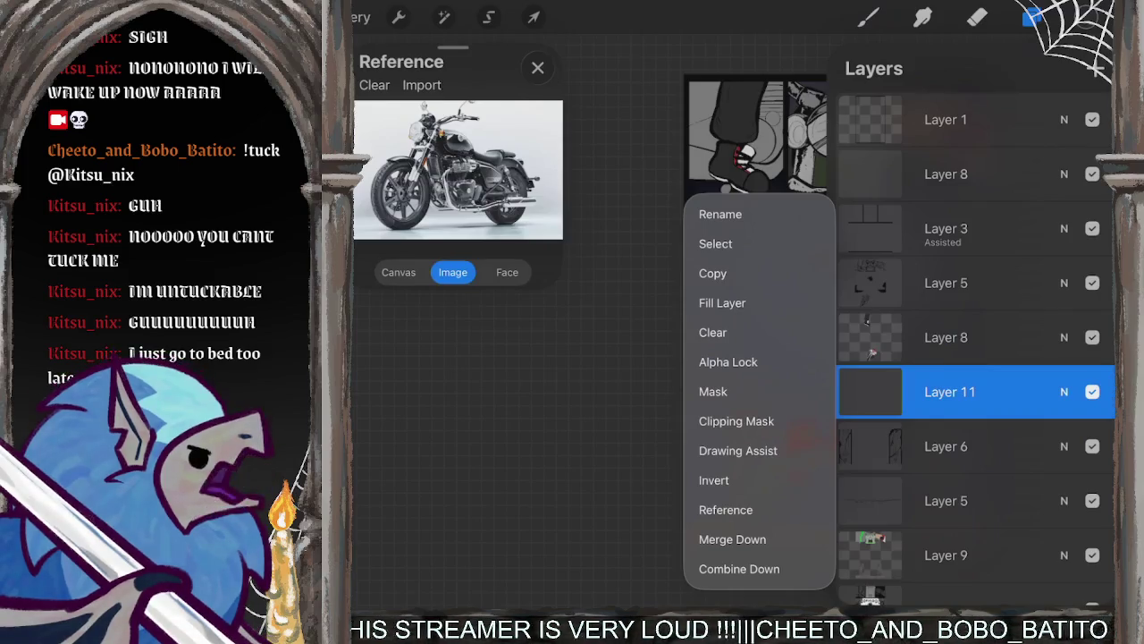
left_click(715, 243)
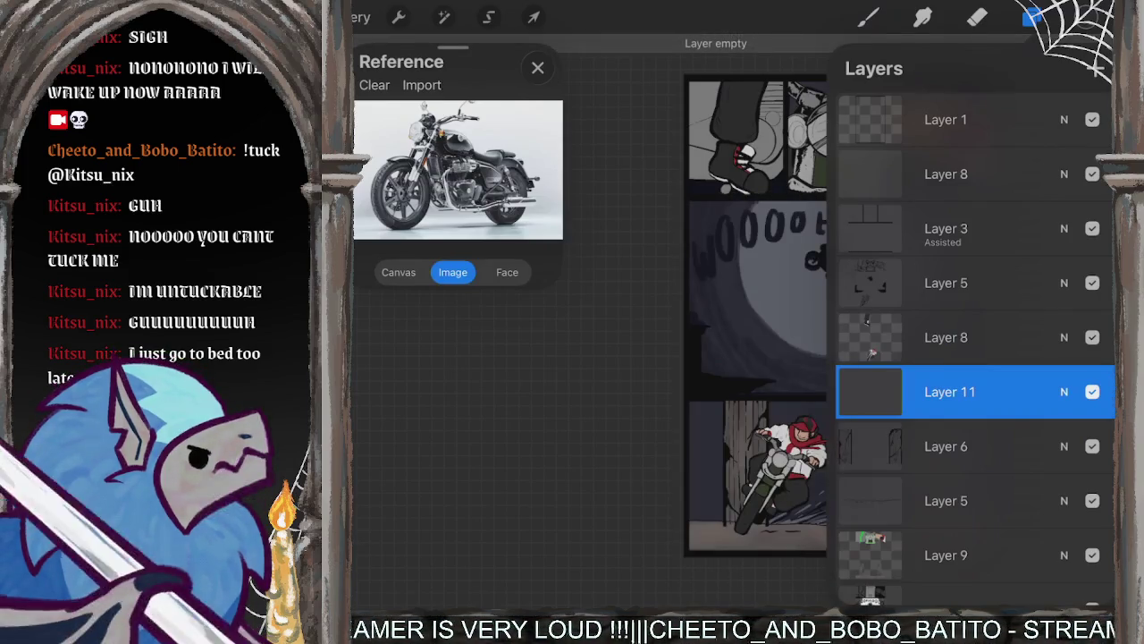
left_click(1033, 16)
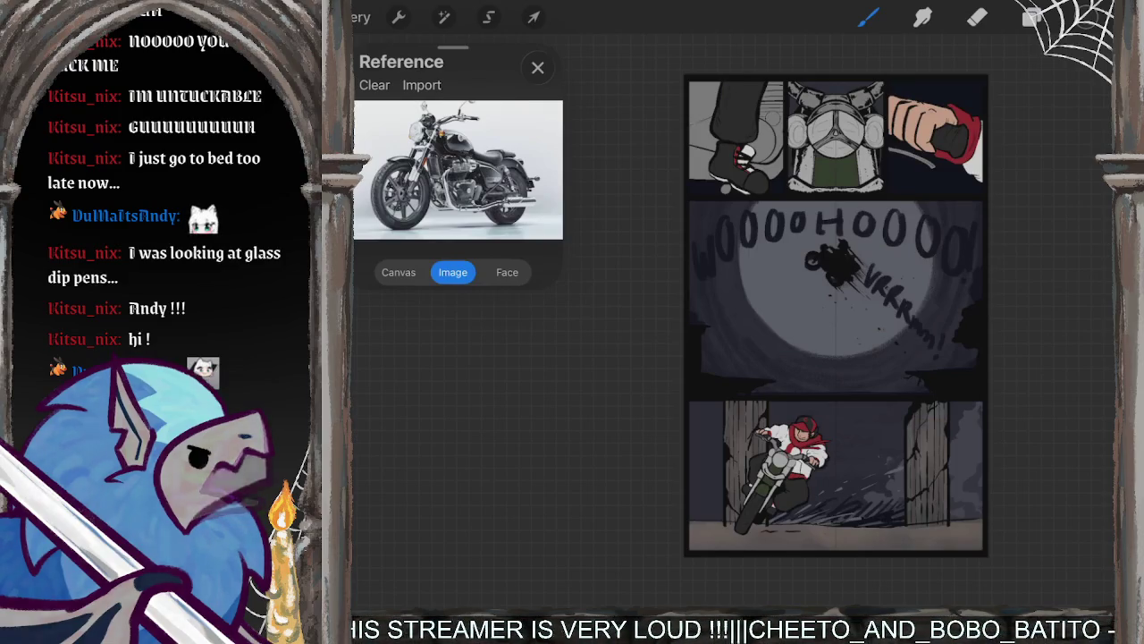
Browse the Lettering, Comics, Design, Charcoals, Paints and Watercolors brushes, then return to Basics > Stanley
left_click(867, 17)
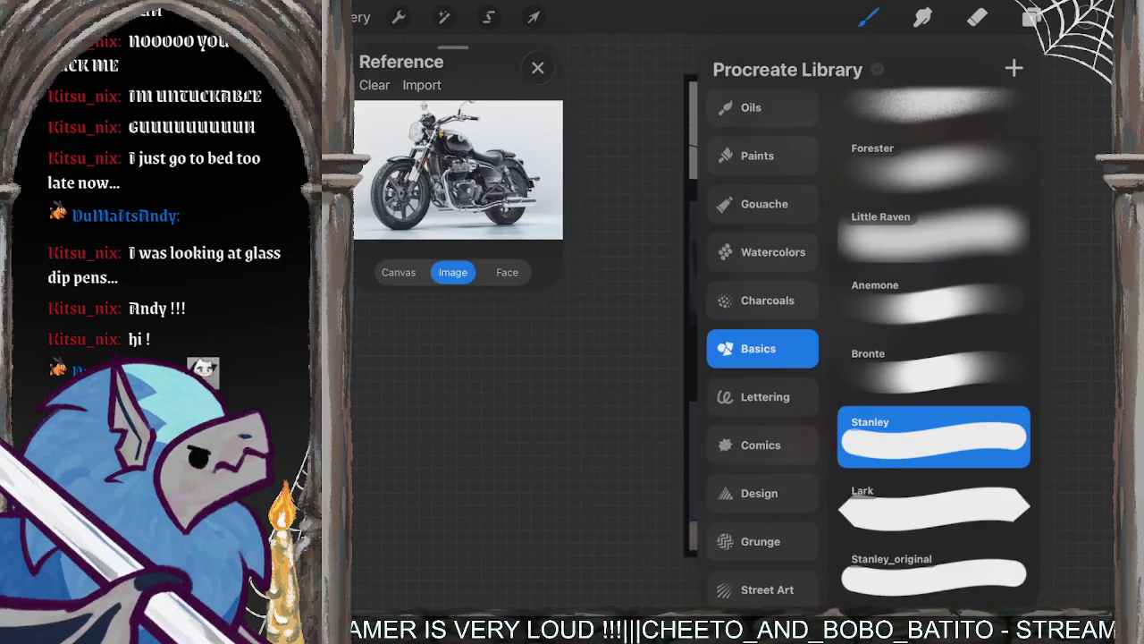
left_click(763, 396)
left_click(763, 445)
left_click(763, 492)
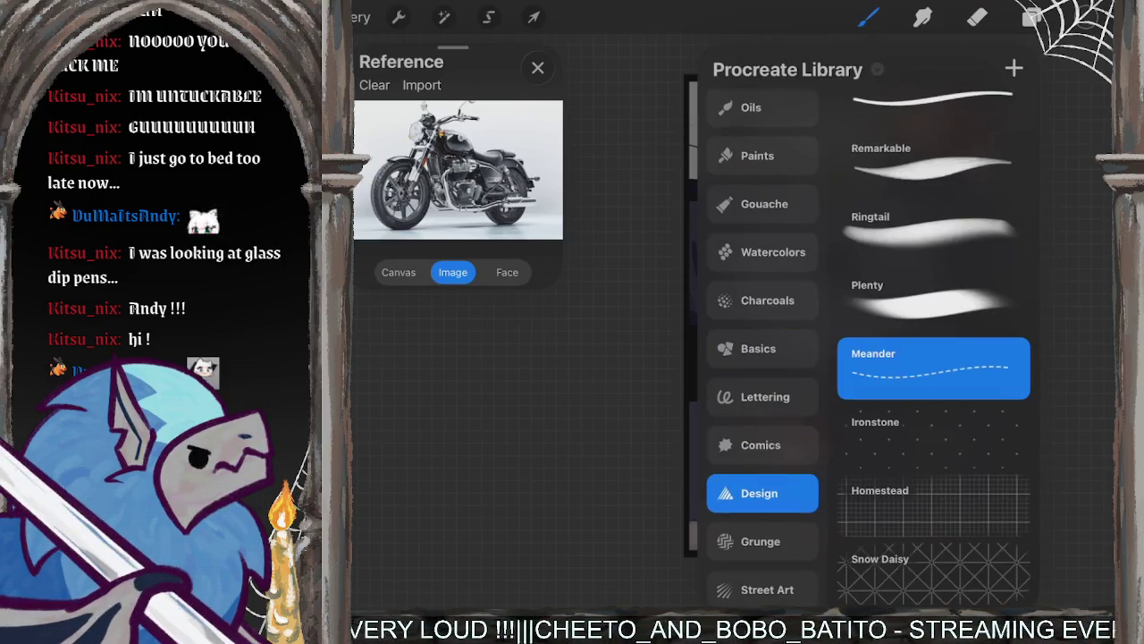
left_click(933, 299)
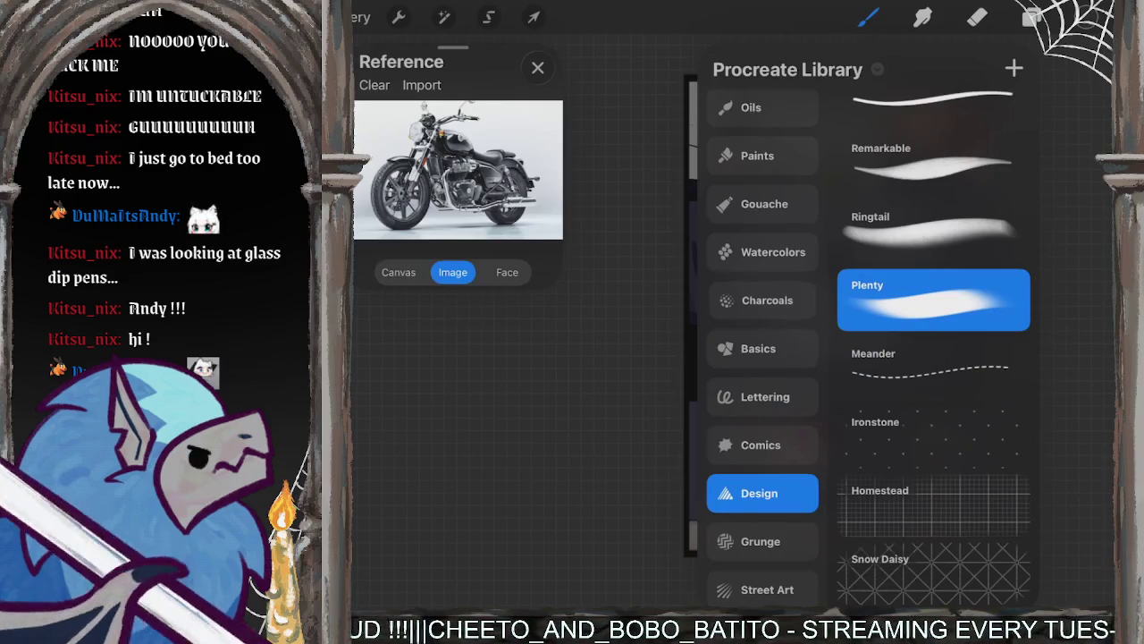
left_click(763, 299)
scroll(762, 357, "down", 2)
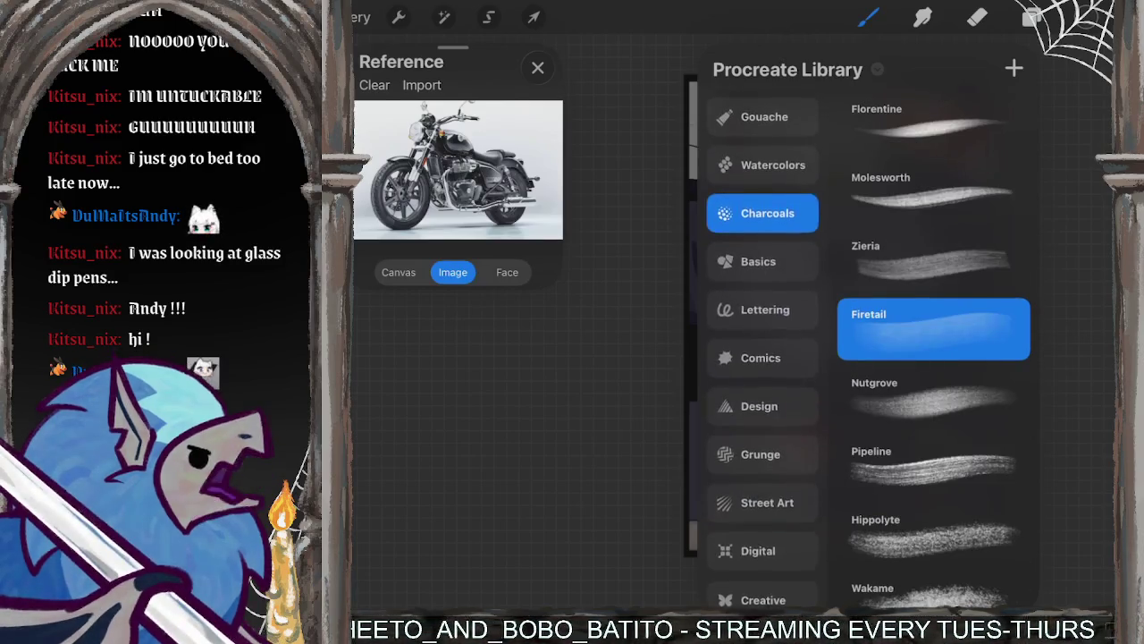
scroll(763, 357, "up", 4)
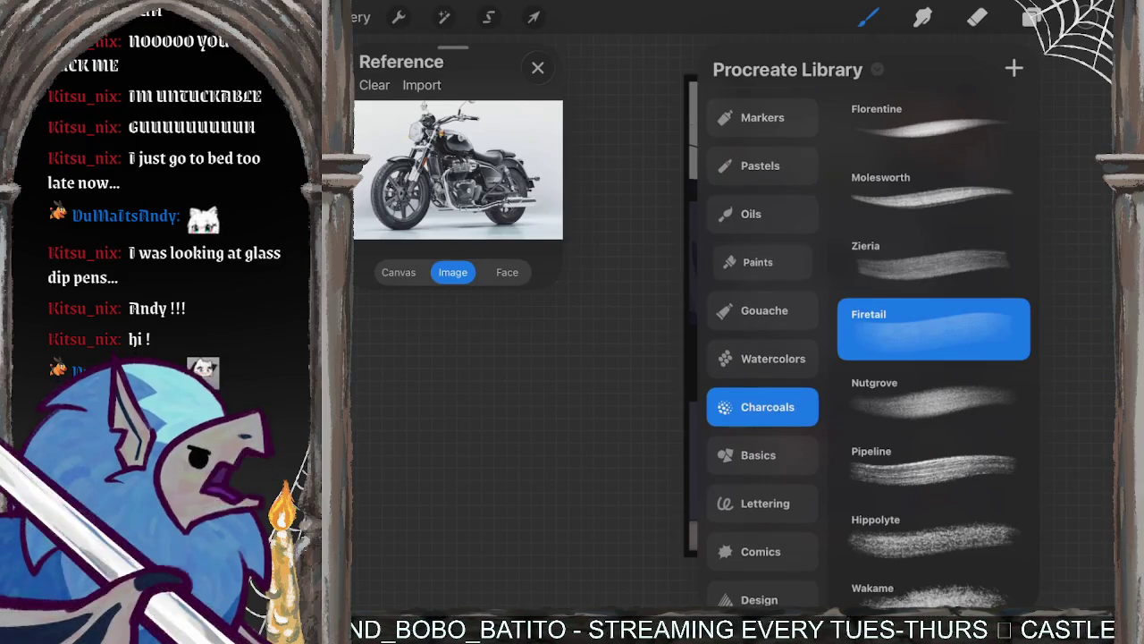
left_click(763, 262)
left_click(763, 359)
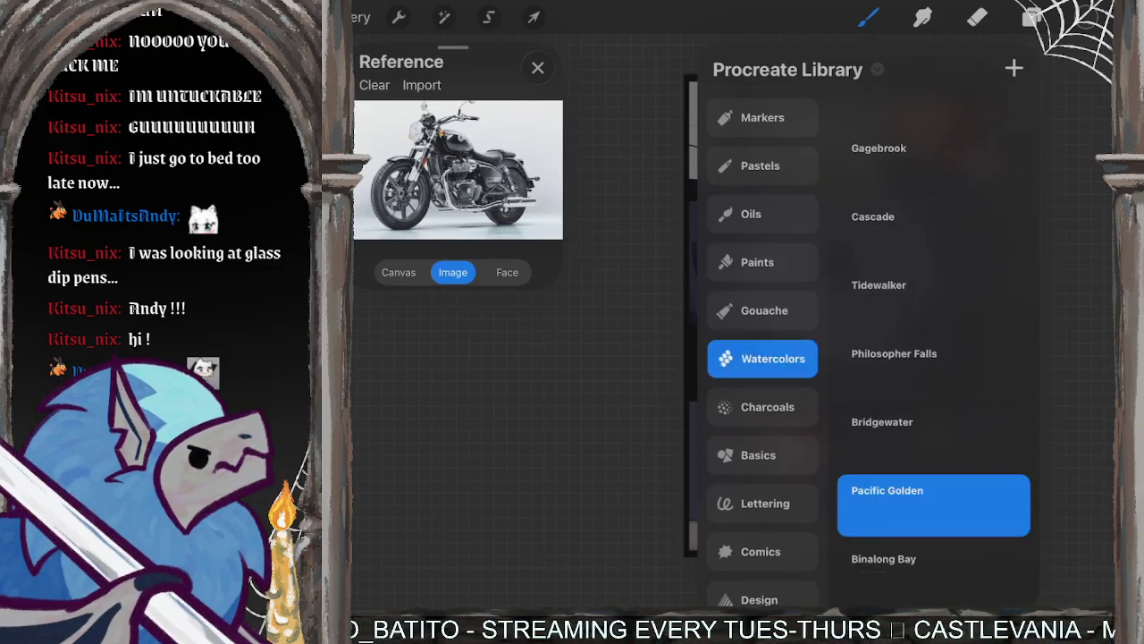
left_click(763, 455)
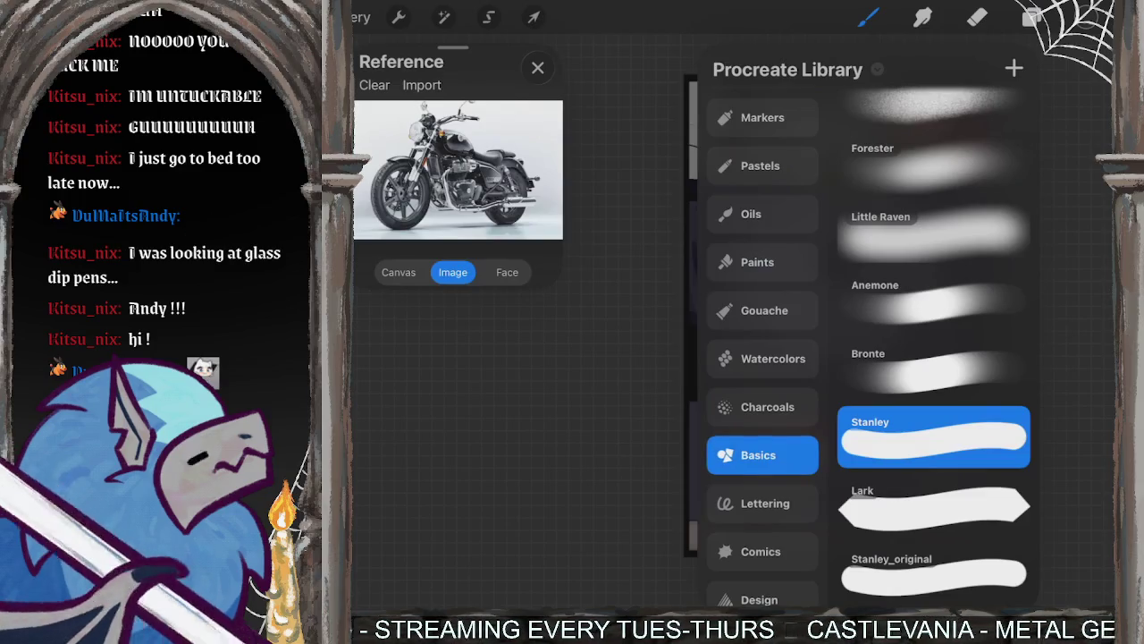
left_click(933, 437)
Set the painting colour to white in the colour picker
left_click(1086, 17)
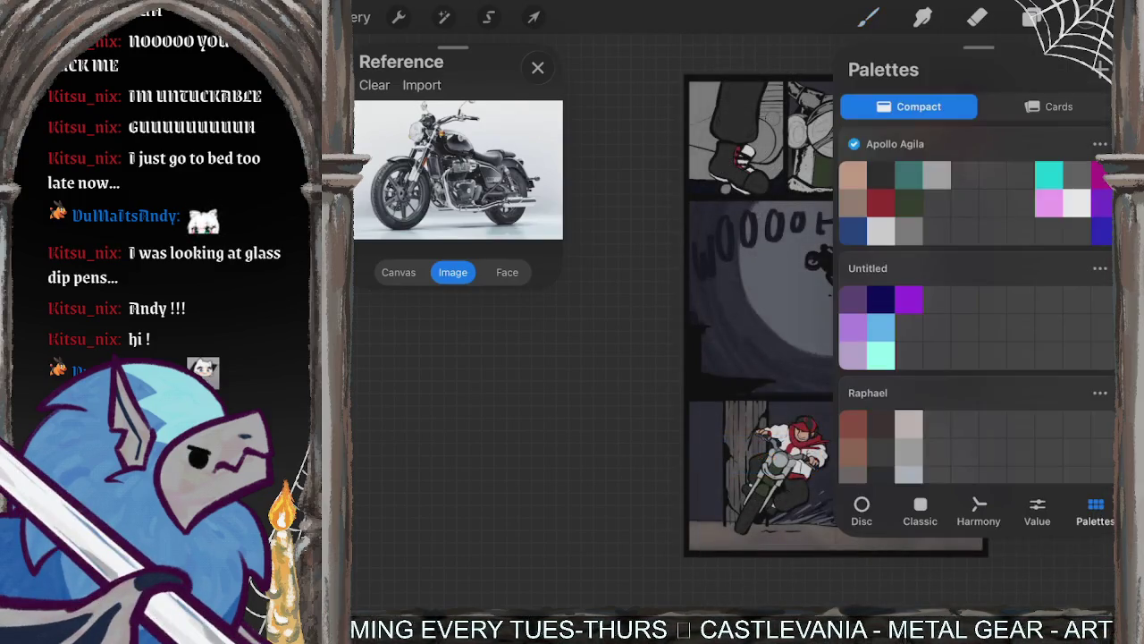
left_click(862, 510)
left_click(920, 509)
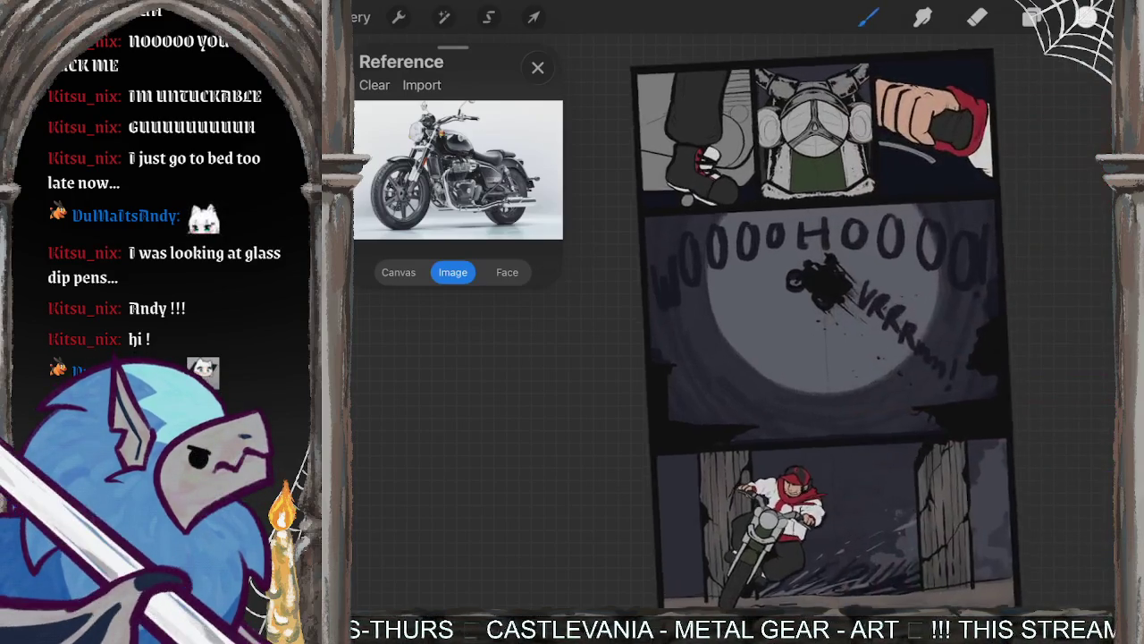
Draw a large white circle on the WOOOOHOOOO panel at 12% brush size and fill it solid
scroll(760, 322, "up", 5)
left_click_drag(818, 170, 881, 188)
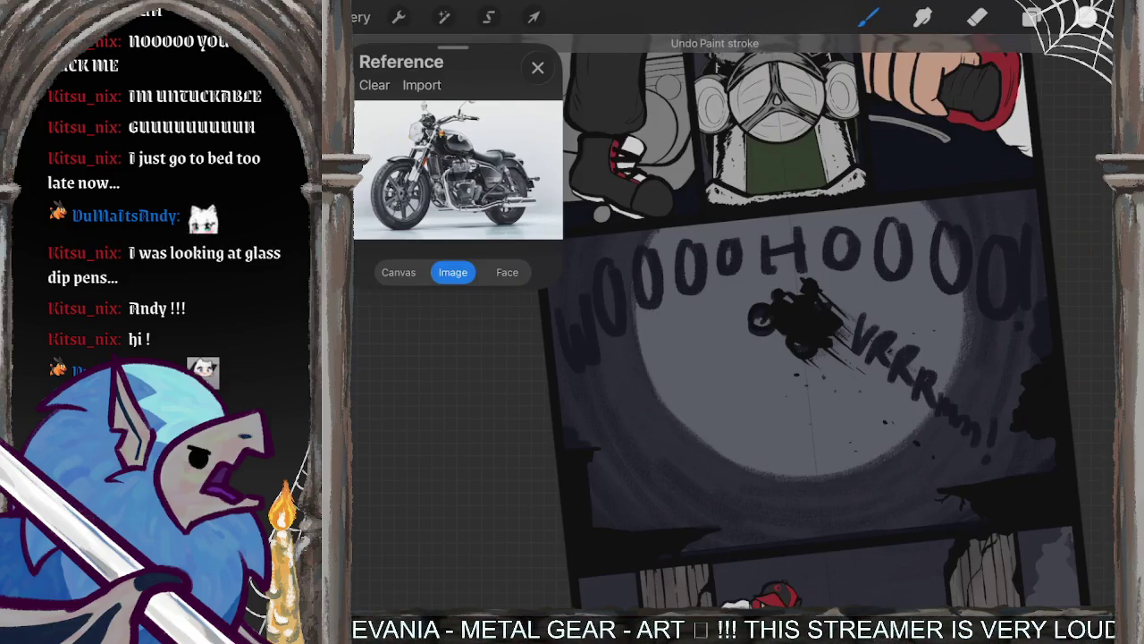
left_click_drag(362, 260, 362, 286)
mouse_move(786, 183)
left_mouse_down()
mouse_move(716, 192)
mouse_move(666, 465)
mouse_move(957, 295)
mouse_move(804, 183)
mouse_move(662, 376)
mouse_move(961, 304)
mouse_move(786, 183)
left_mouse_up()
key("ctrl+z")
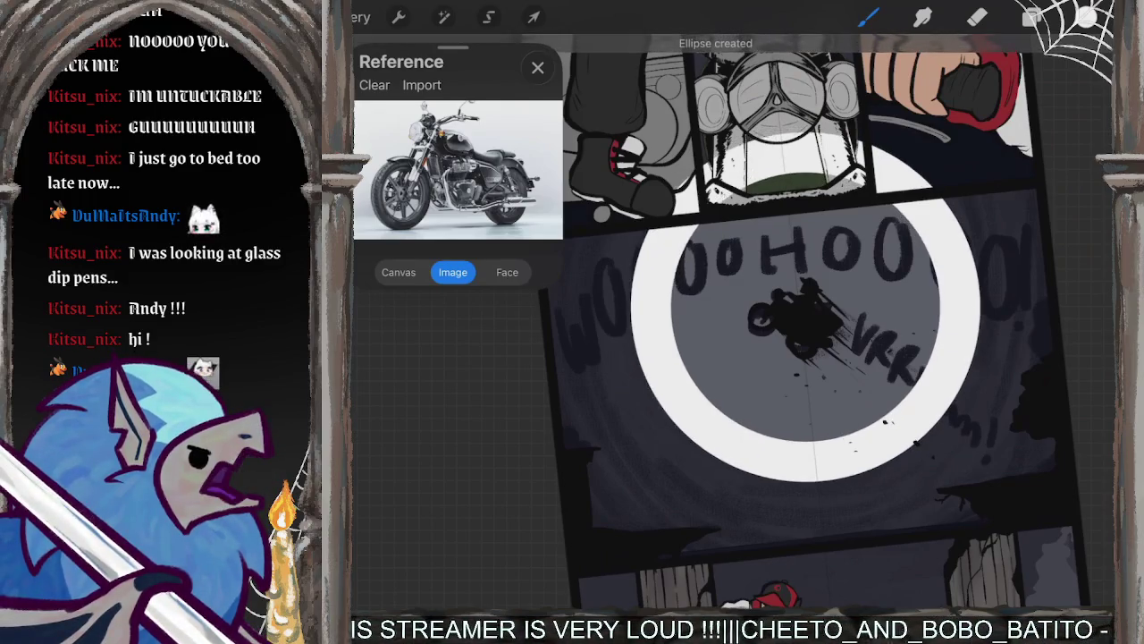
left_click_drag(1087, 17, 805, 269)
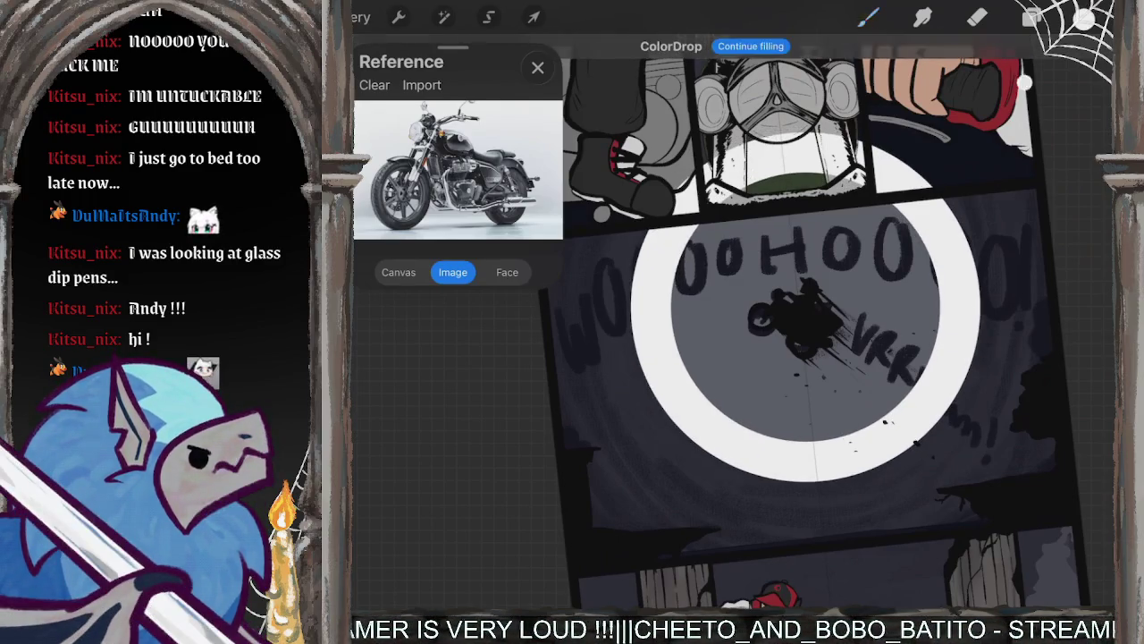
Shrink and raise the white moon with a Uniform transform, commit it, and rotate the canvas
left_click(534, 17)
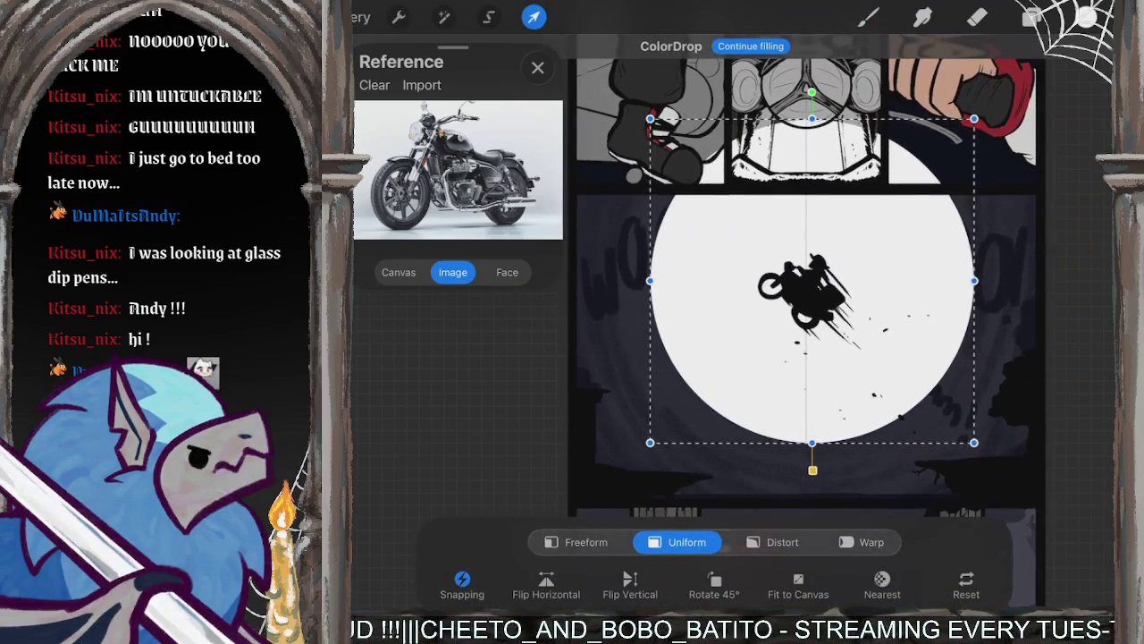
left_click_drag(803, 284, 806, 251)
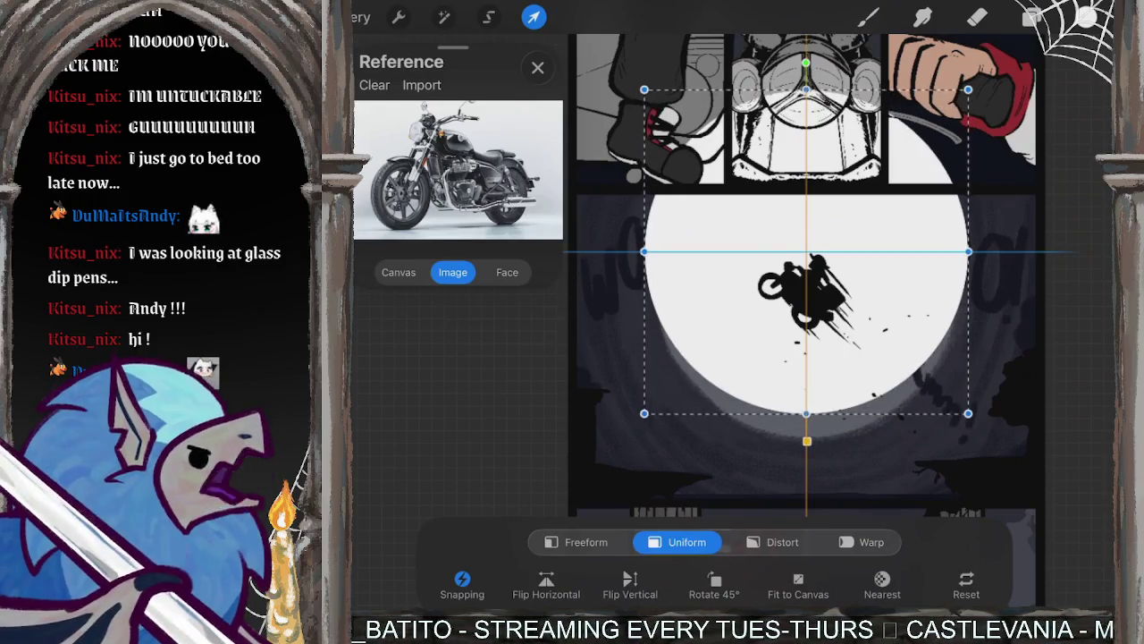
left_click(977, 17)
left_click_drag(804, 313, 859, 358)
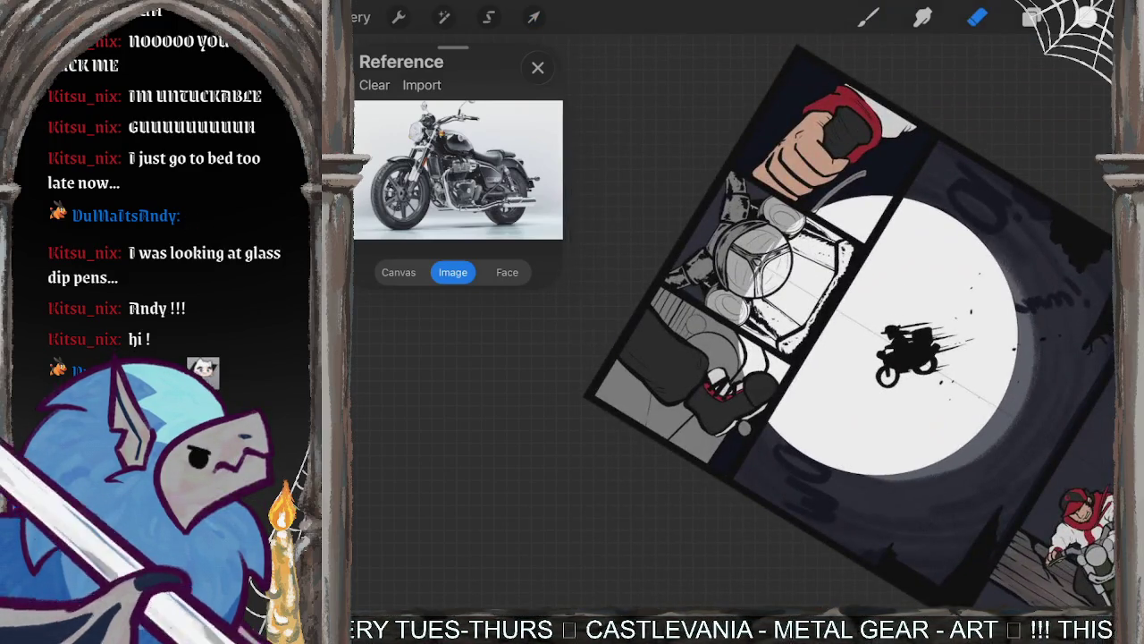
Pick a Basics painting brush from the Brush Library
left_click(977, 17)
left_click(845, 396)
left_click(1018, 331)
left_click(844, 252)
left_click(1017, 438)
left_click(977, 17)
Repaint the wheel hub with three spokes and a green fill beneath, using sampled colours
left_click_drag(753, 244, 774, 275)
left_click(409, 258)
left_click_drag(747, 224, 805, 302)
left_click_drag(783, 229, 826, 268)
left_click_drag(751, 241, 838, 351)
left_click_drag(778, 256, 831, 349)
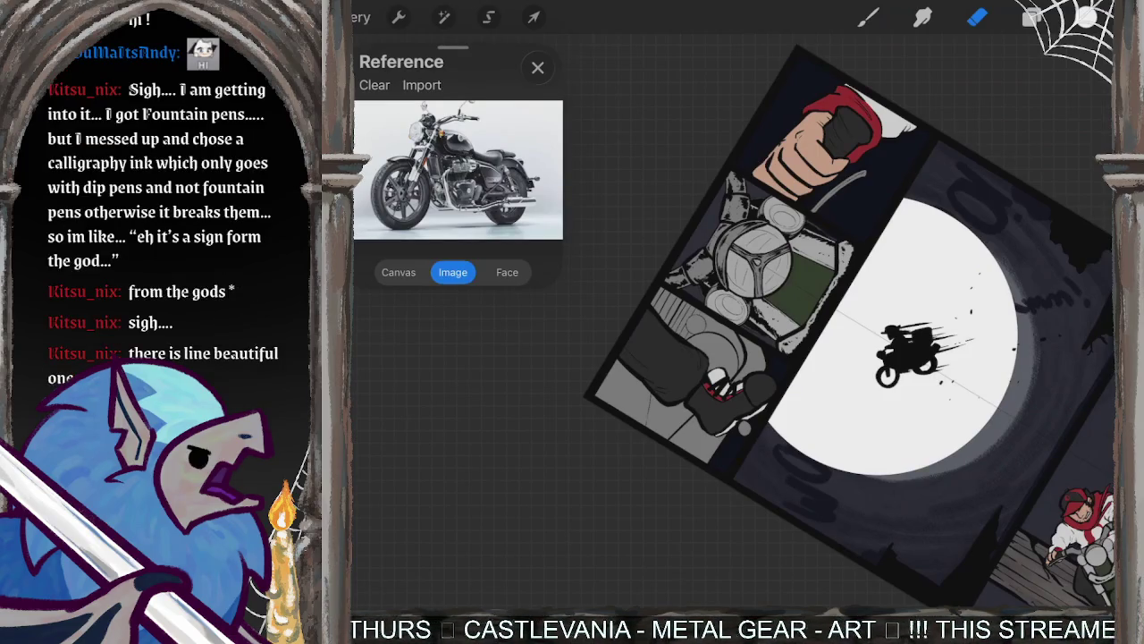
scroll(850, 322, "up", 3)
scroll(849, 322, "up", 3)
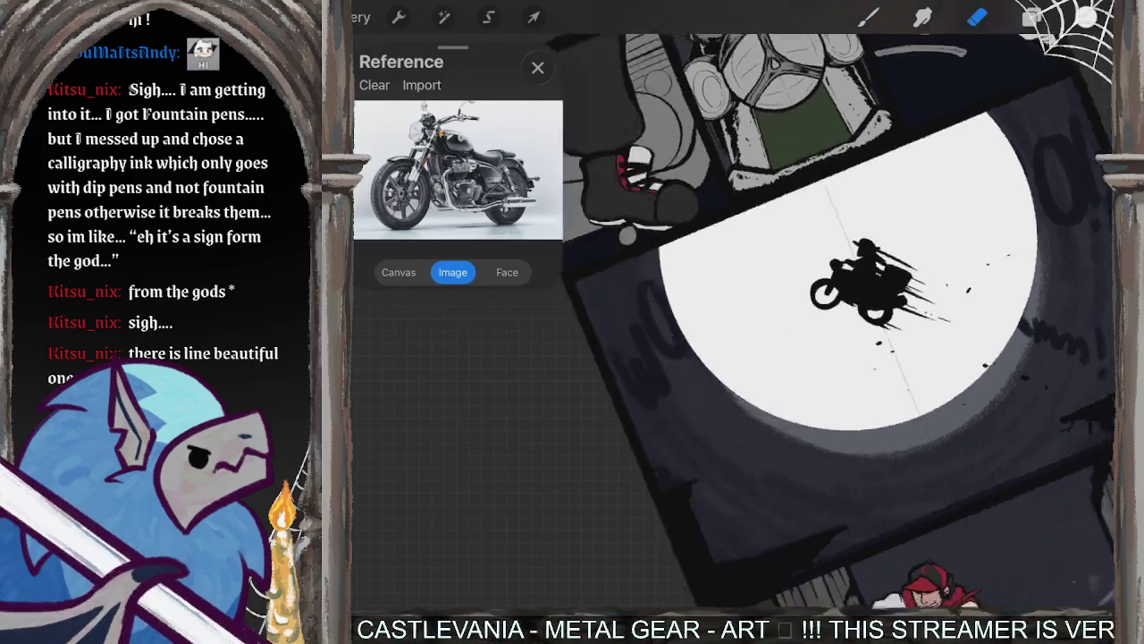
mouse_move(843, 268)
left_mouse_down()
mouse_move(785, 261)
mouse_move(742, 206)
mouse_move(840, 161)
left_mouse_up()
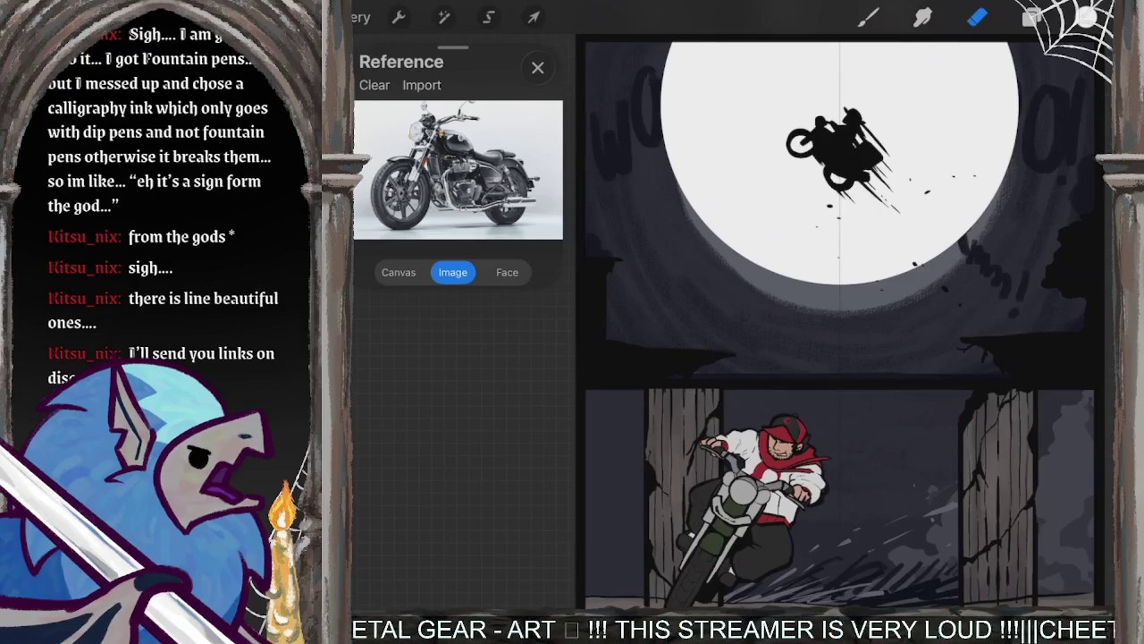
scroll(850, 322, "down", 3)
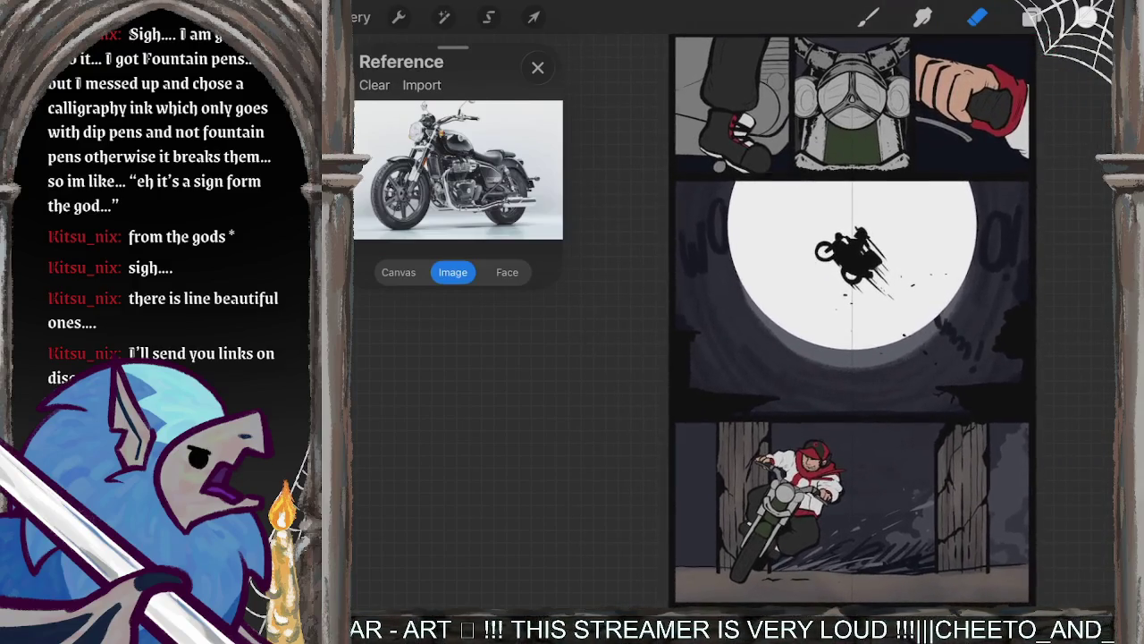
scroll(832, 295, "up", 2)
scroll(832, 295, "up", 2)
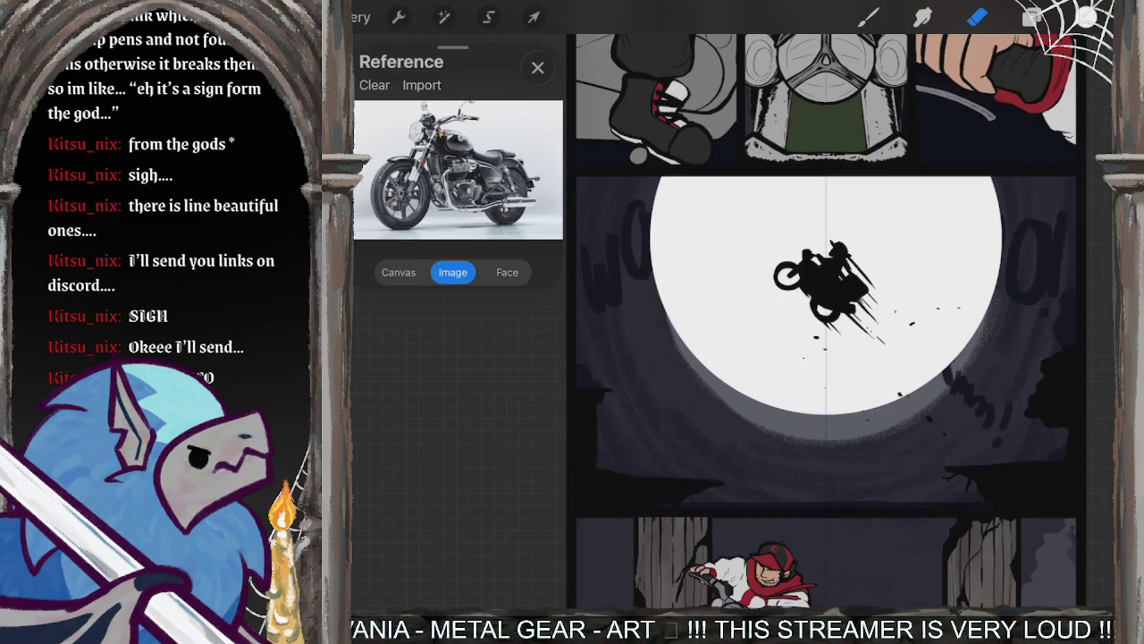
scroll(818, 322, "down", 3)
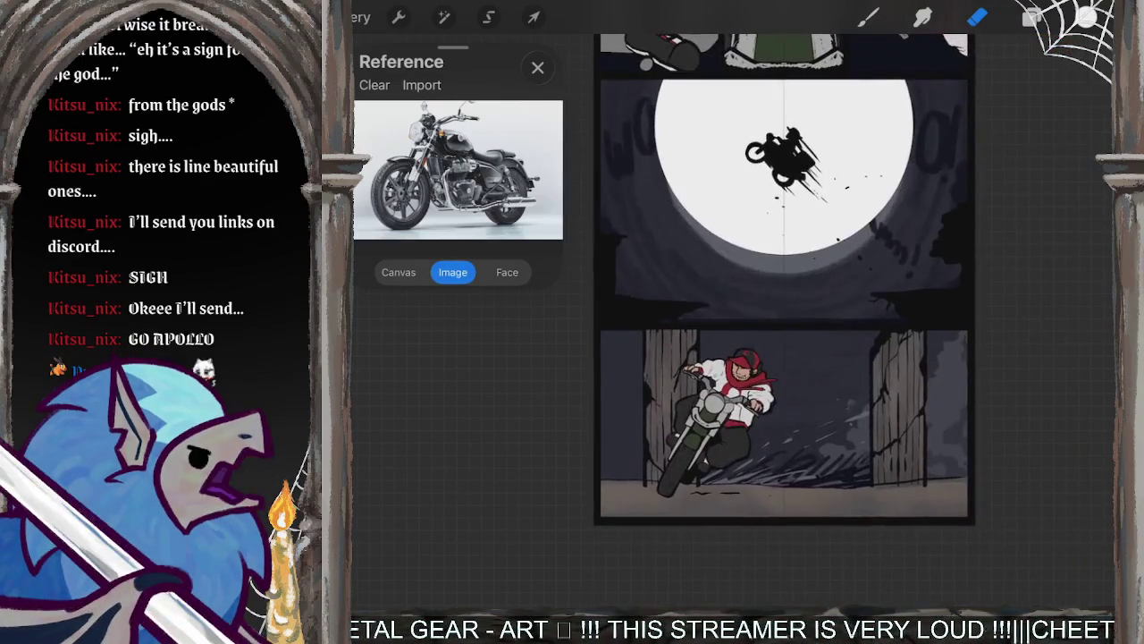
scroll(782, 420, "up", 3)
scroll(782, 420, "up", 2)
scroll(783, 420, "up", 1)
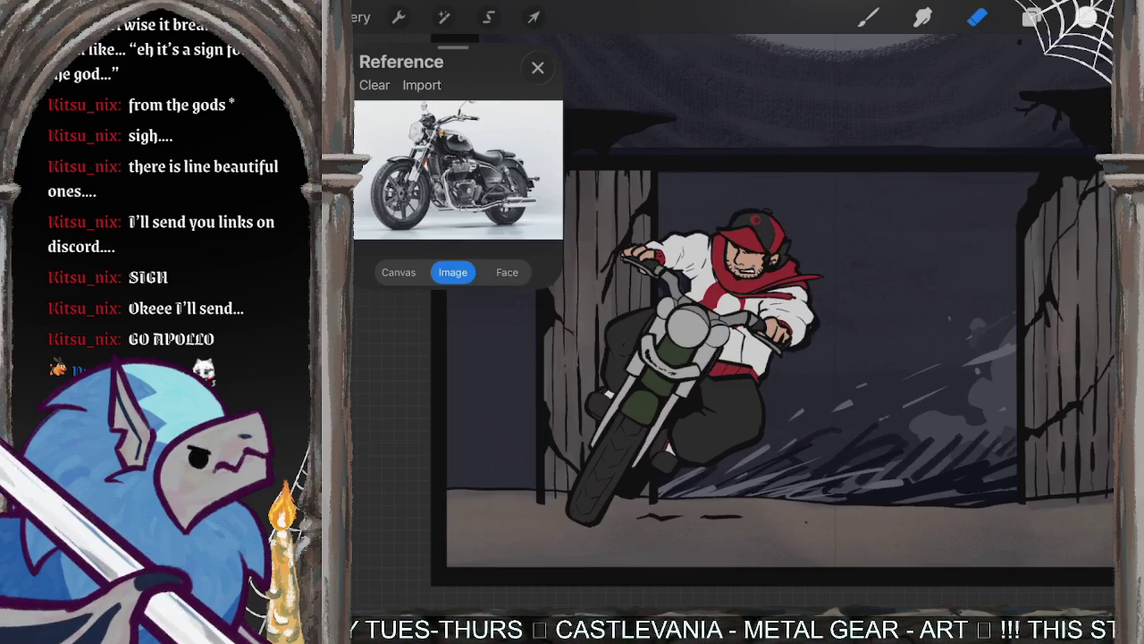
scroll(777, 357, "down", 5)
scroll(876, 322, "down", 3)
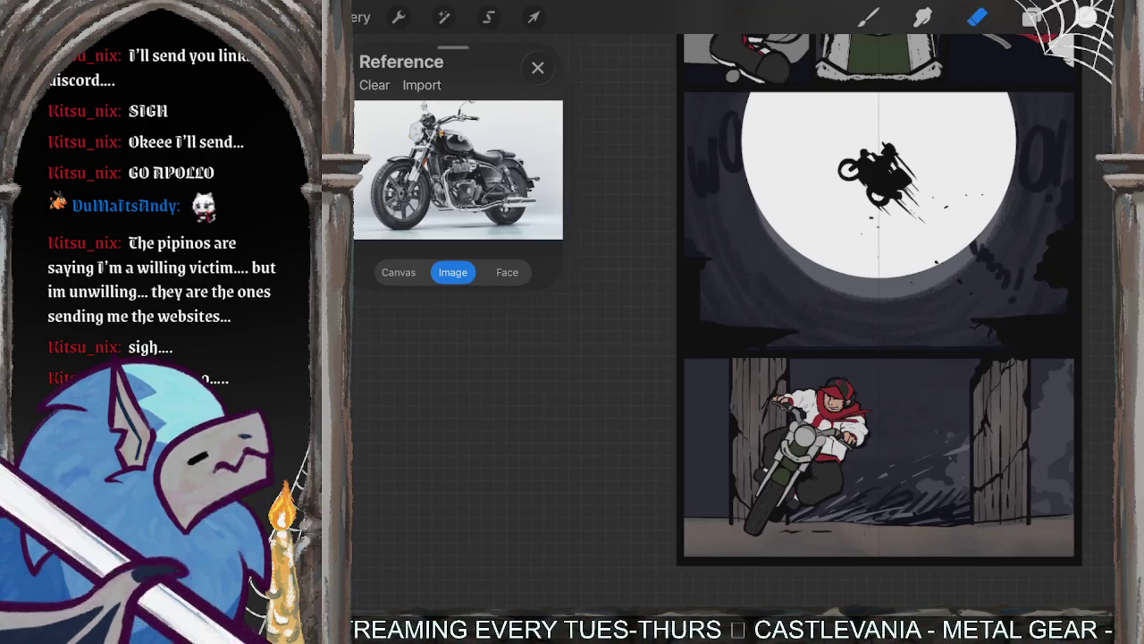
Add a new layer above the moon and choose the Charcoals > Firetail brush
key("b")
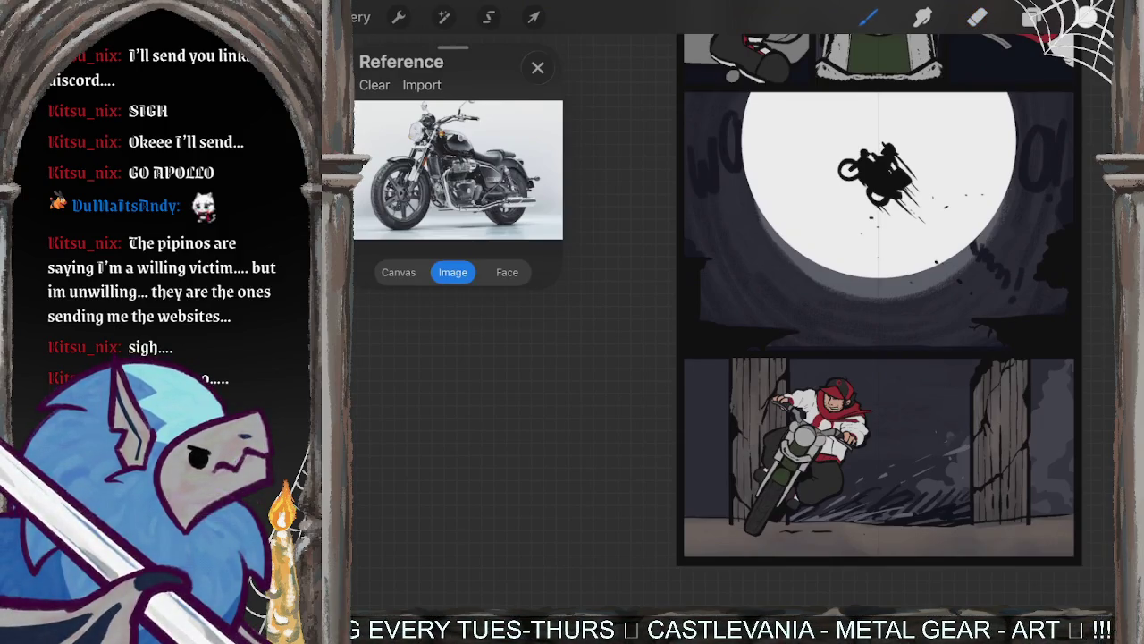
key("b")
key("l")
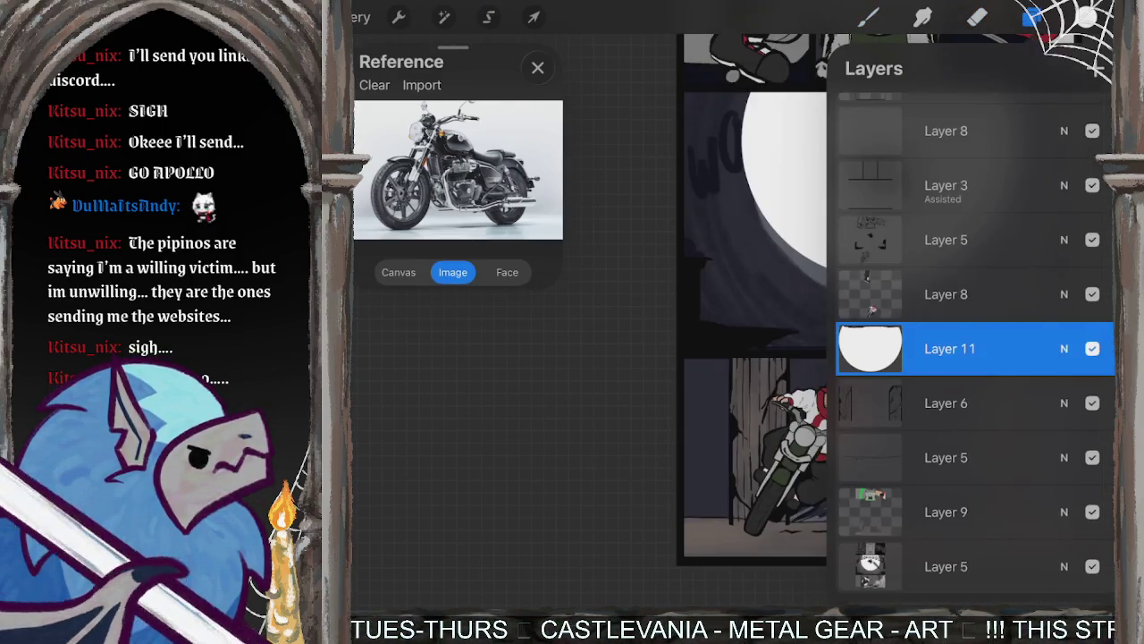
left_click(1096, 68)
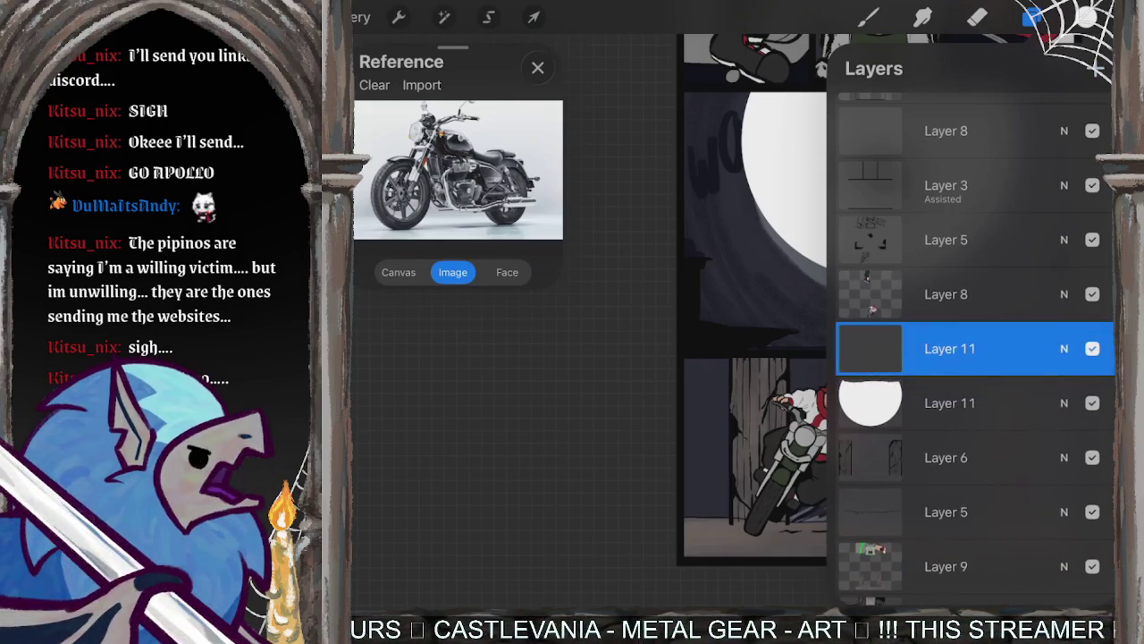
left_click(867, 17)
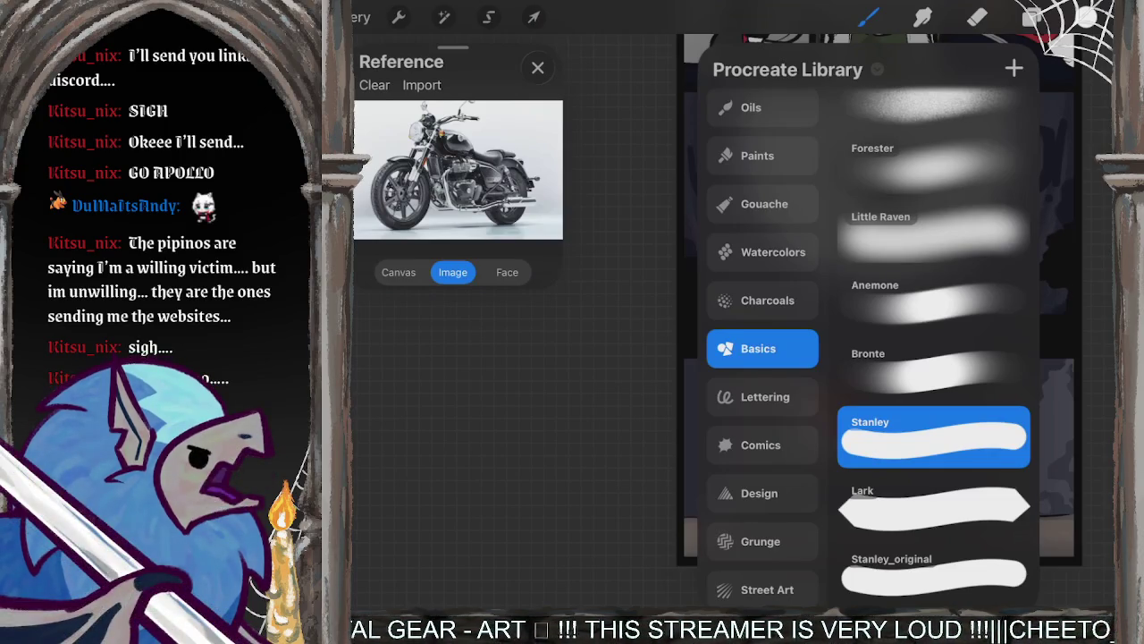
left_click(763, 252)
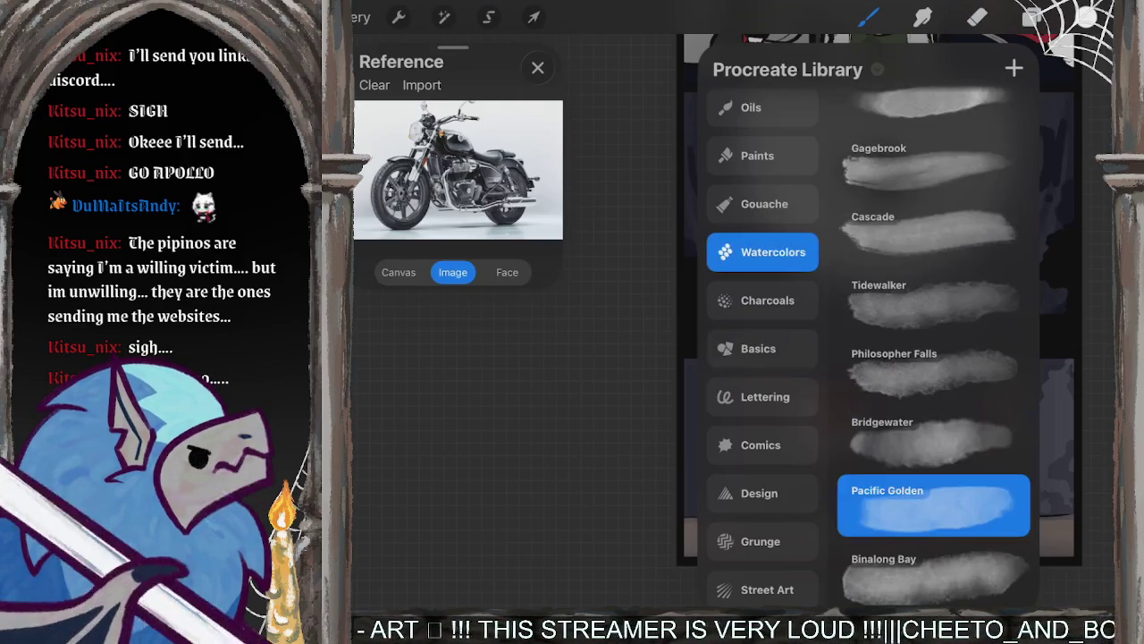
left_click(767, 301)
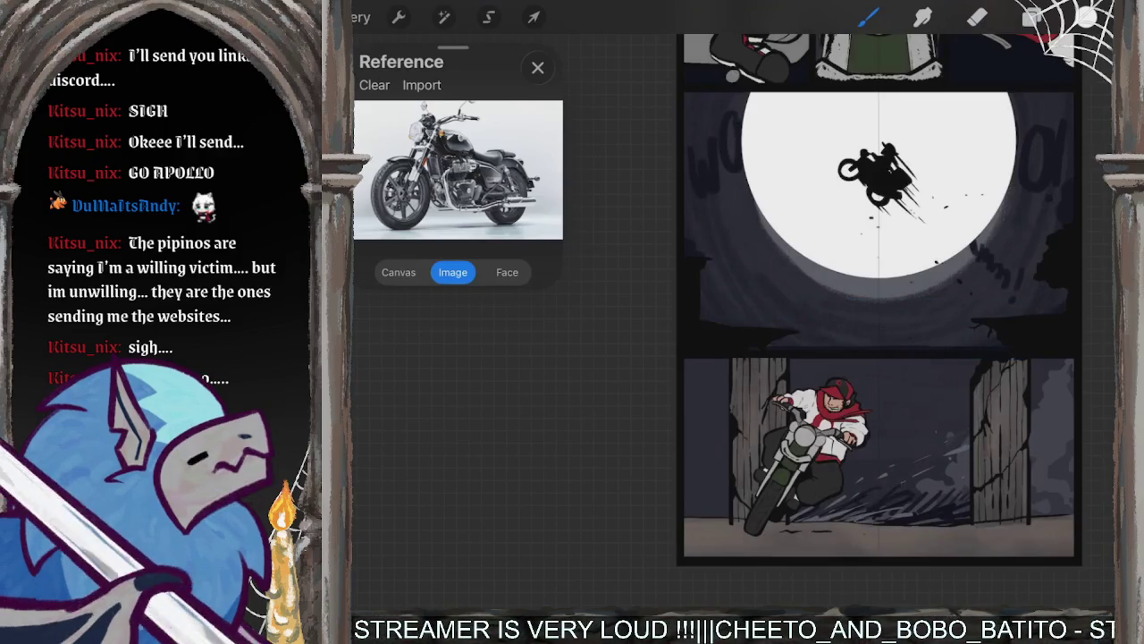
Paint grey Firetail shading along the moon's left edge, undoing weak strokes
scroll(733, 322, "up", 3)
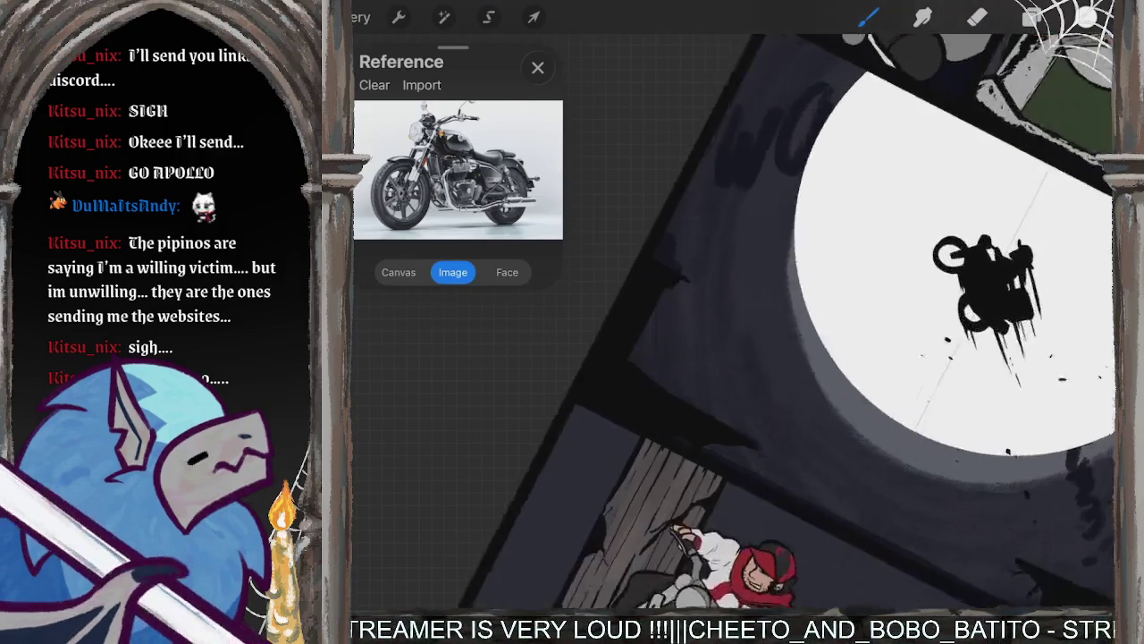
mouse_move(885, 64)
left_mouse_down()
mouse_move(805, 134)
mouse_move(769, 219)
mouse_move(760, 456)
left_mouse_up()
left_click_drag(1002, 321, 921, 403)
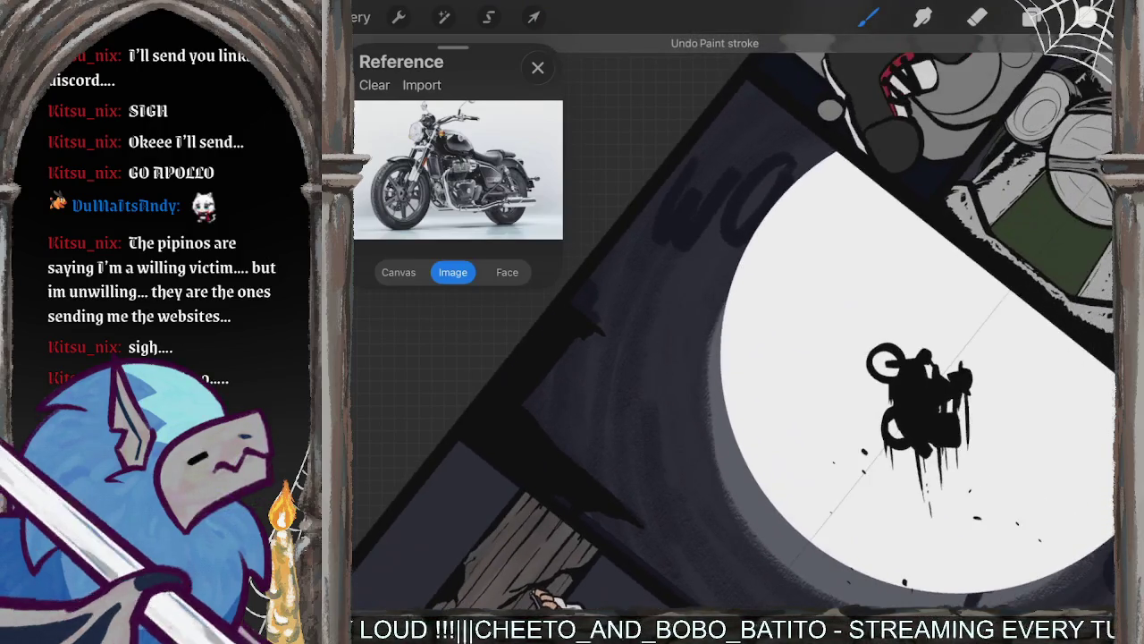
key("ctrl+z")
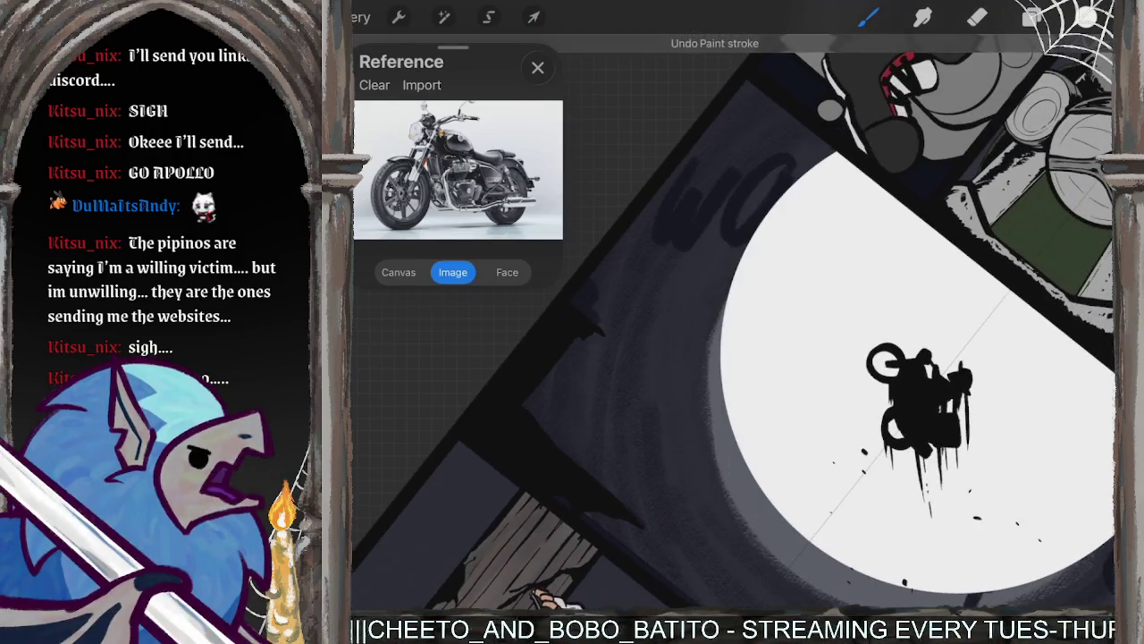
left_click_drag(805, 147, 760, 550)
key("ctrl+z")
mouse_move(832, 139)
left_mouse_down()
mouse_move(733, 255)
mouse_move(697, 501)
mouse_move(912, 585)
left_mouse_up()
key("ctrl+z")
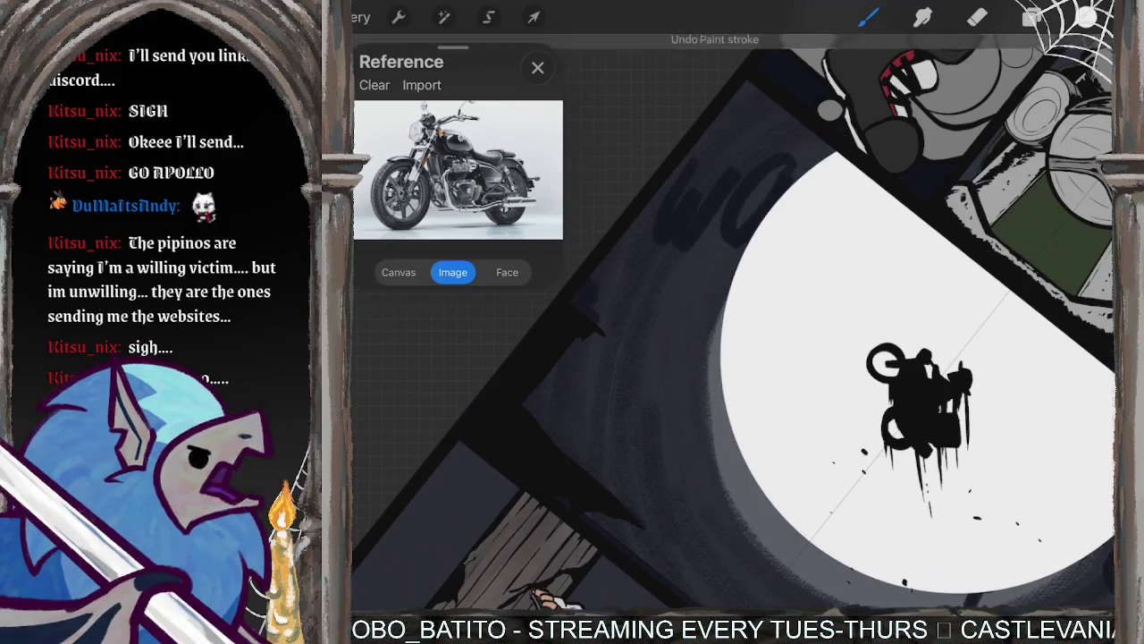
left_click_drag(850, 134, 715, 568)
Zoom closer and lay lighter grey strokes around the moon's rim until one looks right
left_click_drag(894, 403, 804, 313)
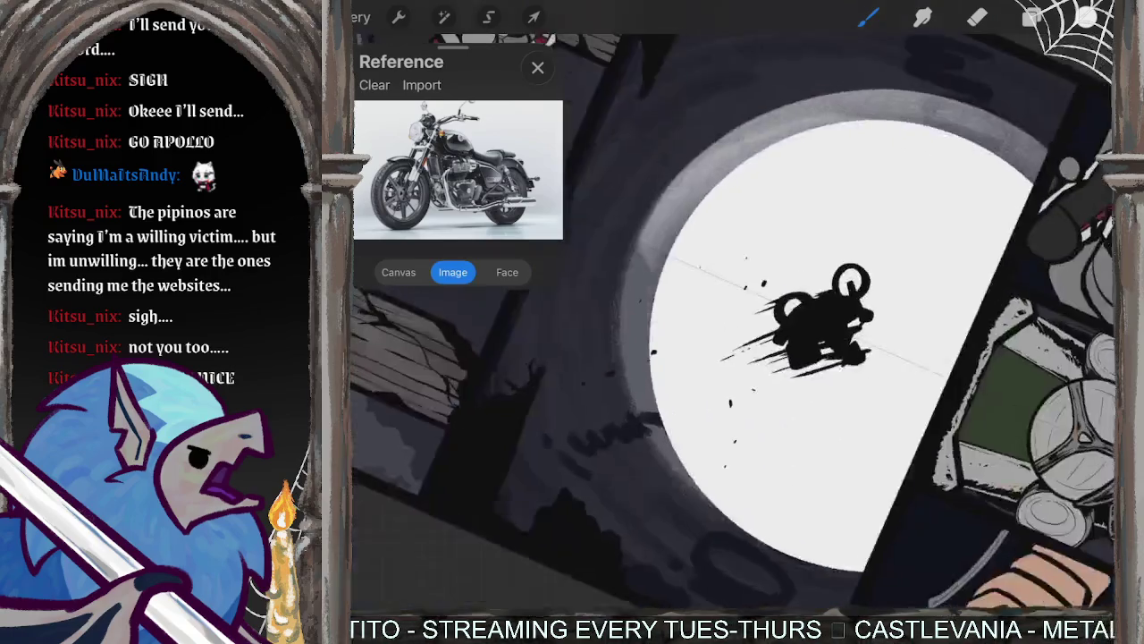
left_click_drag(742, 196, 648, 528)
key("ctrl+z")
left_click_drag(769, 152, 644, 420)
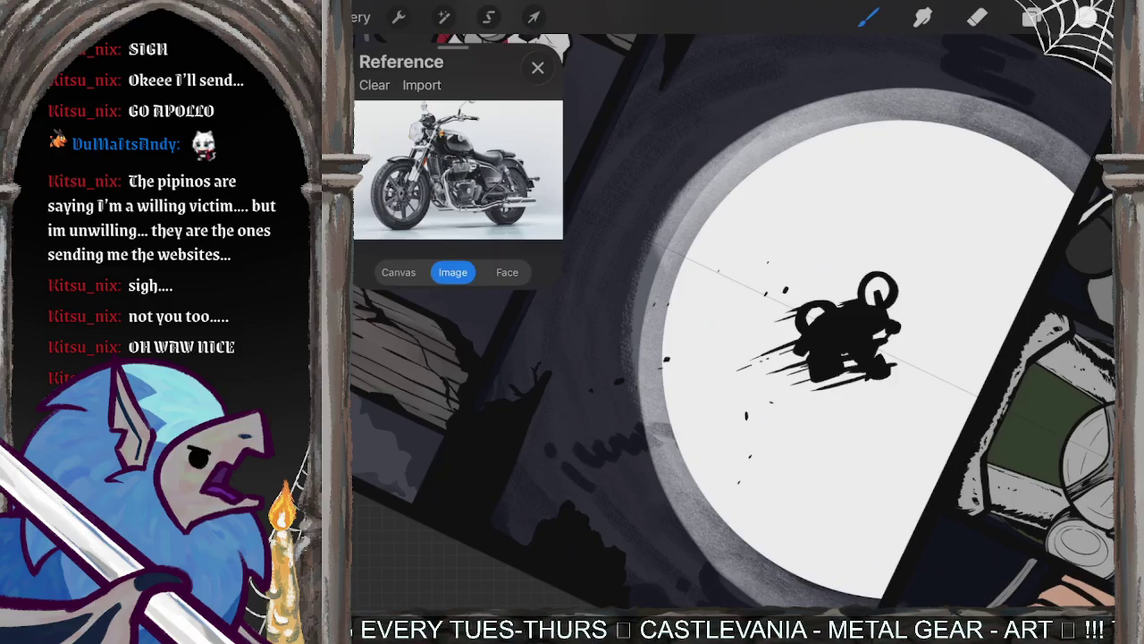
left_click_drag(859, 358, 948, 313)
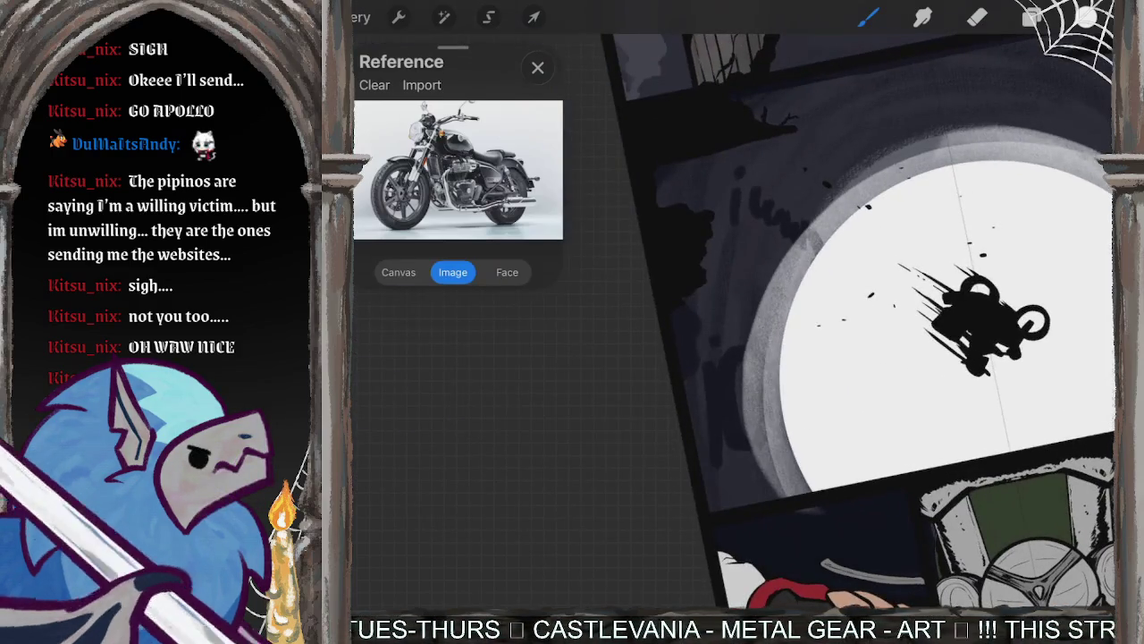
left_click_drag(894, 357, 849, 312)
left_click_drag(939, 152, 813, 510)
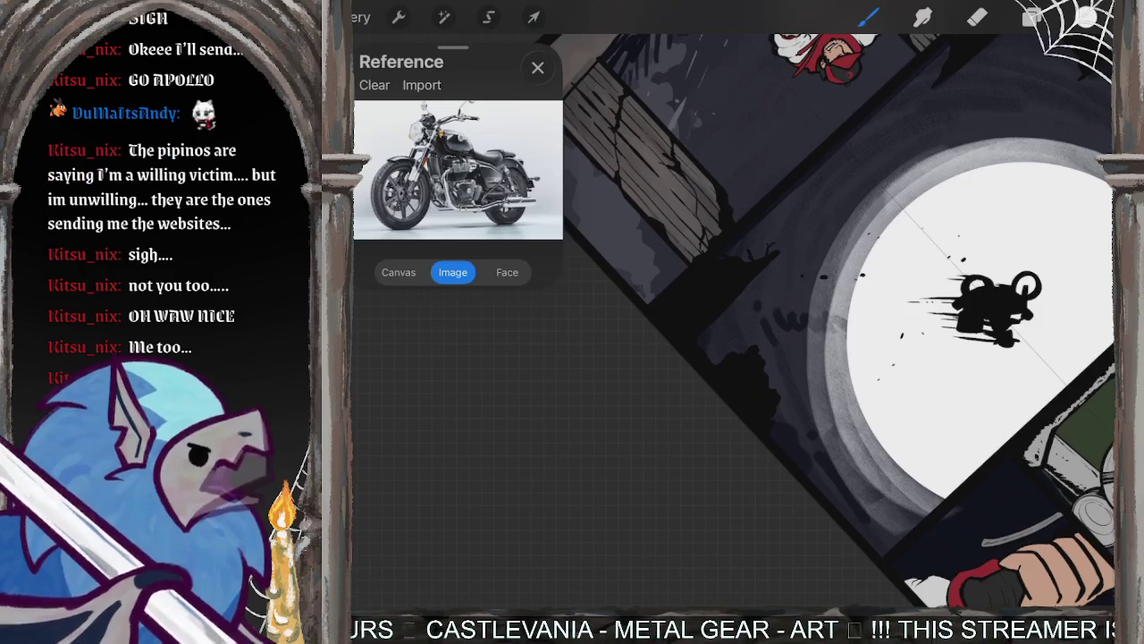
key("ctrl+z")
left_click_drag(930, 156, 814, 518)
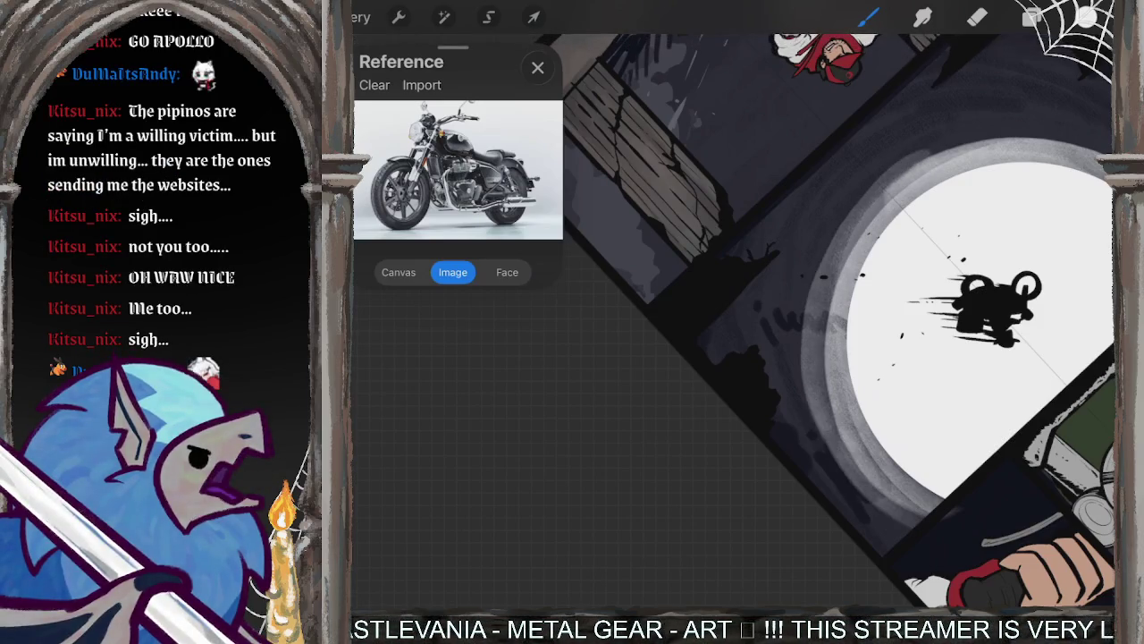
key("ctrl+z")
left_click_drag(930, 156, 894, 527)
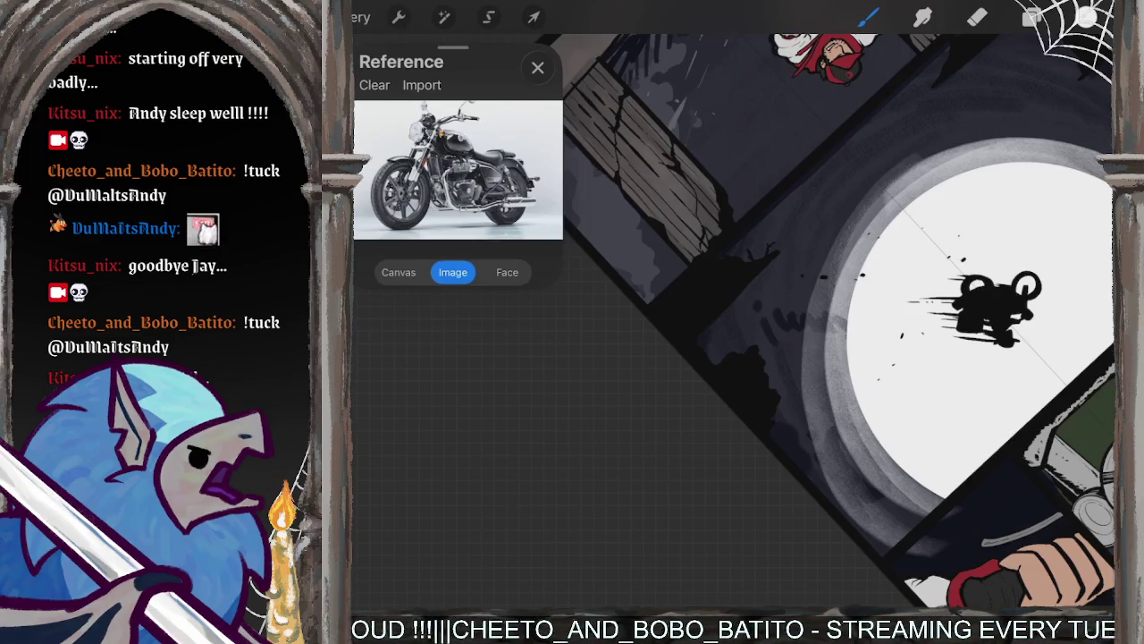
Clear the earlier grey ring shading from around the moon
mouse_move(983, 313)
left_mouse_down()
mouse_move(754, 371)
mouse_move(766, 280)
mouse_move(766, 486)
mouse_move(902, 464)
mouse_move(837, 402)
mouse_move(764, 393)
left_mouse_up()
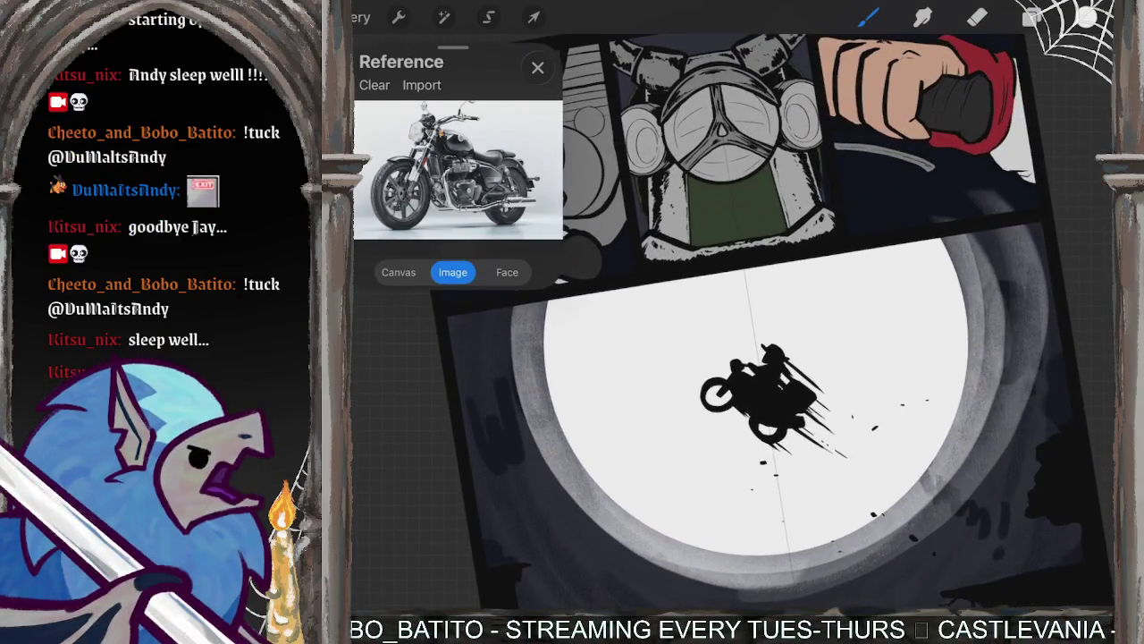
key("Delete")
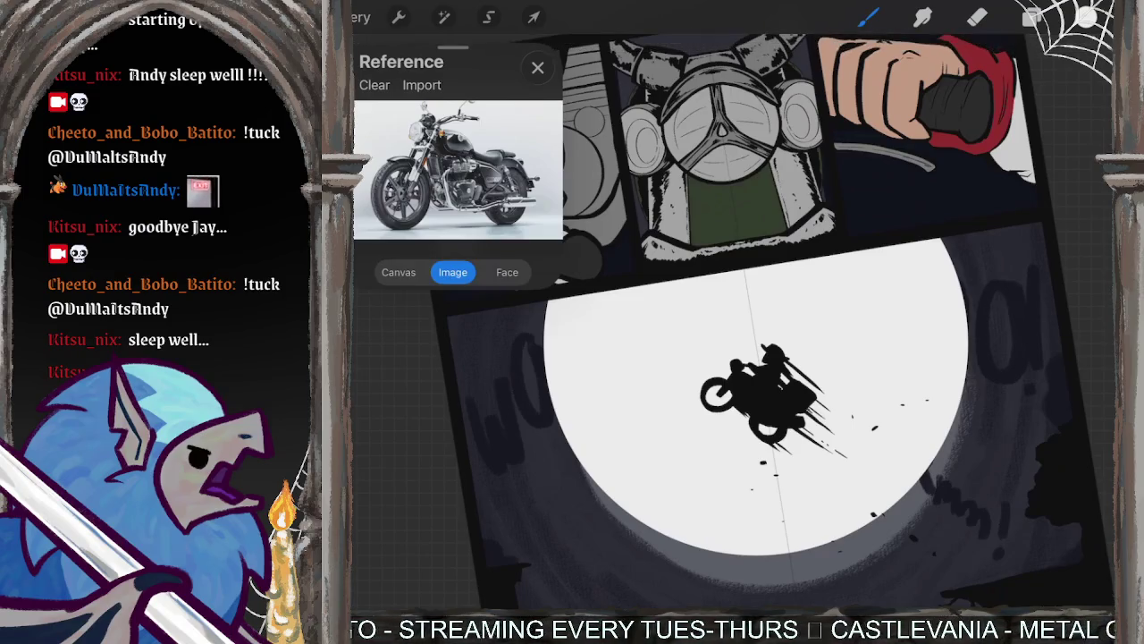
left_click(1033, 17)
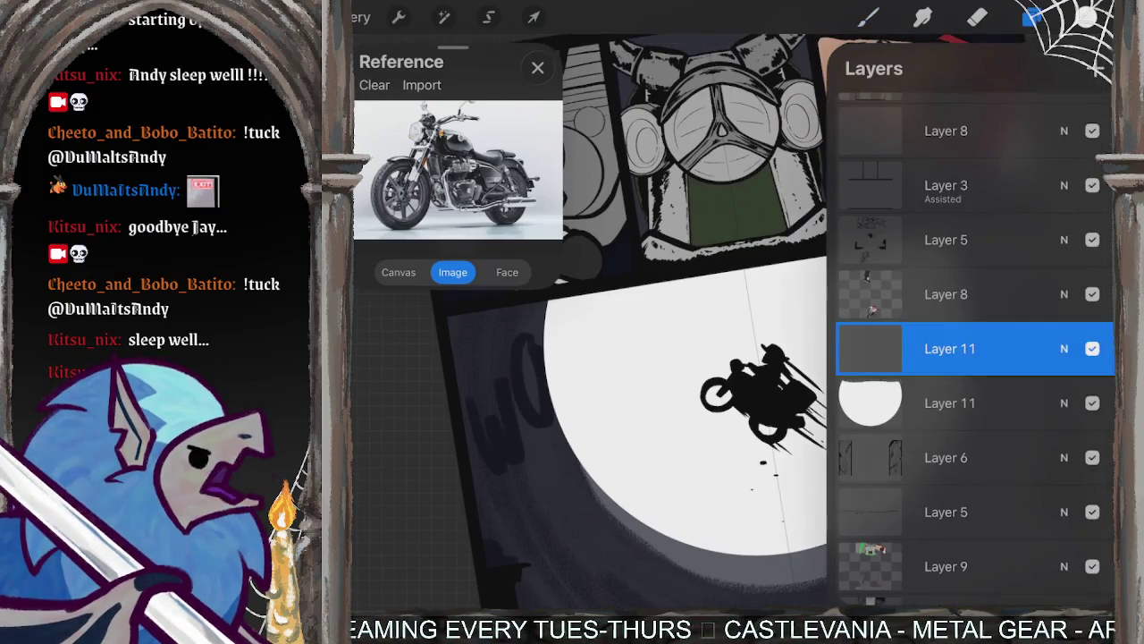
left_click(867, 17)
scroll(768, 375, "up", 2)
scroll(787, 375, "down", 1)
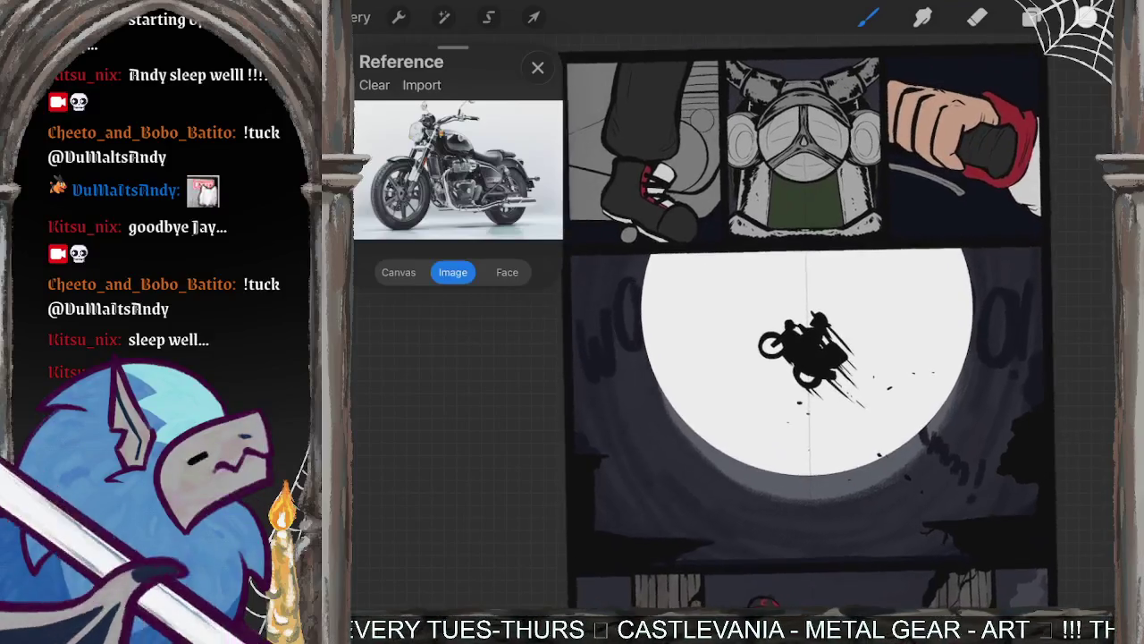
Try light grey strokes along the moon's left and lower edge, undoing each attempt
left_click_drag(669, 427, 703, 418)
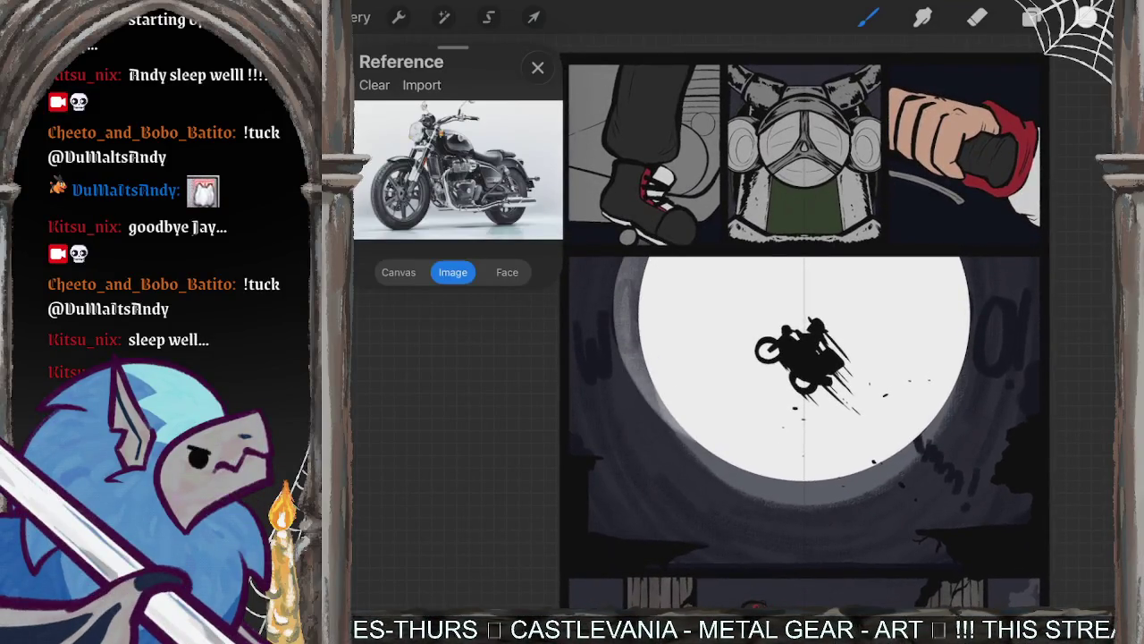
key("ctrl+z")
left_click_drag(639, 261, 778, 481)
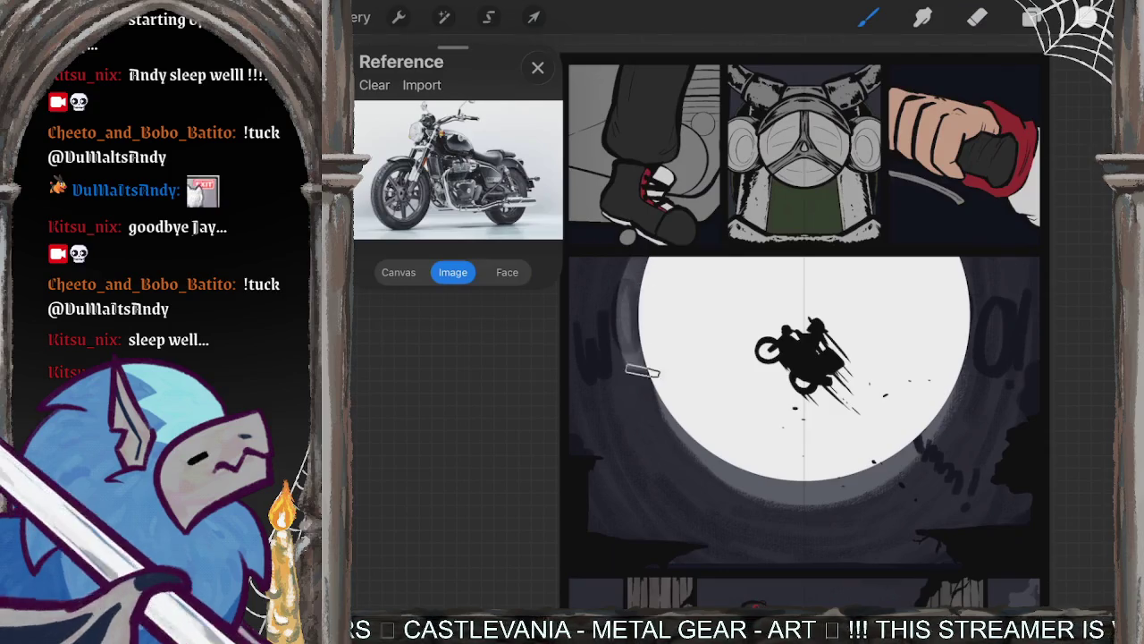
key("ctrl+z")
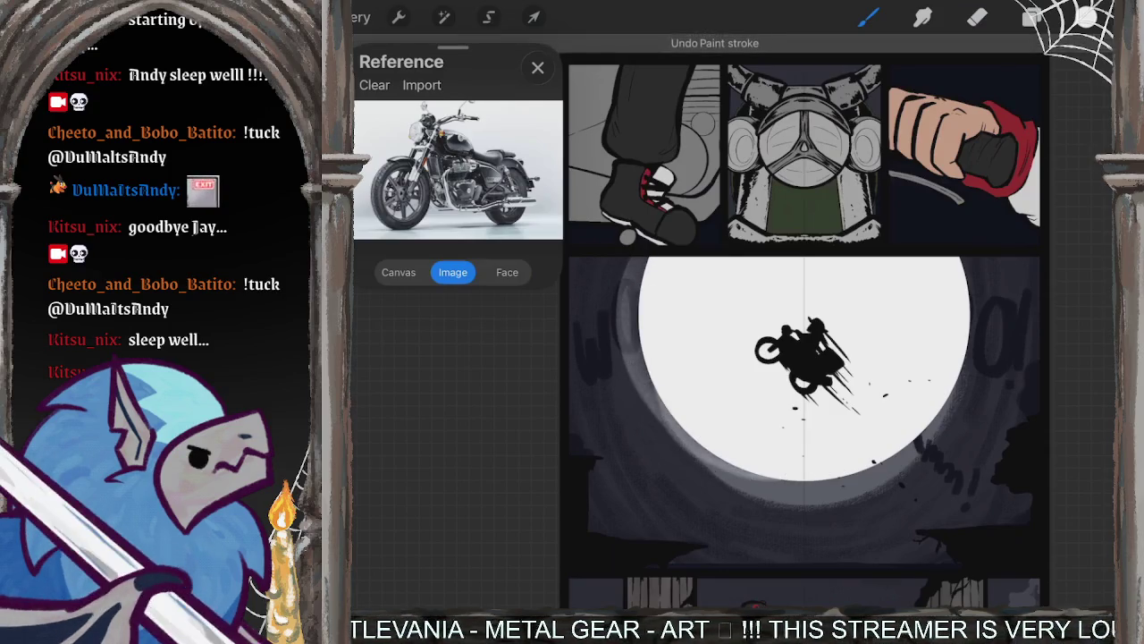
left_click_drag(630, 263, 800, 490)
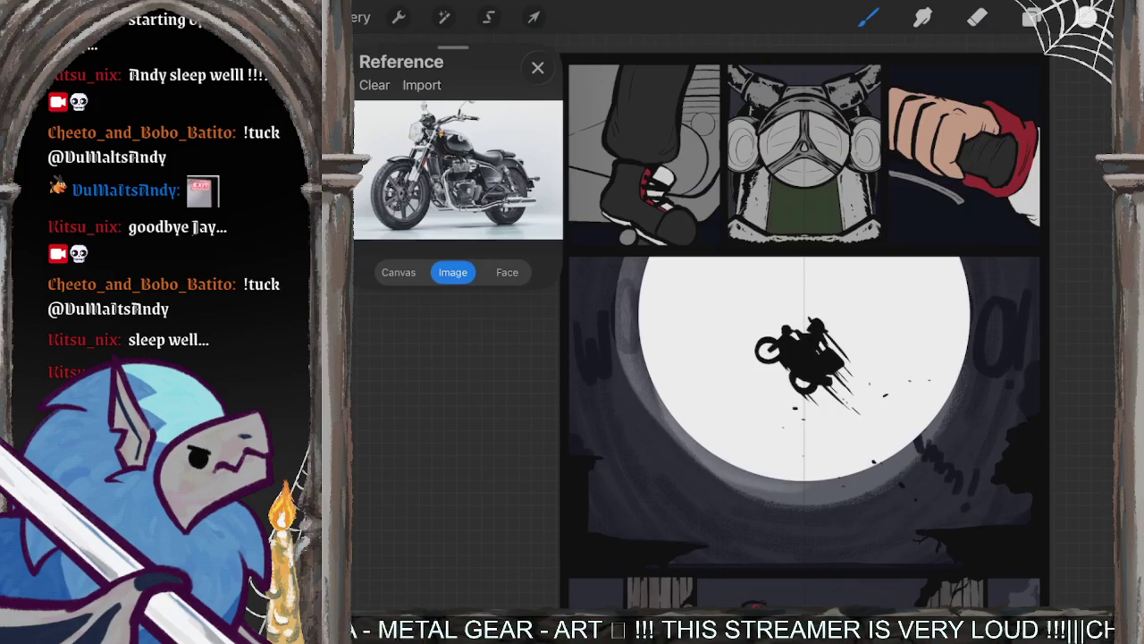
key("ctrl+z")
left_click_drag(637, 259, 805, 492)
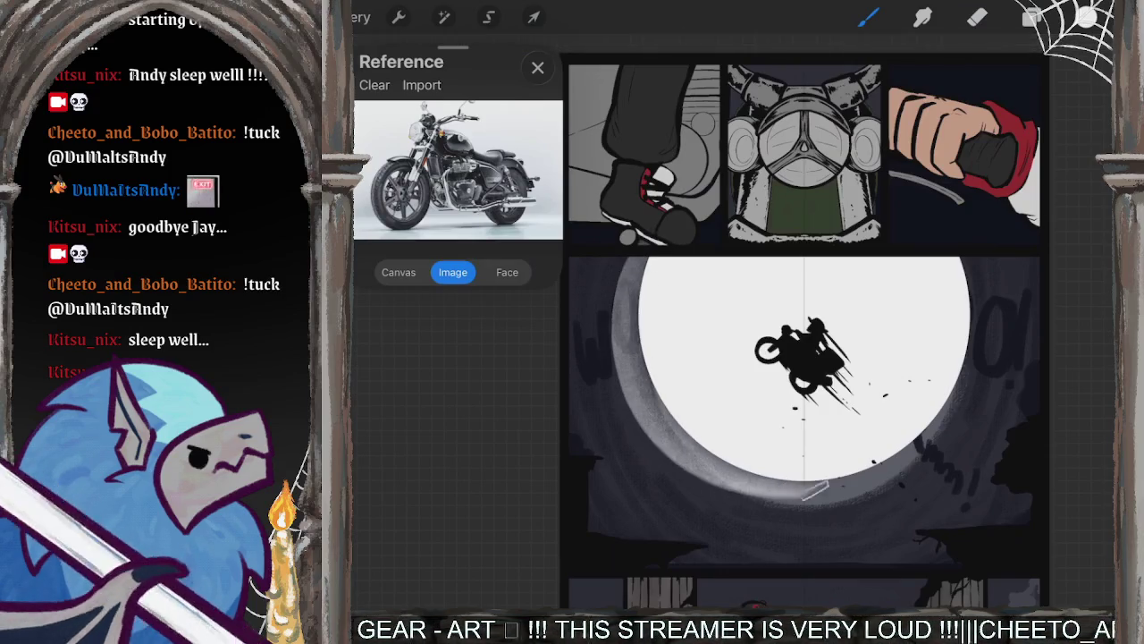
key("ctrl+z")
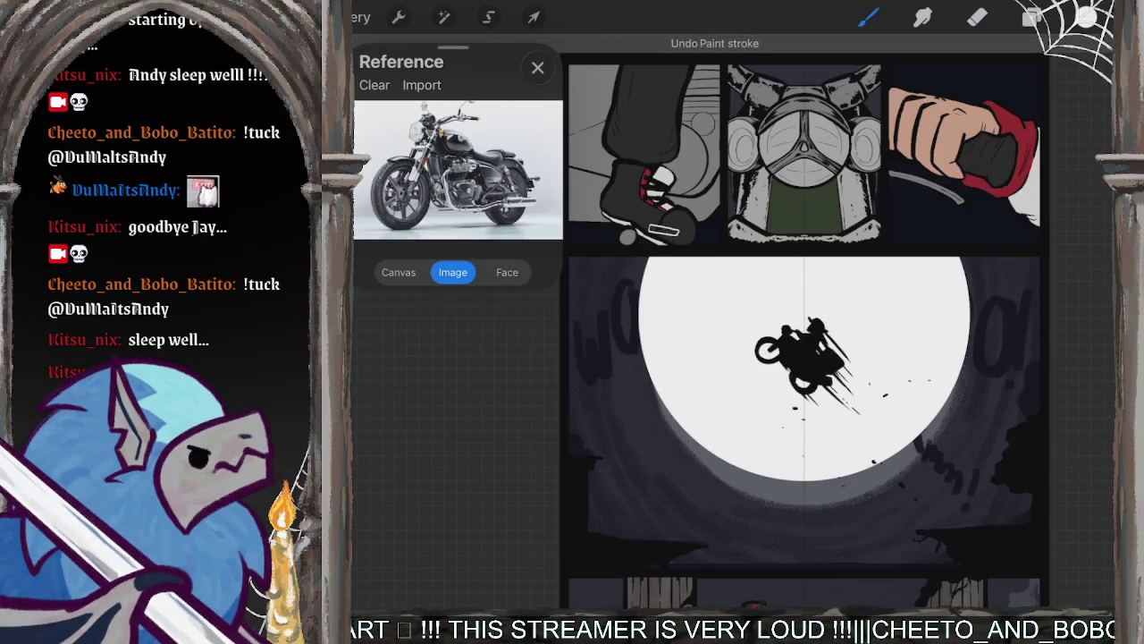
left_click_drag(631, 260, 809, 487)
key("ctrl+z")
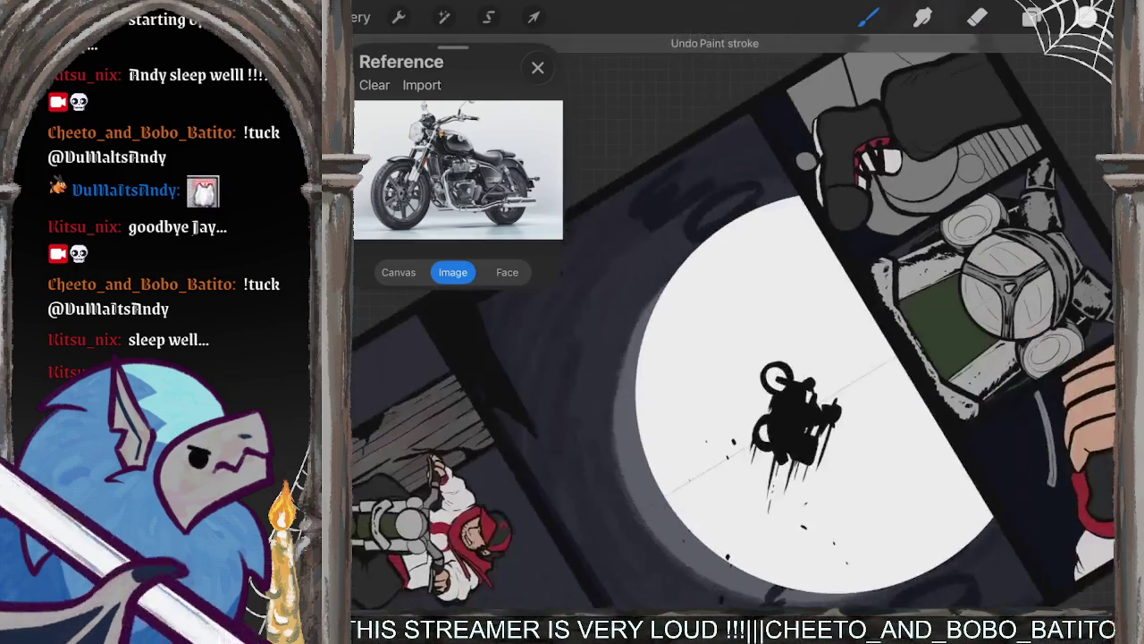
Shade grey down the moon's upper-left edge and add a lighter band around the halo
left_click_drag(733, 212, 626, 438)
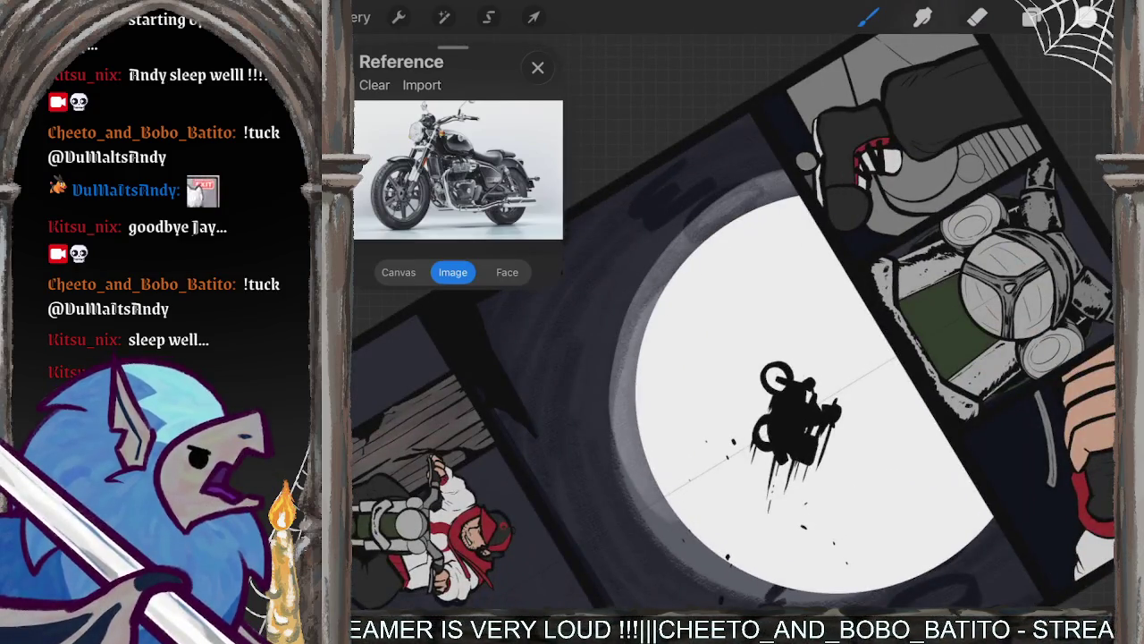
key("ctrl+z")
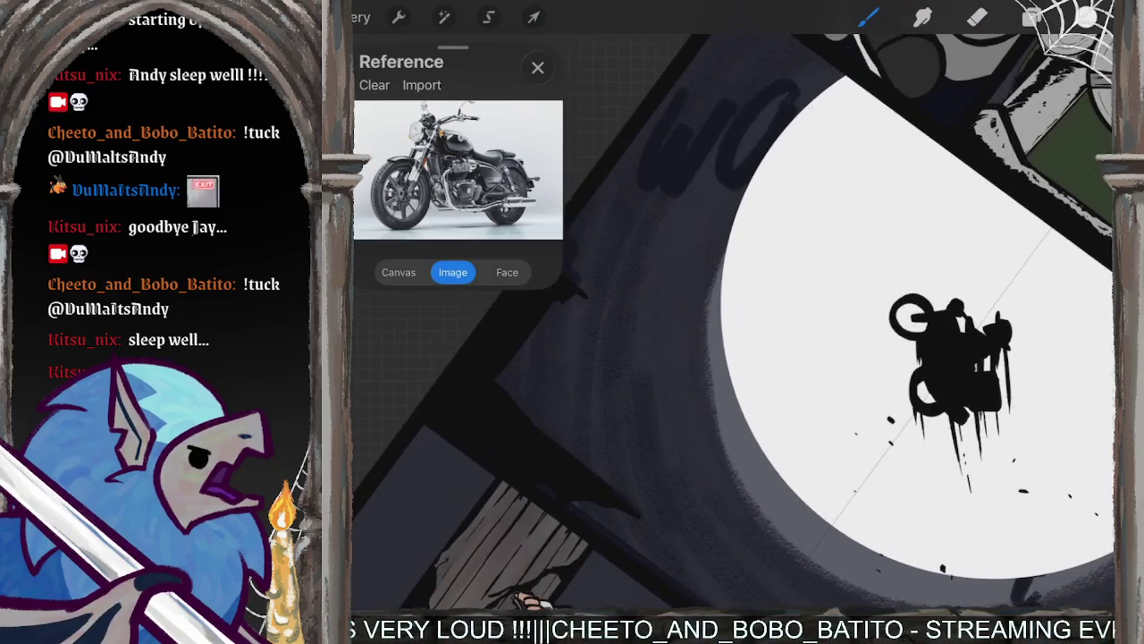
left_click_drag(746, 176, 815, 519)
key("ctrl+z")
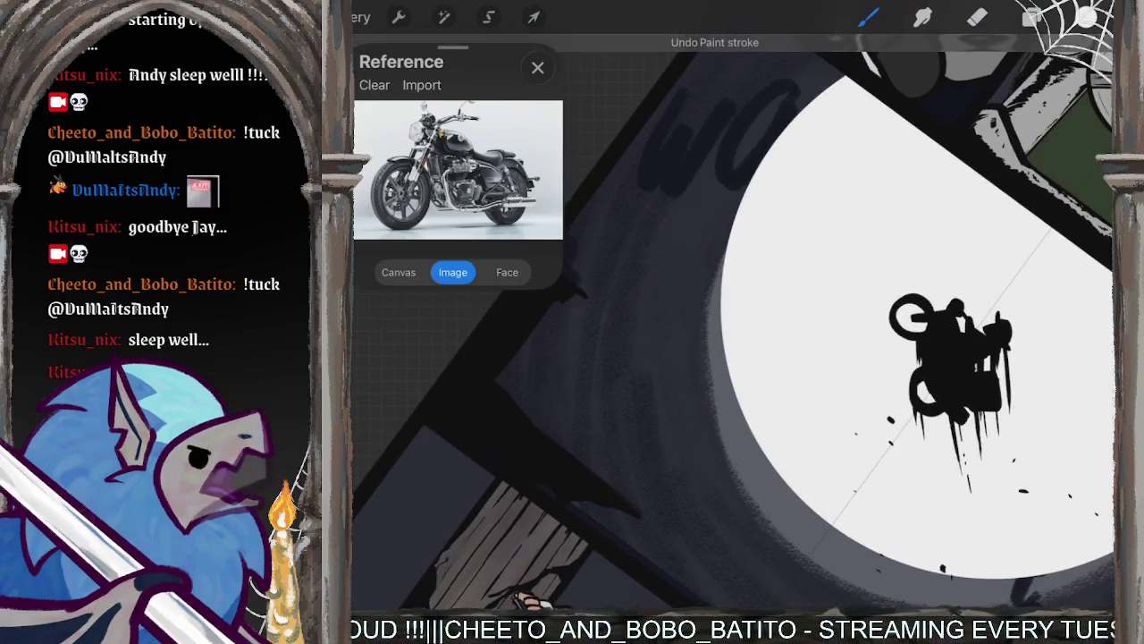
left_click_drag(769, 98, 818, 527)
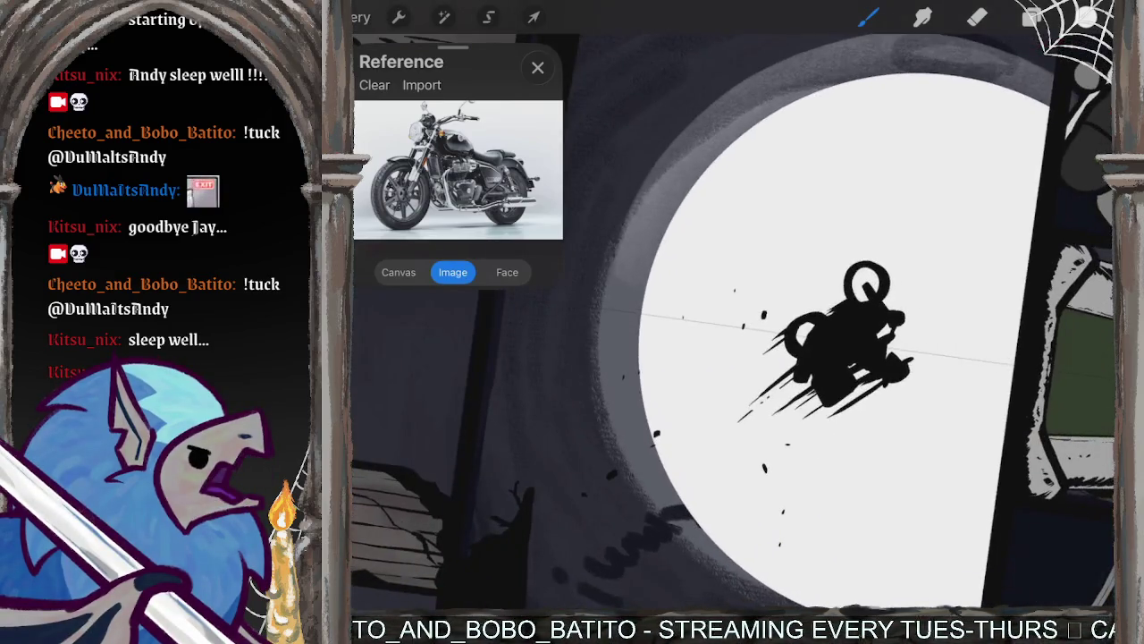
mouse_move(804, 76)
left_mouse_down()
mouse_move(707, 184)
mouse_move(626, 492)
mouse_move(680, 555)
left_mouse_up()
mouse_move(787, 67)
left_mouse_down()
mouse_move(662, 358)
mouse_move(805, 545)
left_mouse_up()
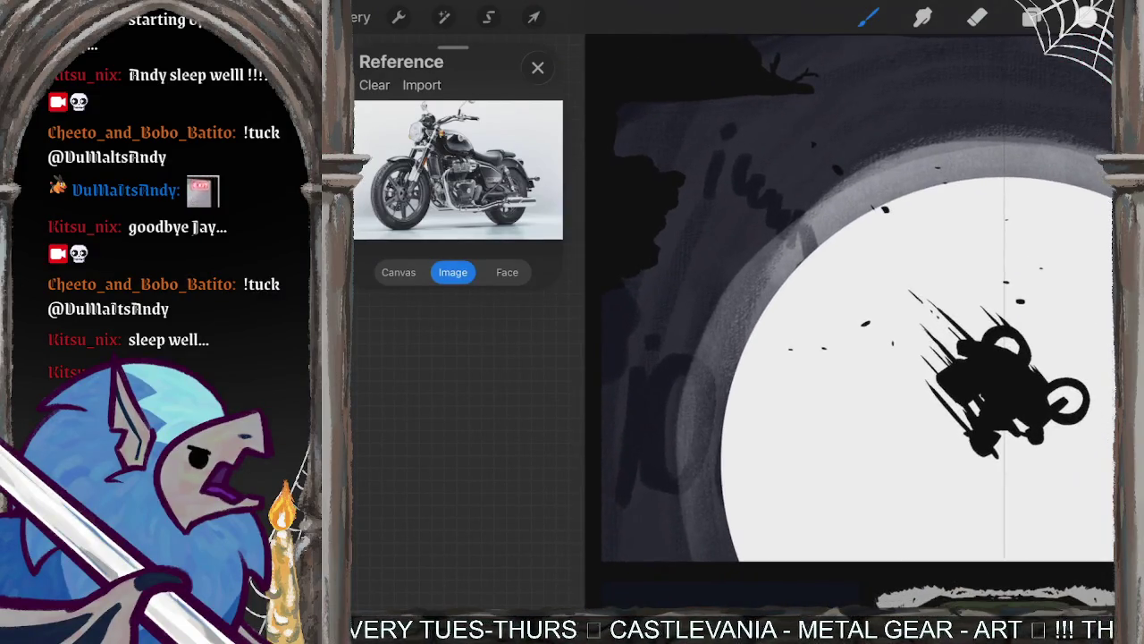
left_click_drag(782, 215, 677, 528)
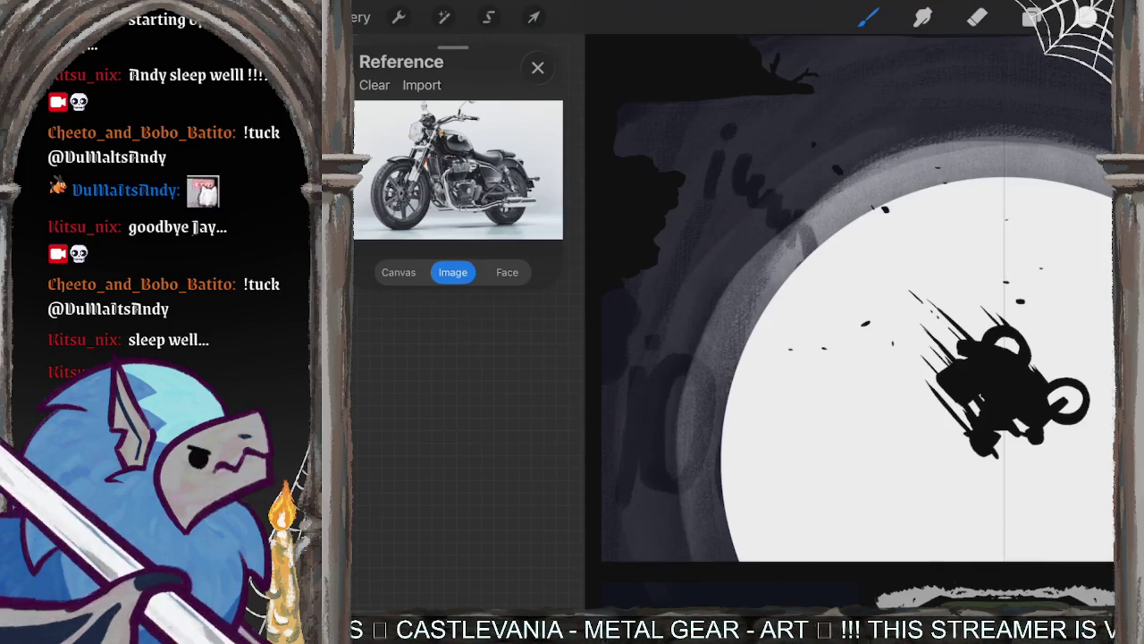
key("ctrl+z")
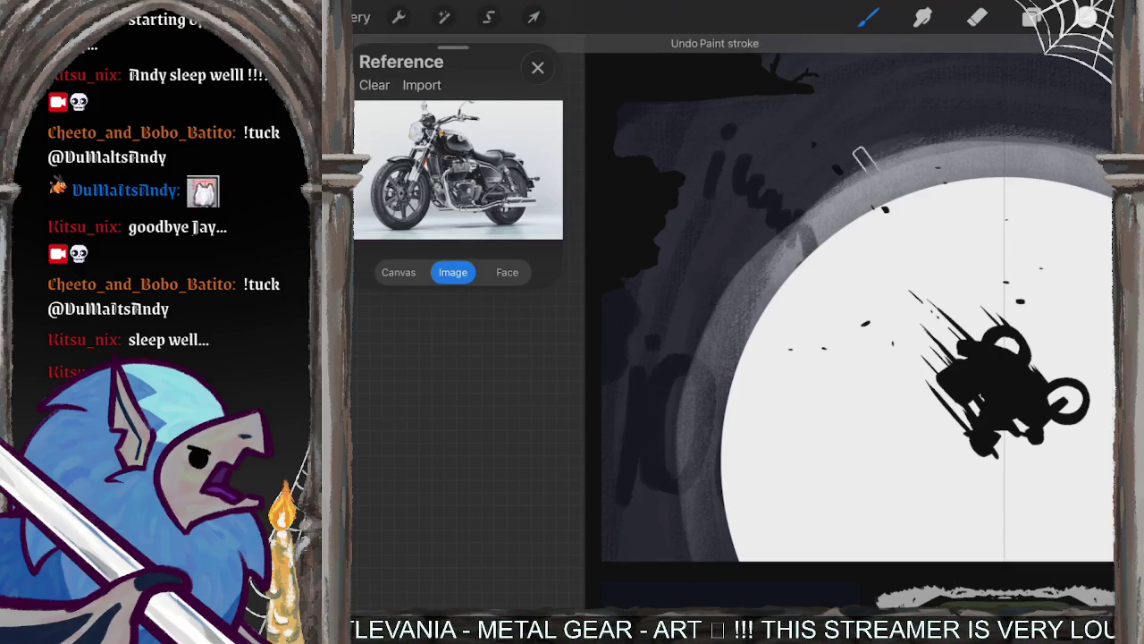
key("ctrl+shift+z")
Undo the last two paint strokes on the moon's halo
scroll(849, 322, "down", 5)
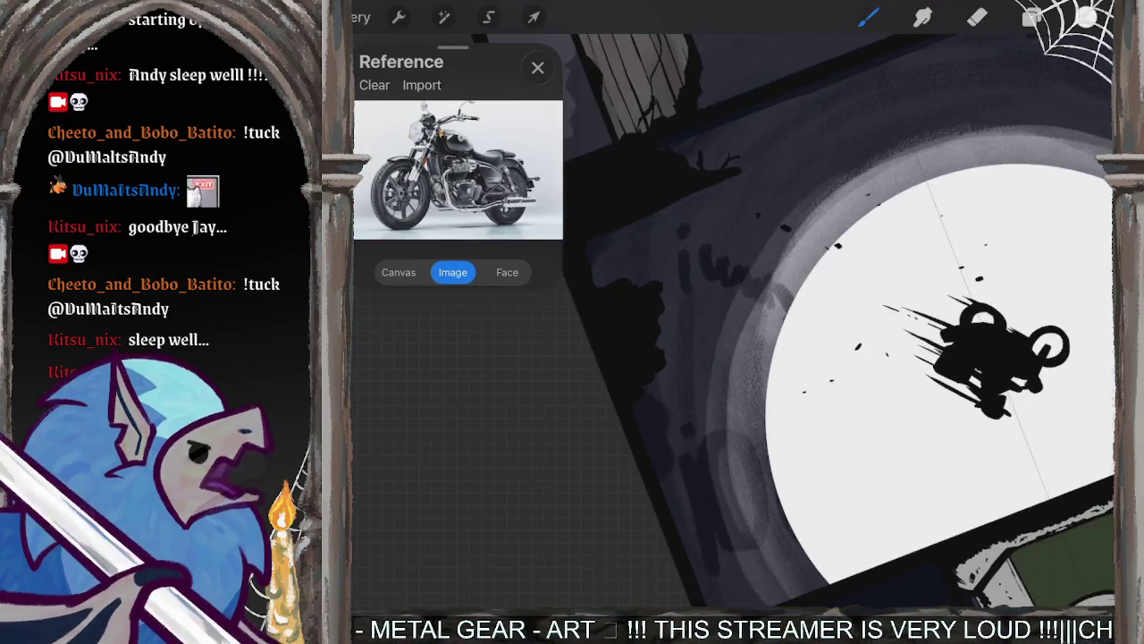
scroll(894, 375, "up", 2)
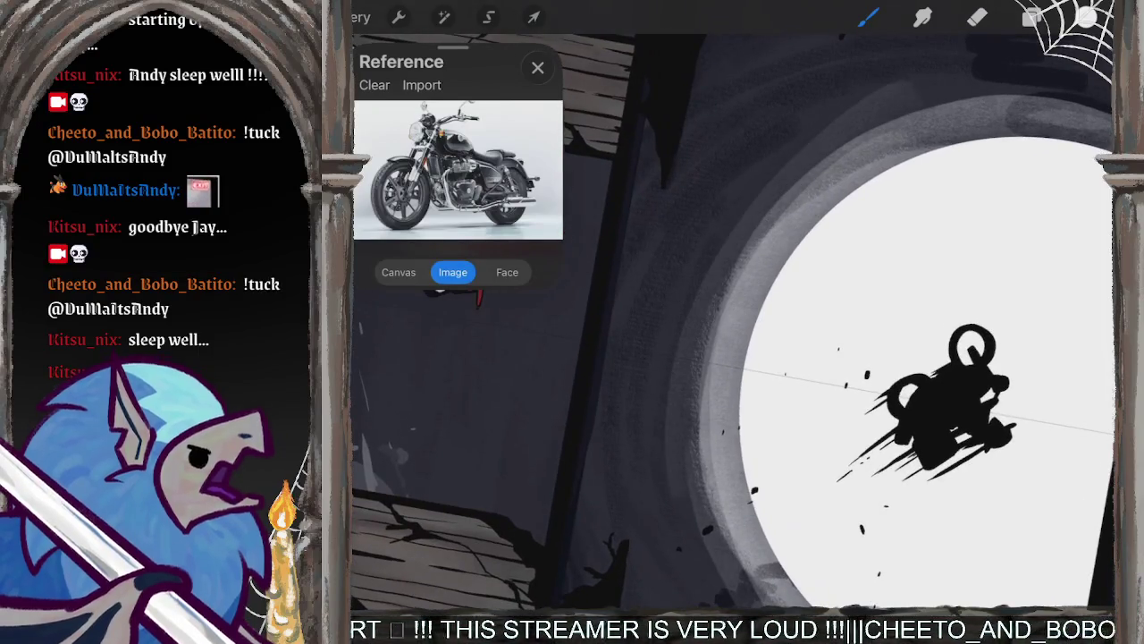
scroll(733, 322, "down", 3)
scroll(912, 322, "up", 1)
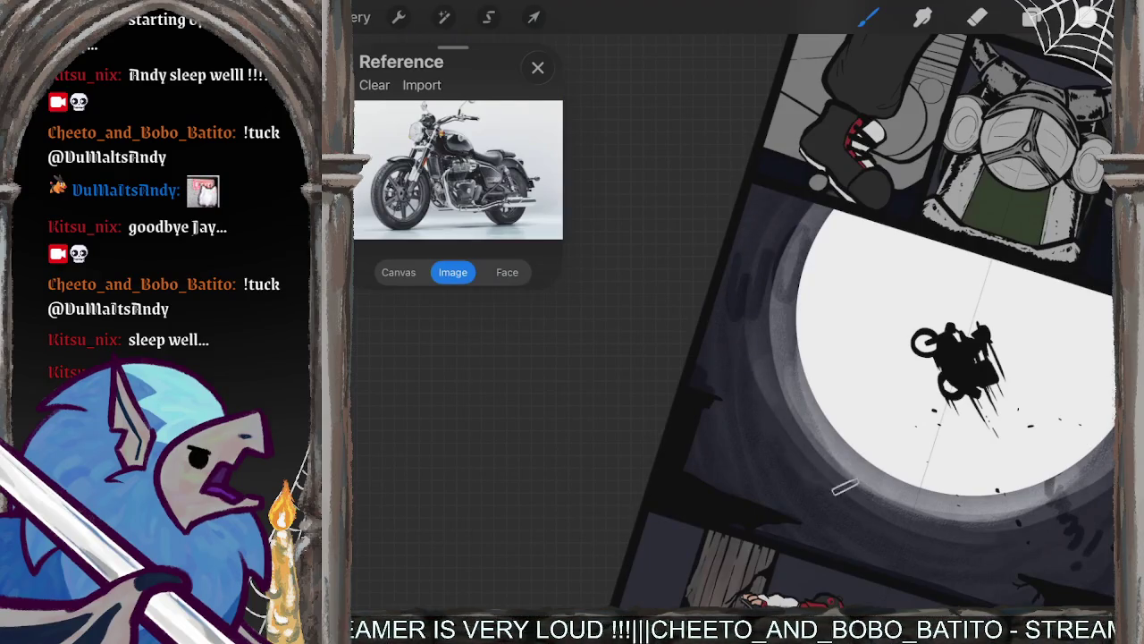
scroll(733, 322, "up", 3)
scroll(733, 322, "up", 2)
key("ctrl+z")
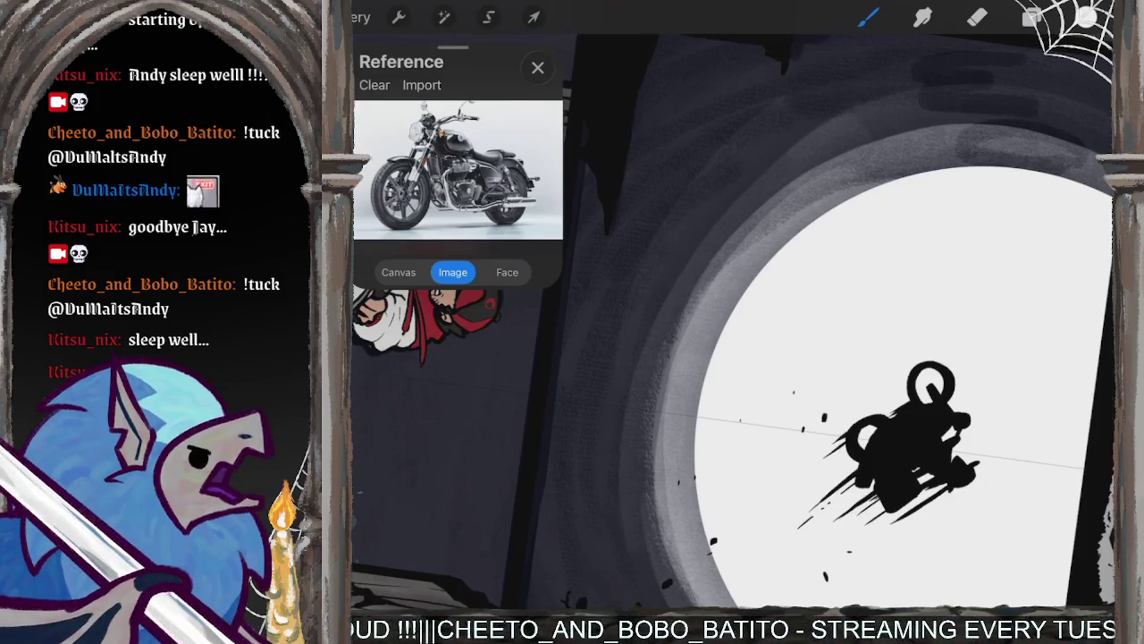
key("ctrl+z")
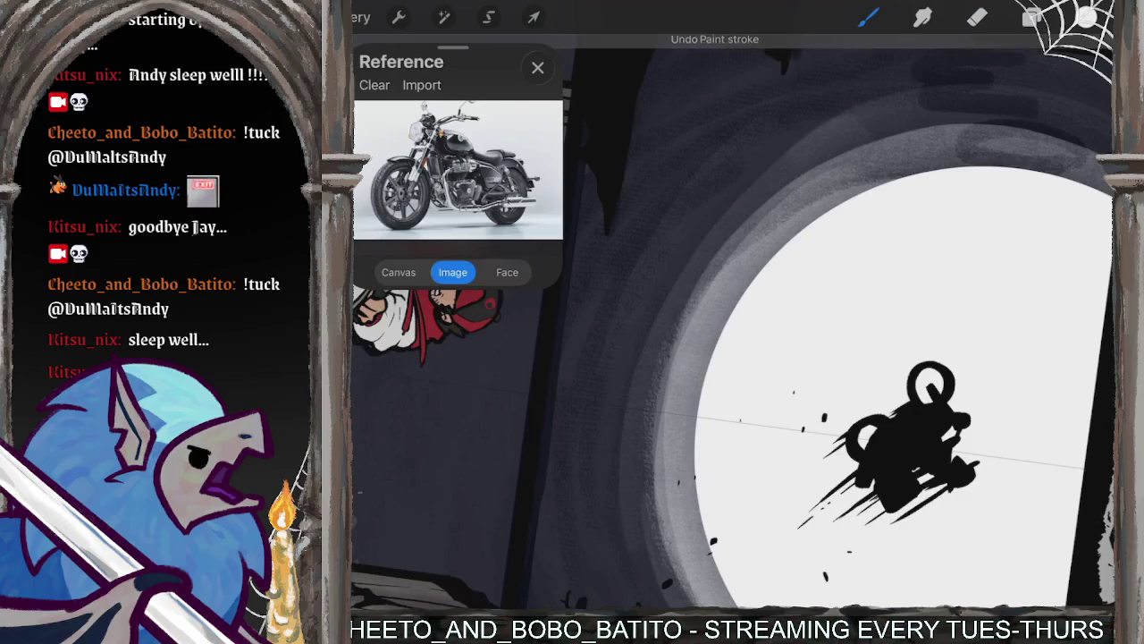
Zoom in to review the moon panel and bring up the layers list
scroll(733, 321, "up", 1)
scroll(733, 322, "up", 1)
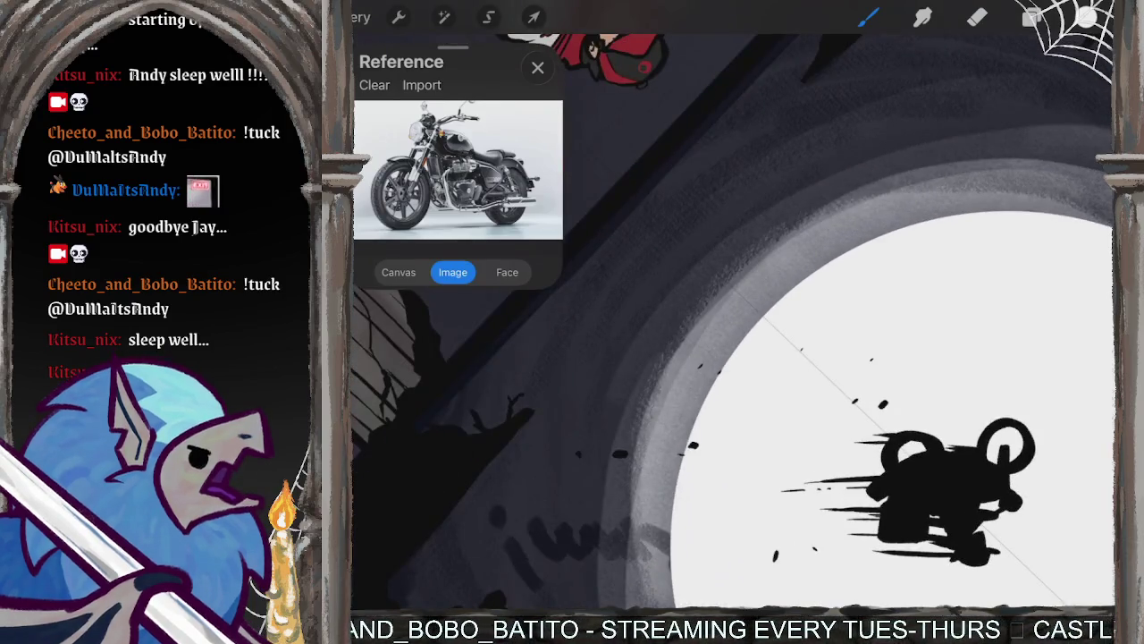
scroll(733, 366, "up", 1)
scroll(733, 367, "up", 1)
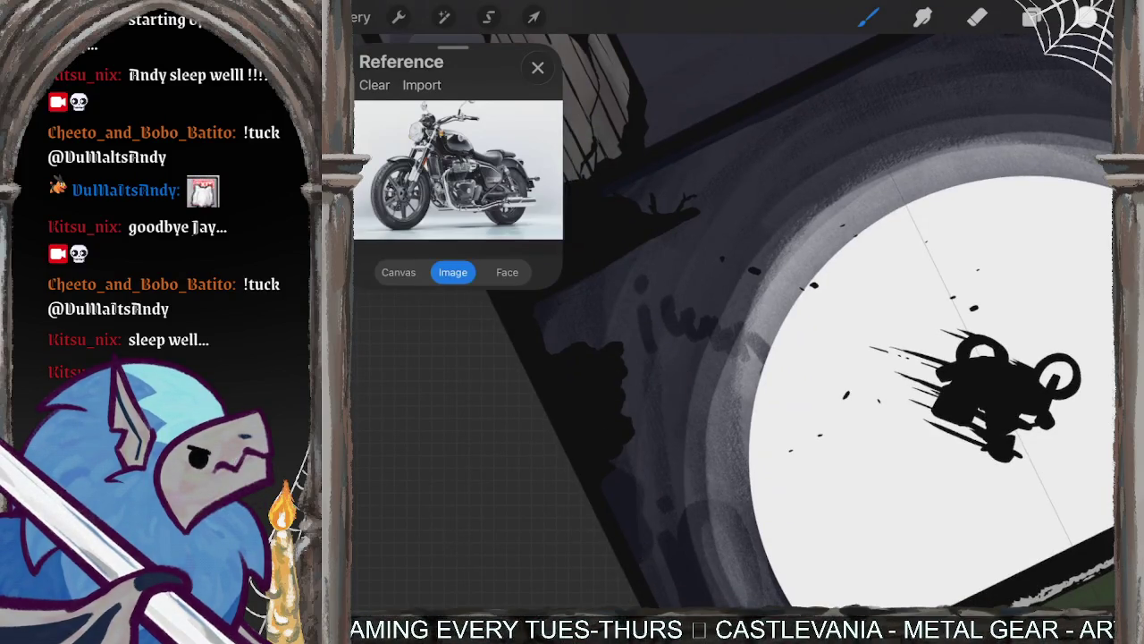
scroll(734, 322, "down", 2)
scroll(733, 322, "up", 1)
scroll(733, 322, "up", 1)
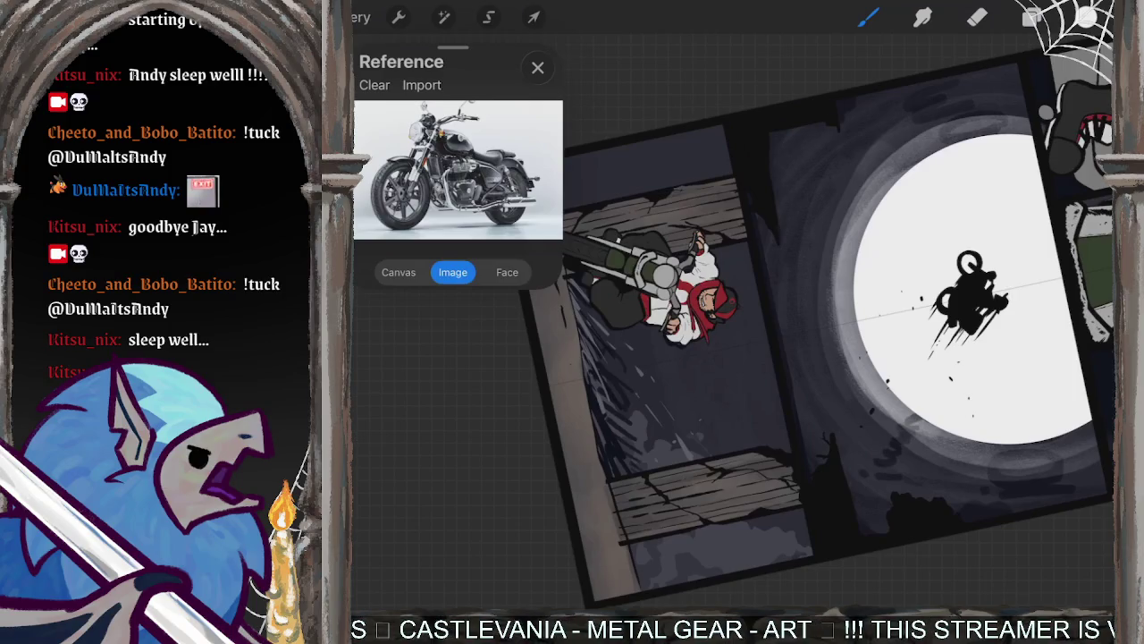
left_click(1032, 16)
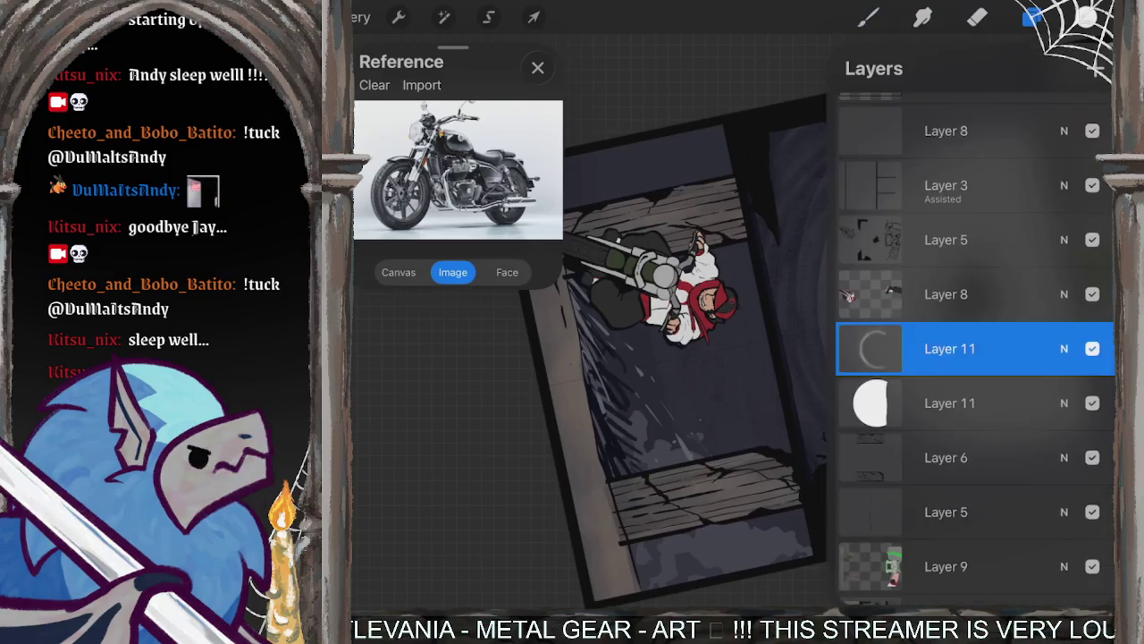
Review the page with the layers list hidden, then add Layer 12 above the halo layer
scroll(974, 340, "down", 1)
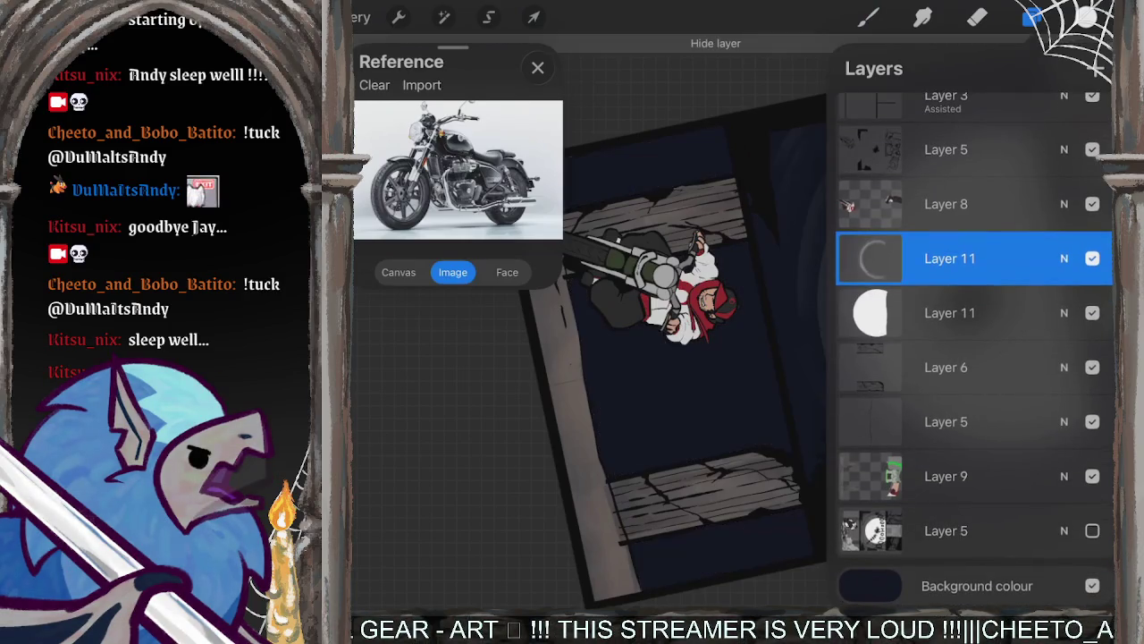
left_click(1033, 16)
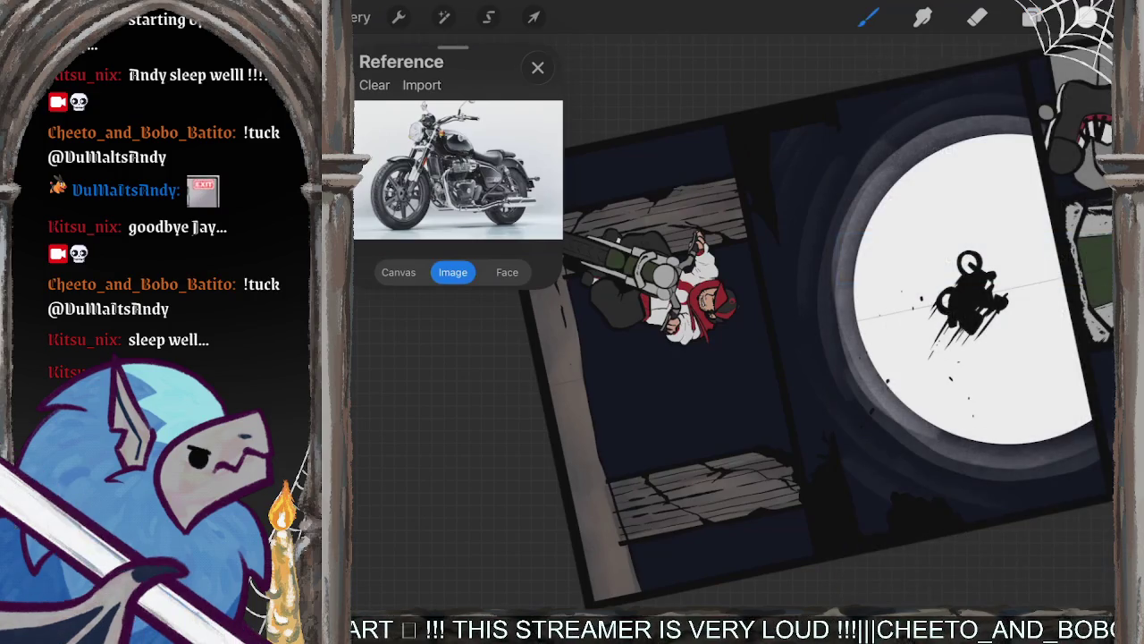
scroll(831, 340, "down", 5)
left_click(1032, 16)
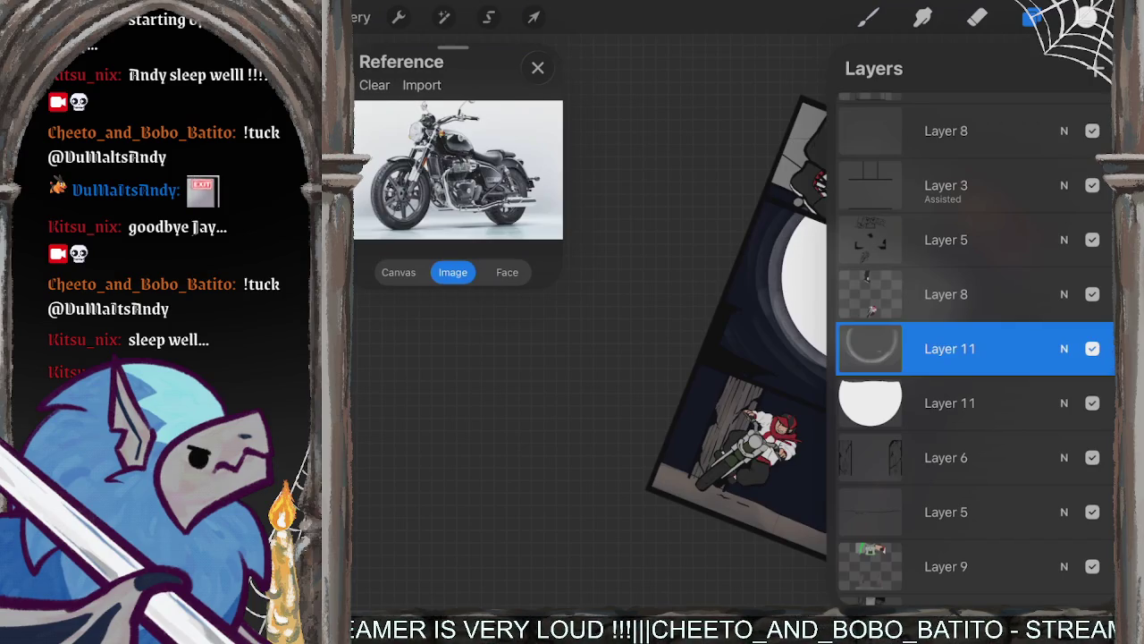
left_click(1033, 16)
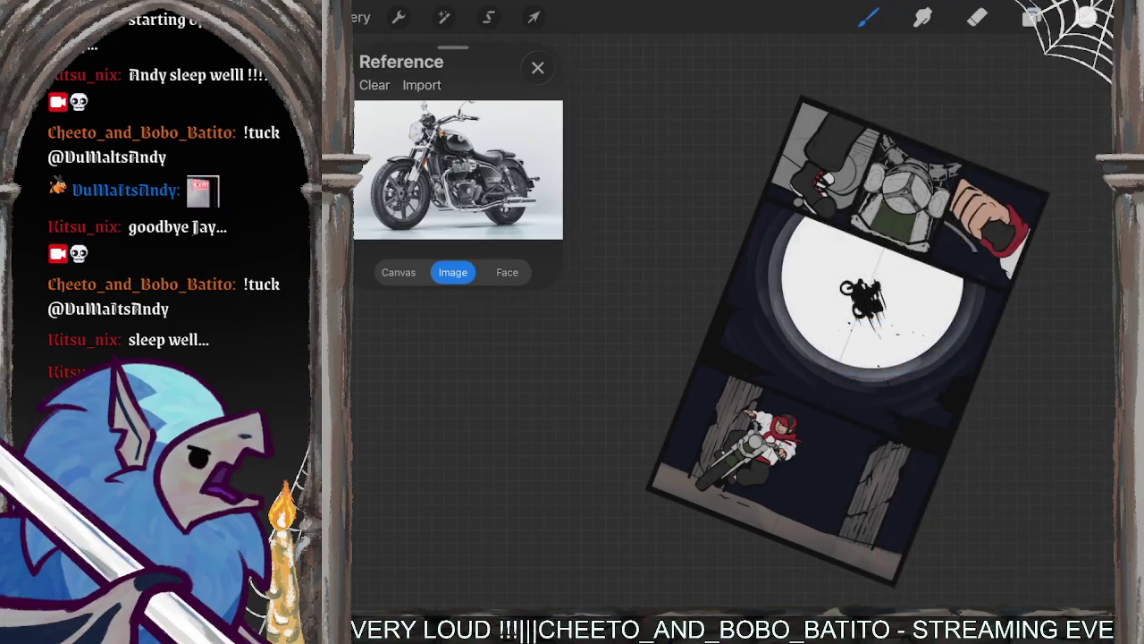
left_click(1032, 16)
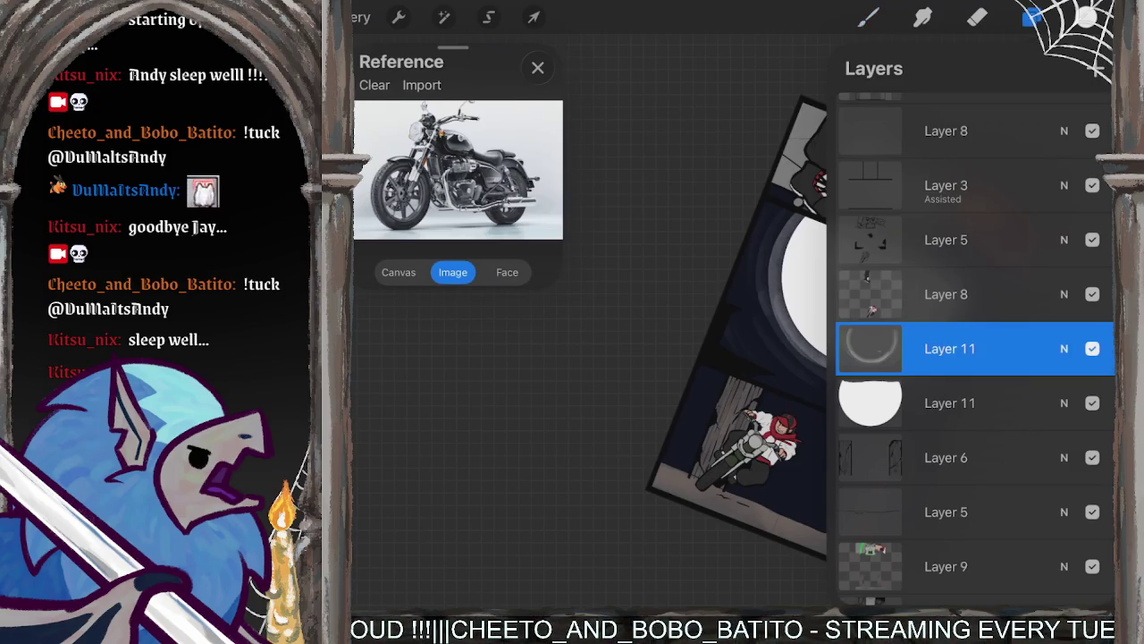
left_click(1096, 68)
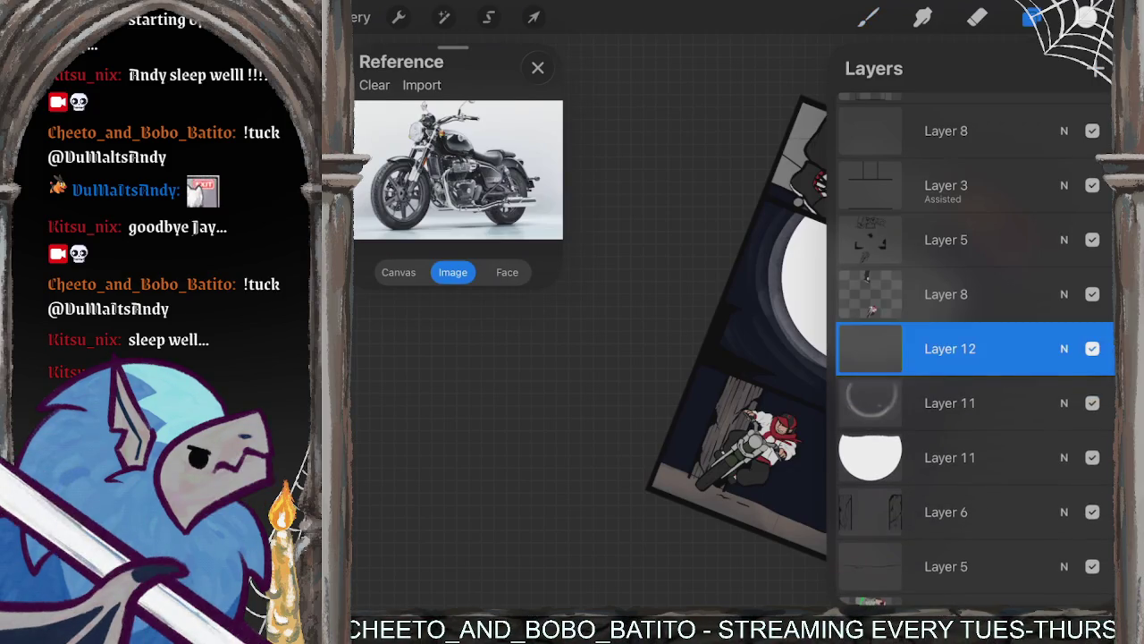
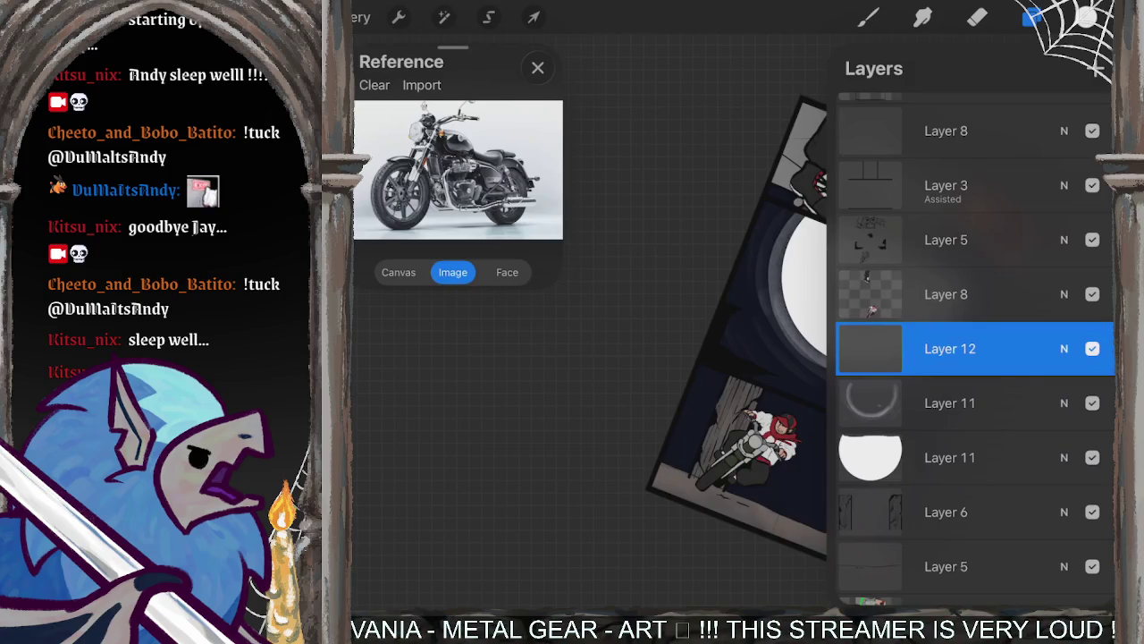
Paint a trial white highlight on the moon's upper-right rim, undo it, and switch to freehand selection
left_click(867, 17)
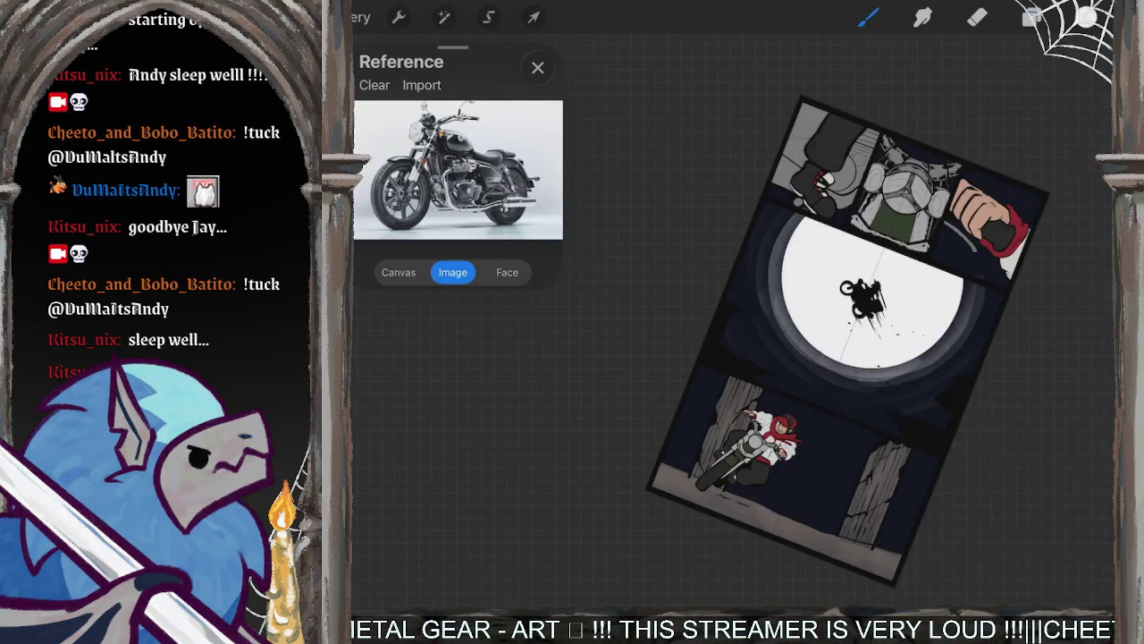
left_click_drag(768, 357, 701, 318)
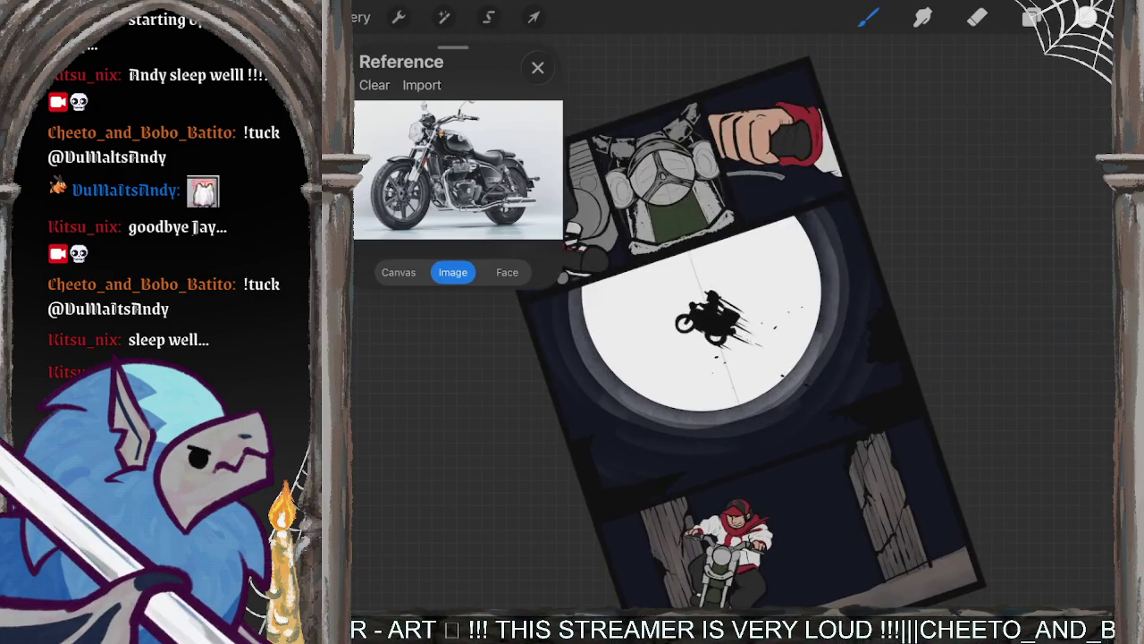
mouse_move(821, 291)
left_mouse_down()
mouse_move(881, 253)
mouse_move(831, 299)
mouse_move(783, 402)
left_mouse_up()
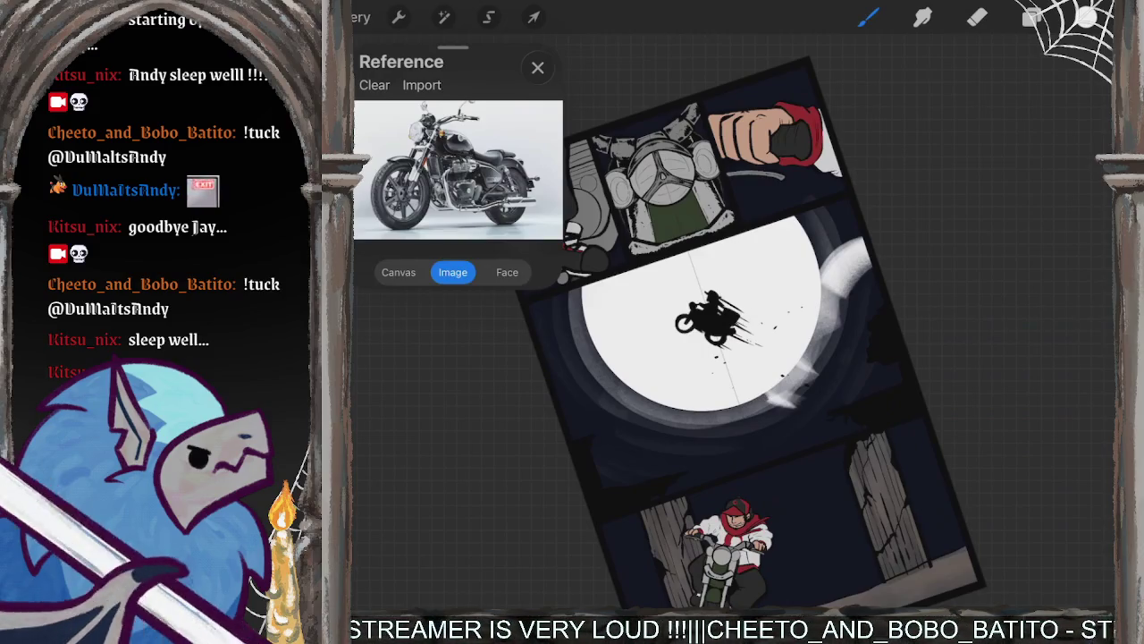
key("ctrl+z")
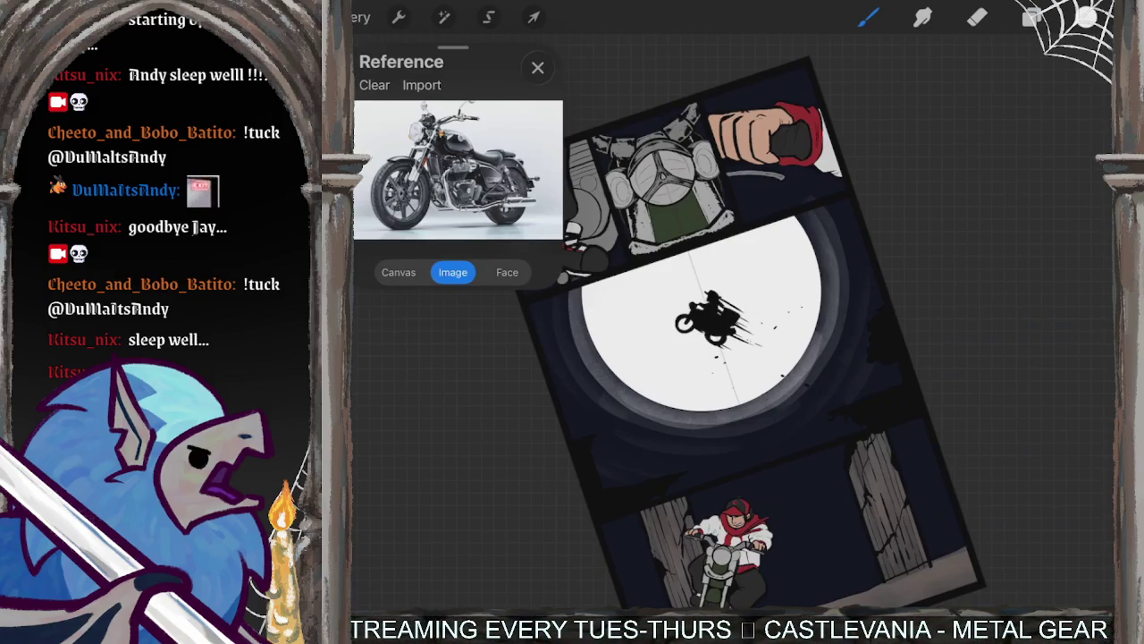
key("s")
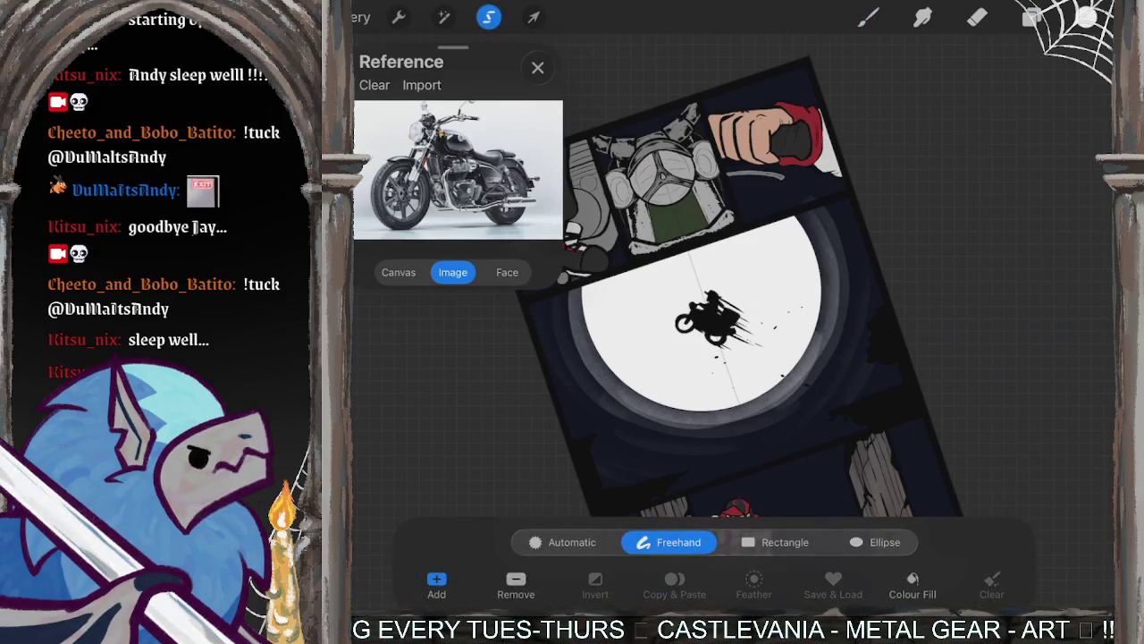
Trace and close a freehand selection beside the moon, then undo it
mouse_move(896, 242)
left_mouse_down()
mouse_move(825, 293)
mouse_move(771, 376)
left_mouse_up()
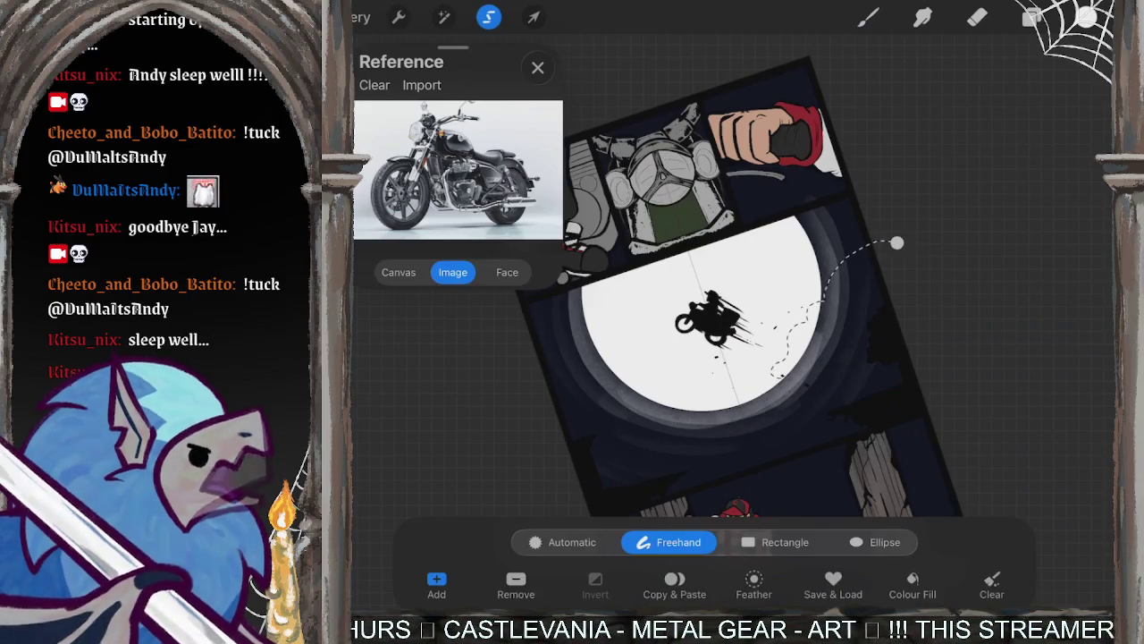
left_click(897, 242)
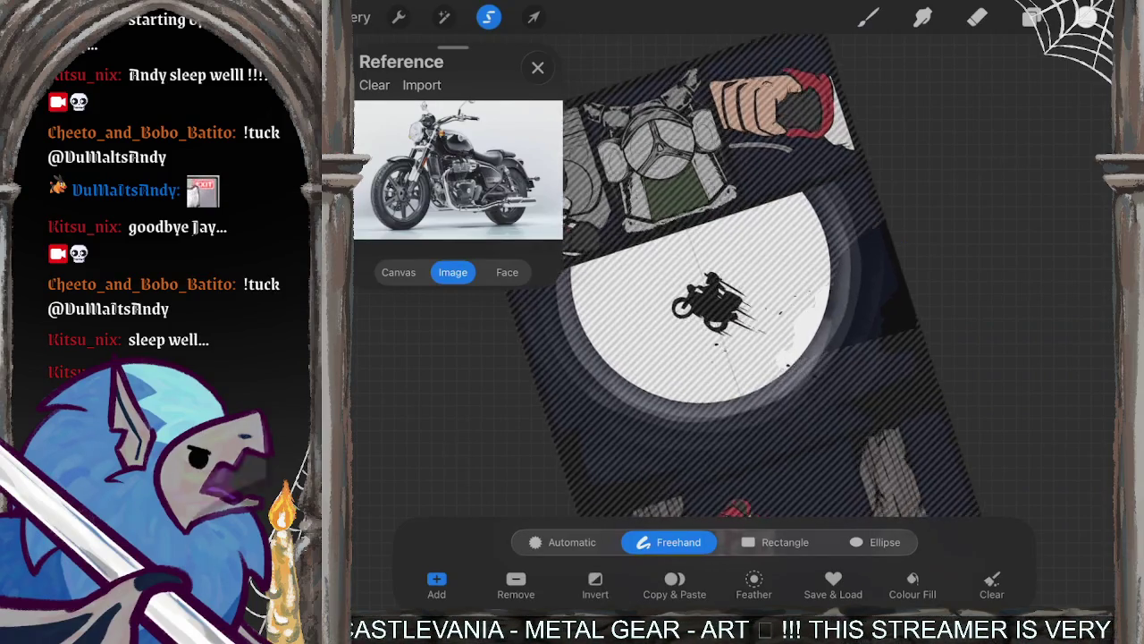
key("ctrl+z")
key("ctrl+z")
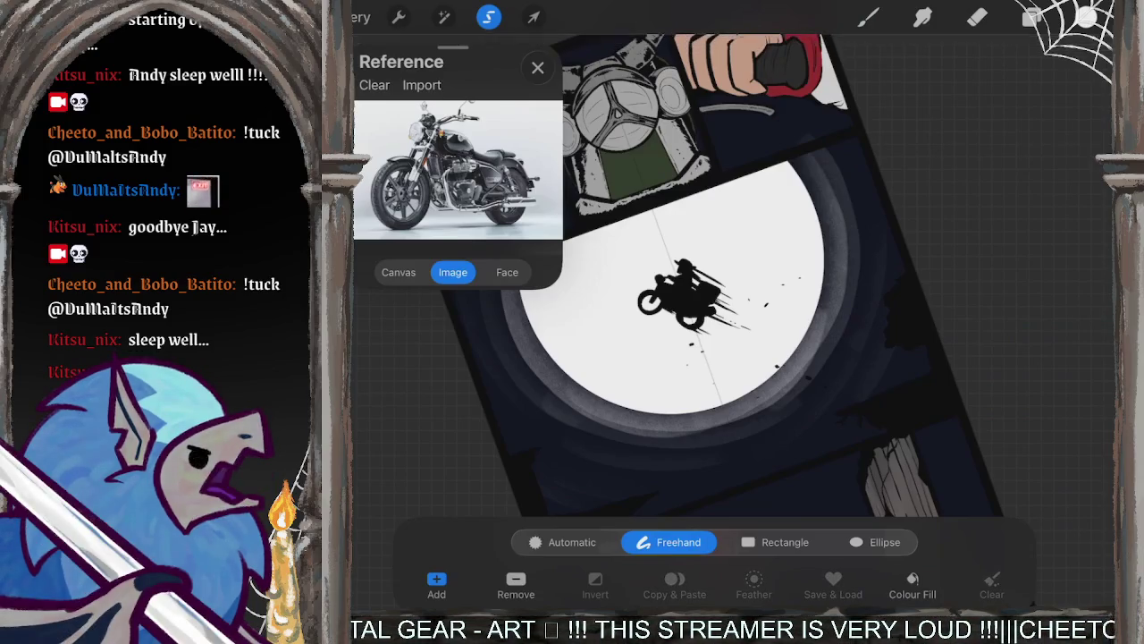
Trace a cloud outline across the moon's upper right, undo it, and open the layers list
left_click_drag(879, 147, 818, 199)
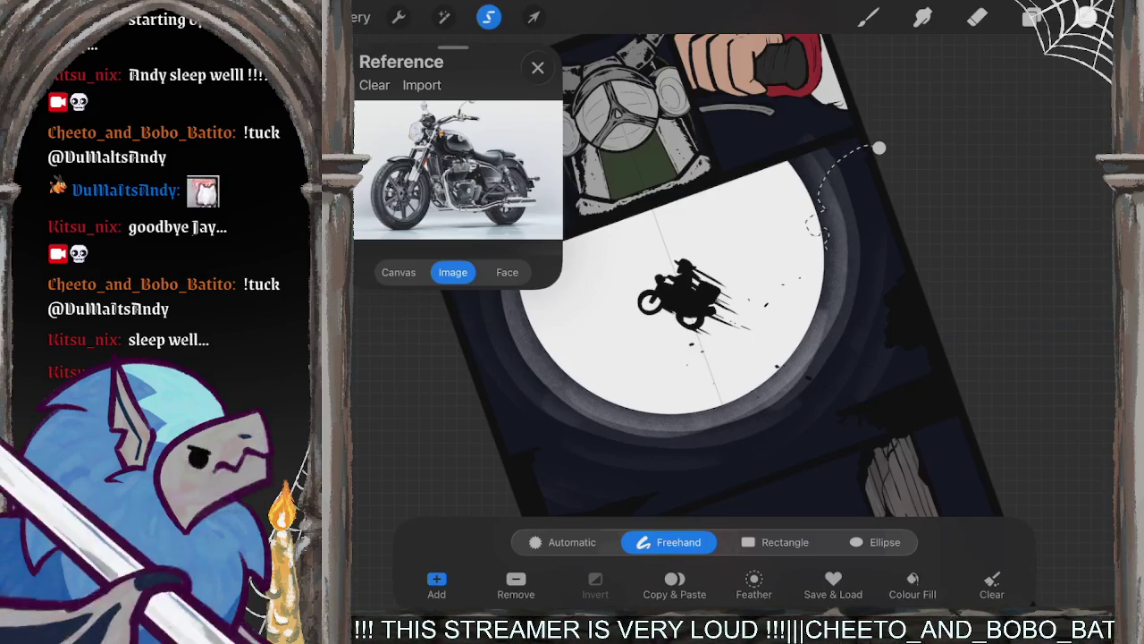
left_click_drag(811, 228, 767, 303)
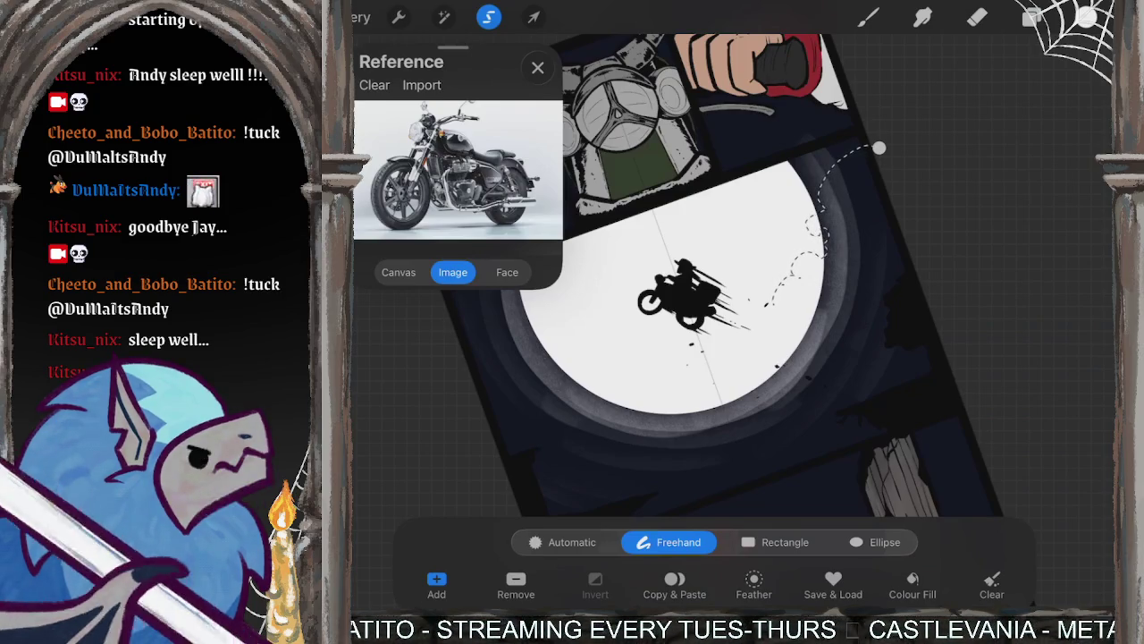
key("ctrl+z")
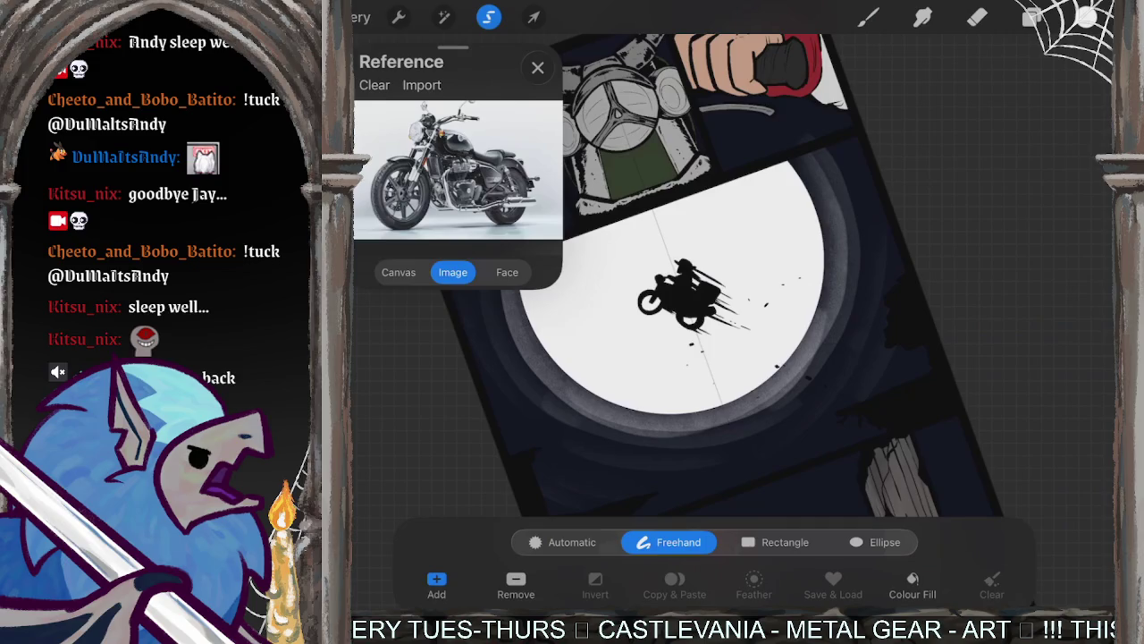
mouse_move(670, 322)
left_mouse_down()
mouse_move(693, 327)
mouse_move(760, 98)
left_mouse_up()
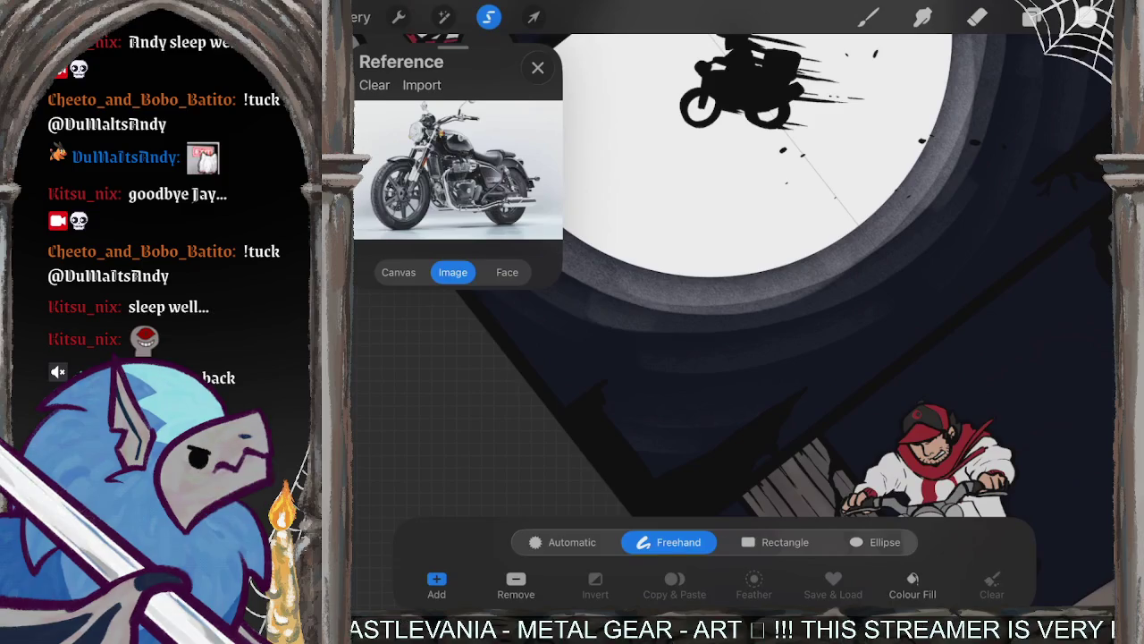
left_click(1033, 16)
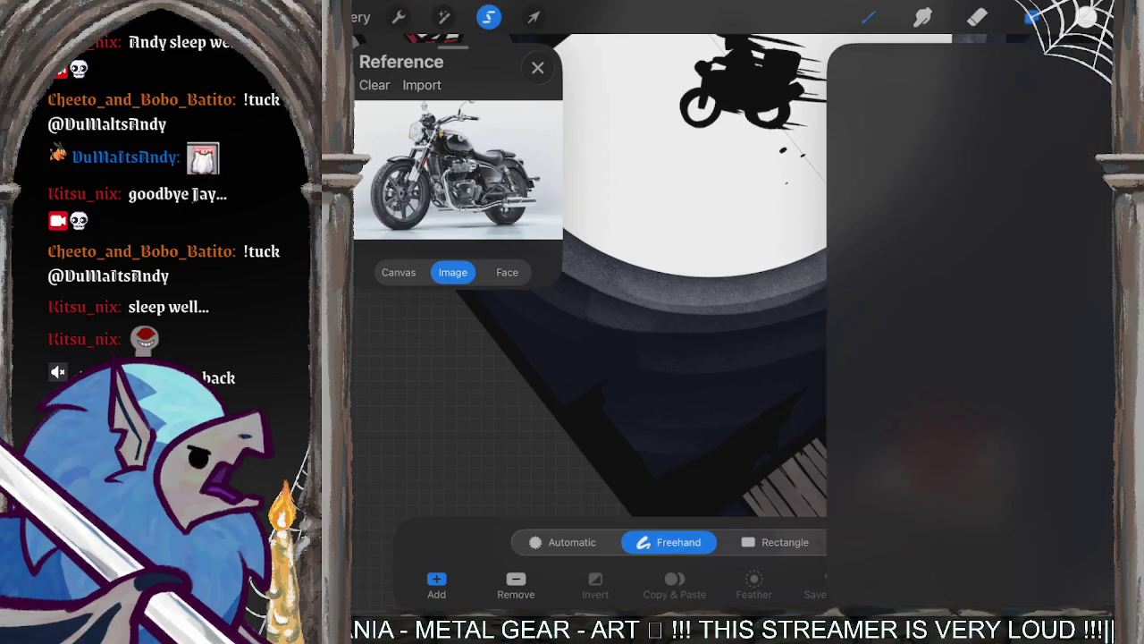
left_click(488, 17)
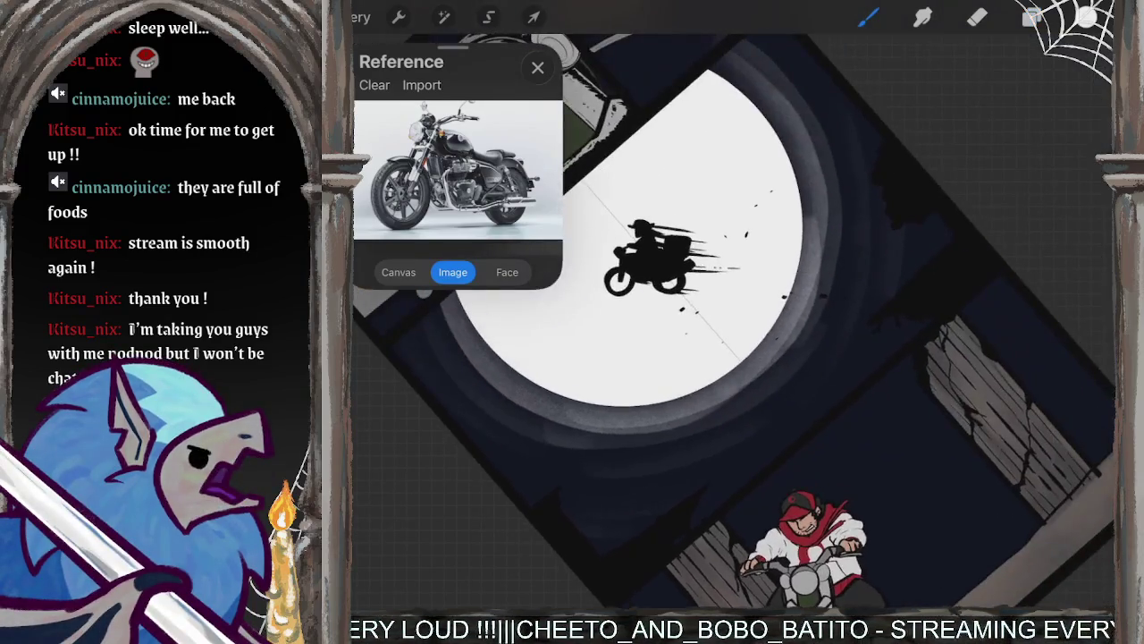
Outline and close a freehand cloud selection along the moon's right and lower-right edge
left_click(488, 16)
left_click_drag(644, 268, 595, 394)
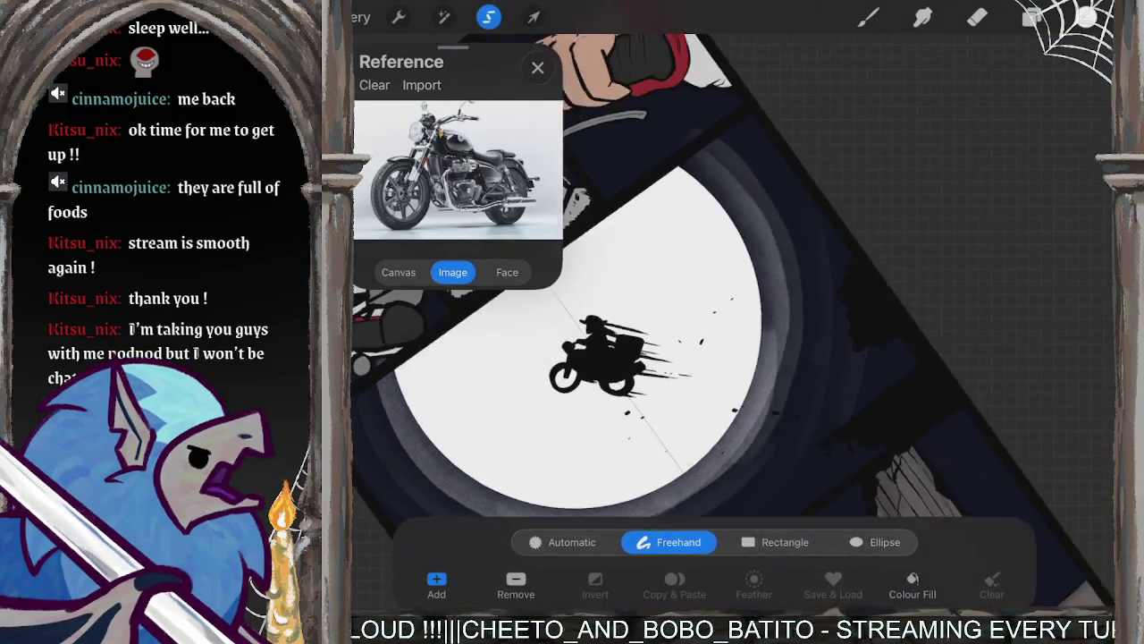
left_click_drag(820, 203, 767, 279)
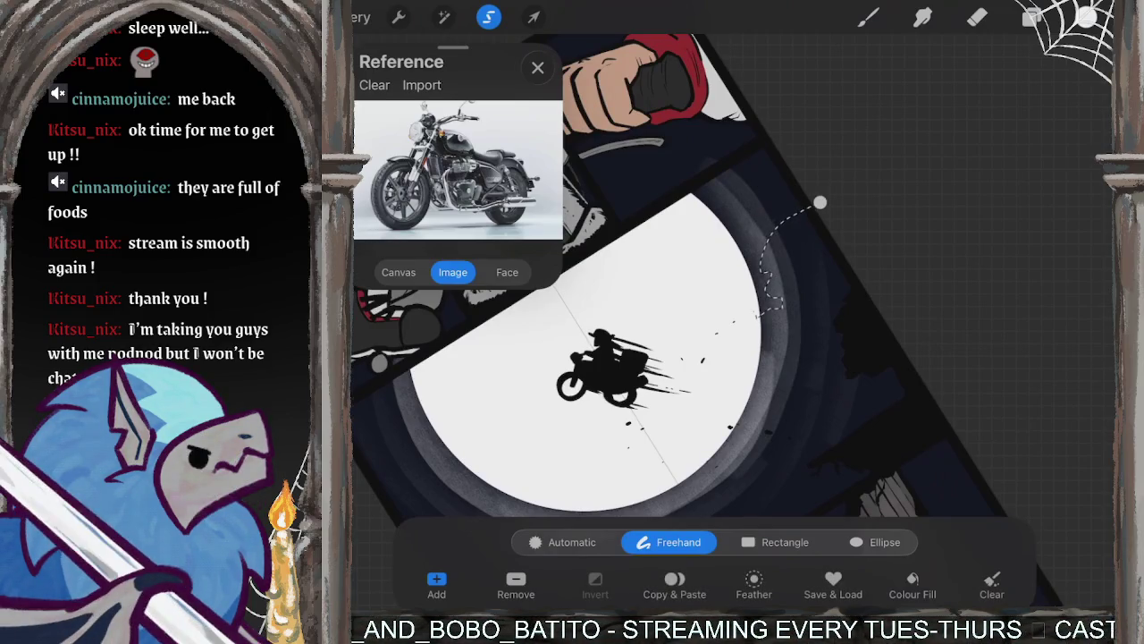
left_click_drag(780, 386, 771, 433)
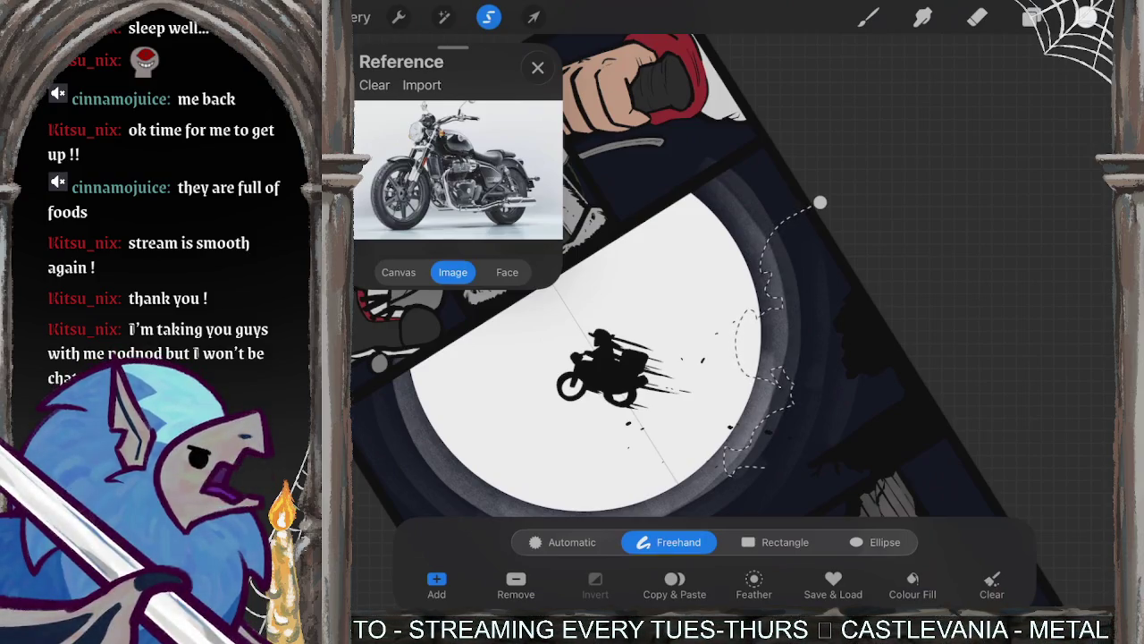
mouse_move(771, 433)
left_mouse_down()
mouse_move(804, 454)
mouse_move(907, 228)
left_mouse_up()
left_click(820, 203)
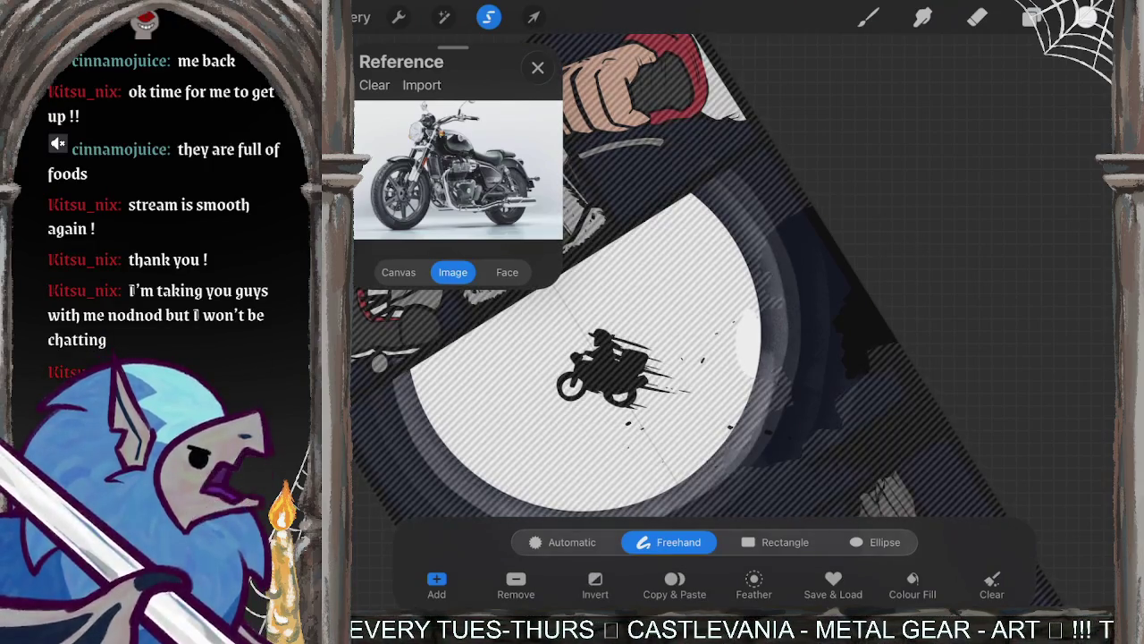
Fill the cloud selection with white, then clear the layer and deselect
left_click_drag(1087, 17, 805, 340)
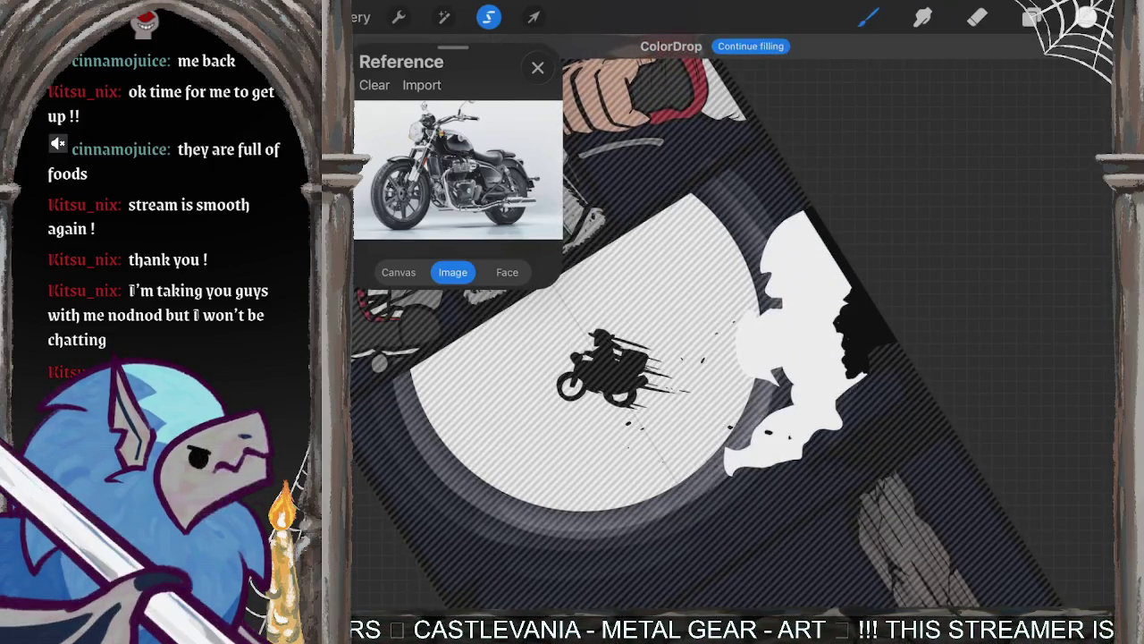
left_click(868, 17)
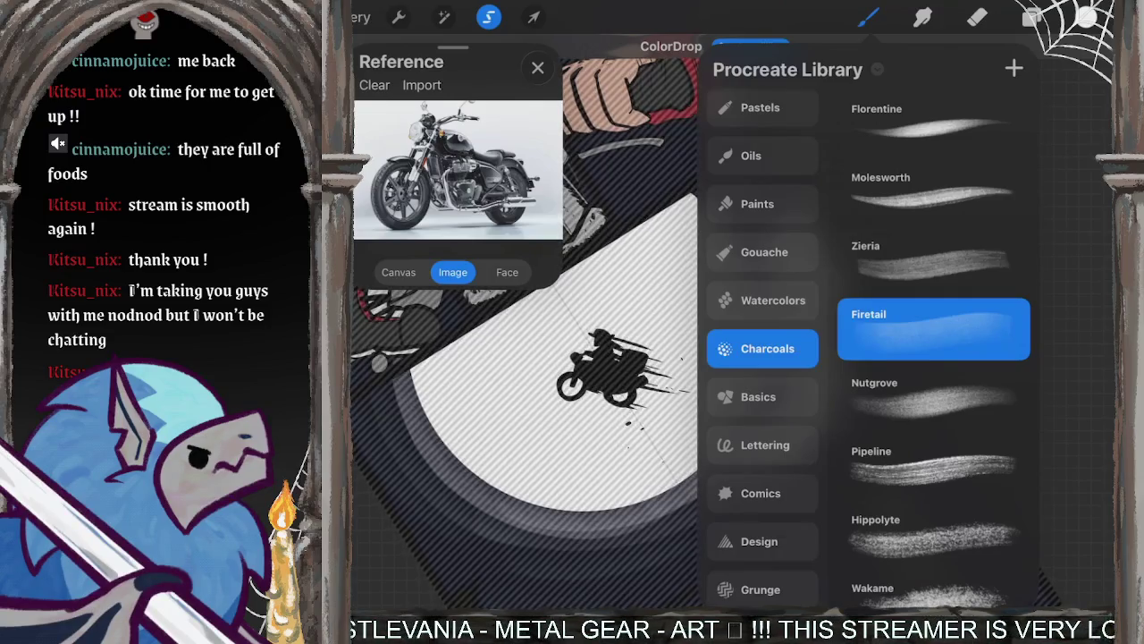
left_click(868, 17)
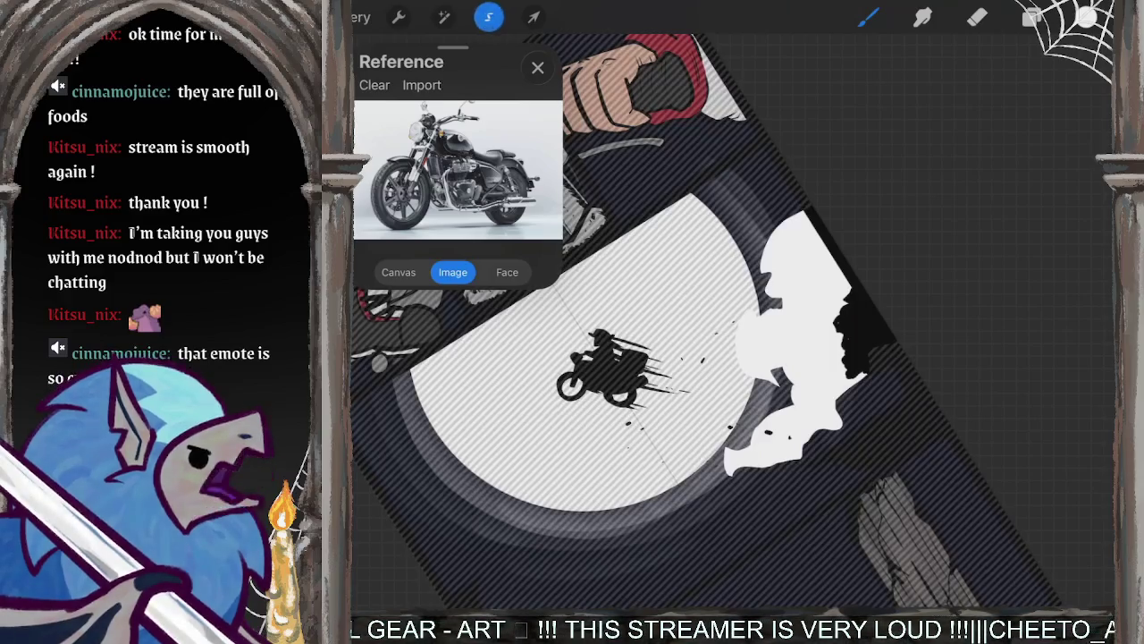
key("ctrl+d")
key("BackSpace")
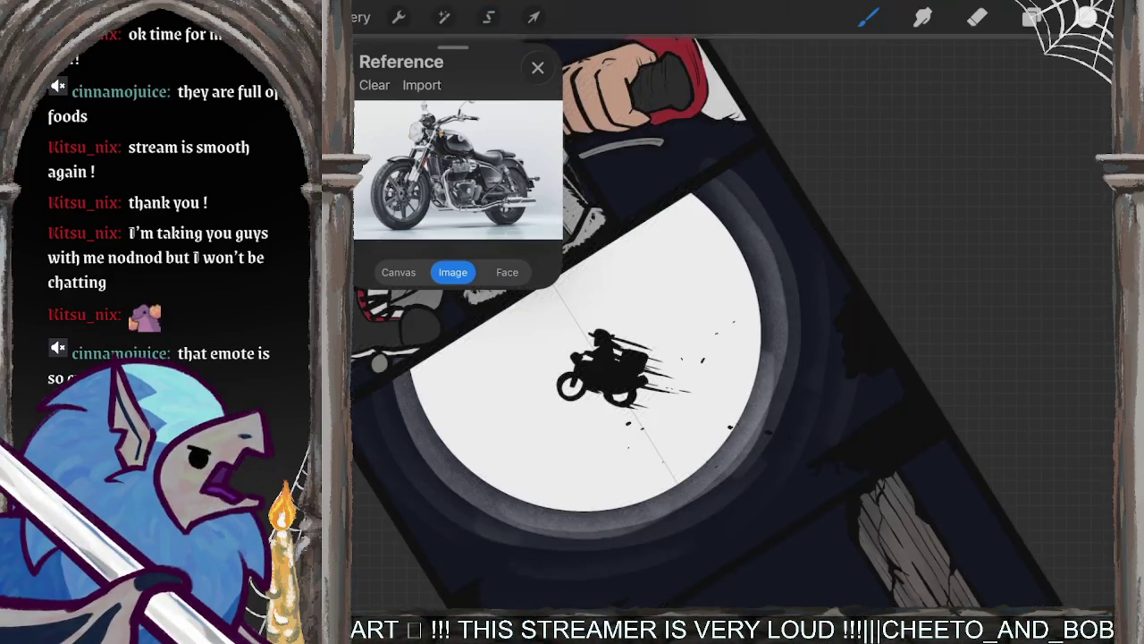
left_click(489, 17)
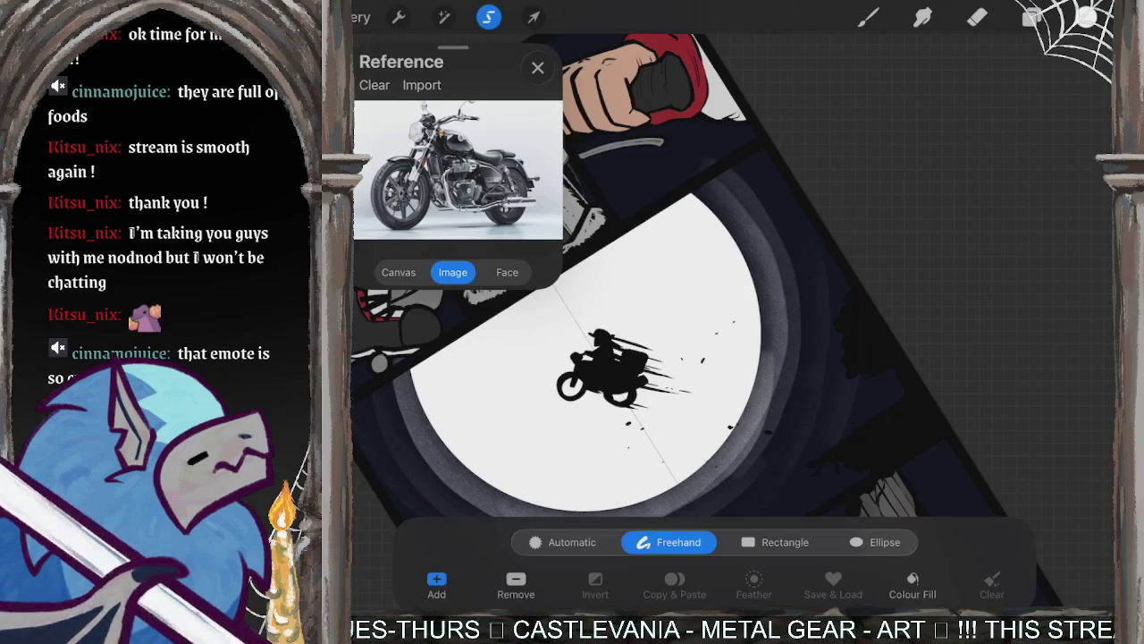
Trace an open, bumpy cloud outline down the moon's right edge and across its lower rim
left_click_drag(817, 188, 735, 297)
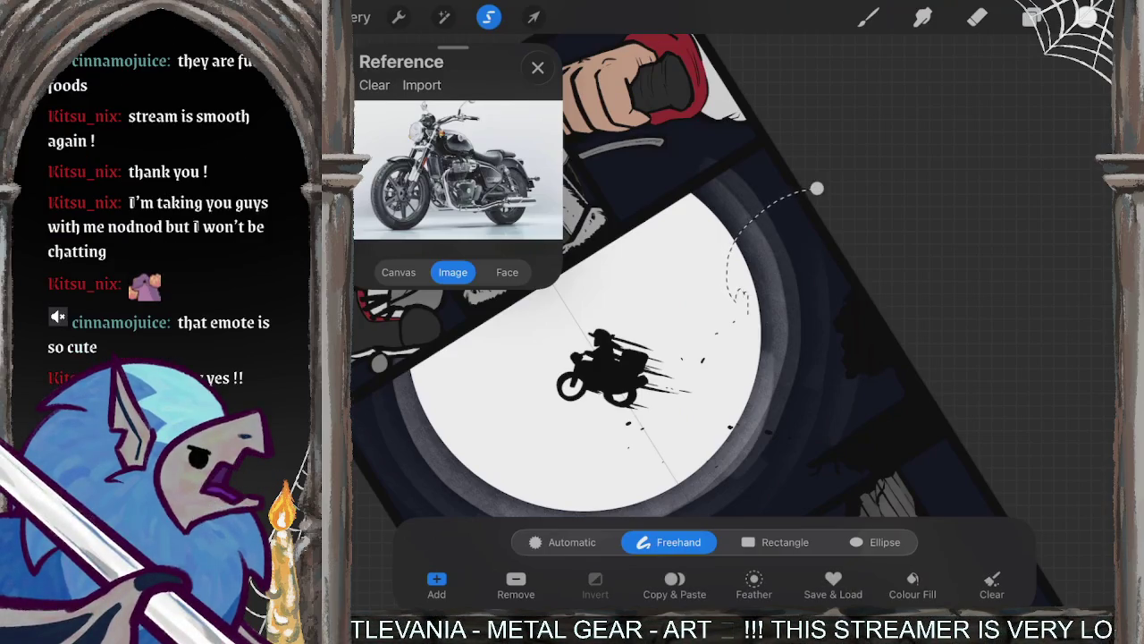
mouse_move(735, 297)
left_mouse_down()
mouse_move(739, 380)
mouse_move(642, 505)
left_mouse_up()
scroll(733, 313, "down", 5)
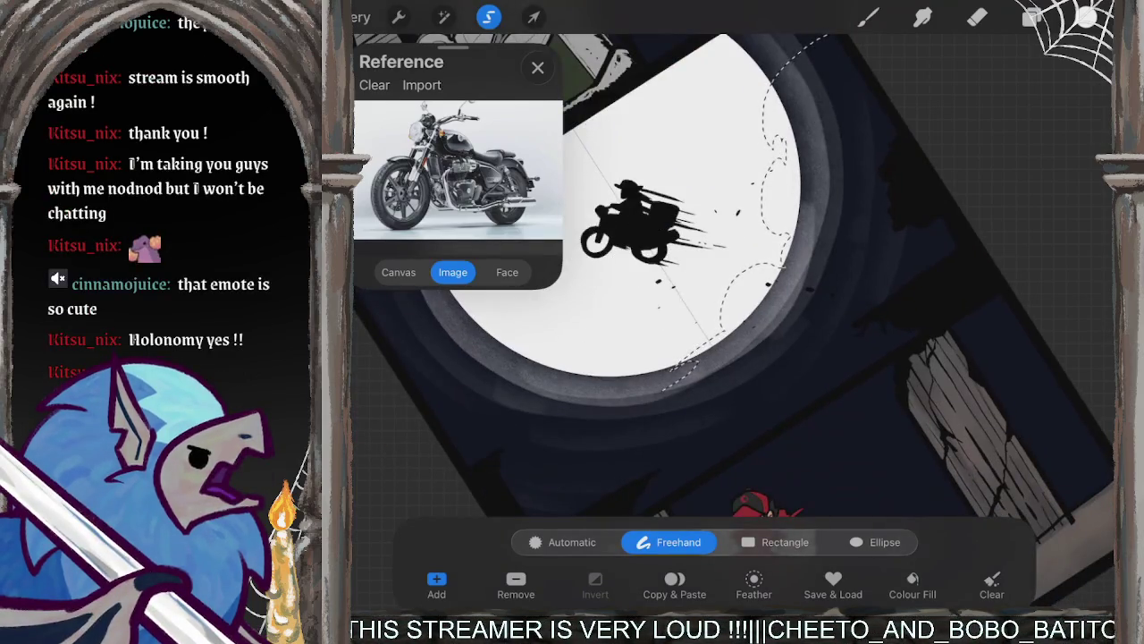
left_click_drag(680, 380, 631, 407)
mouse_move(875, 313)
left_mouse_down()
mouse_move(925, 239)
mouse_move(925, 219)
mouse_move(1048, 206)
left_mouse_up()
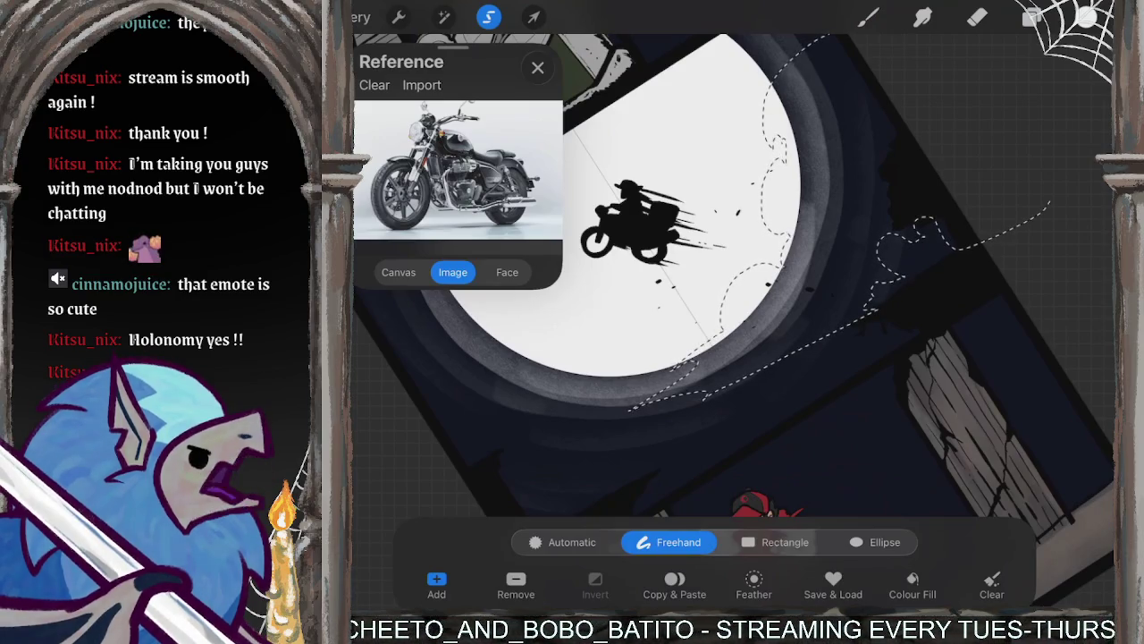
left_click_drag(984, 223, 894, 358)
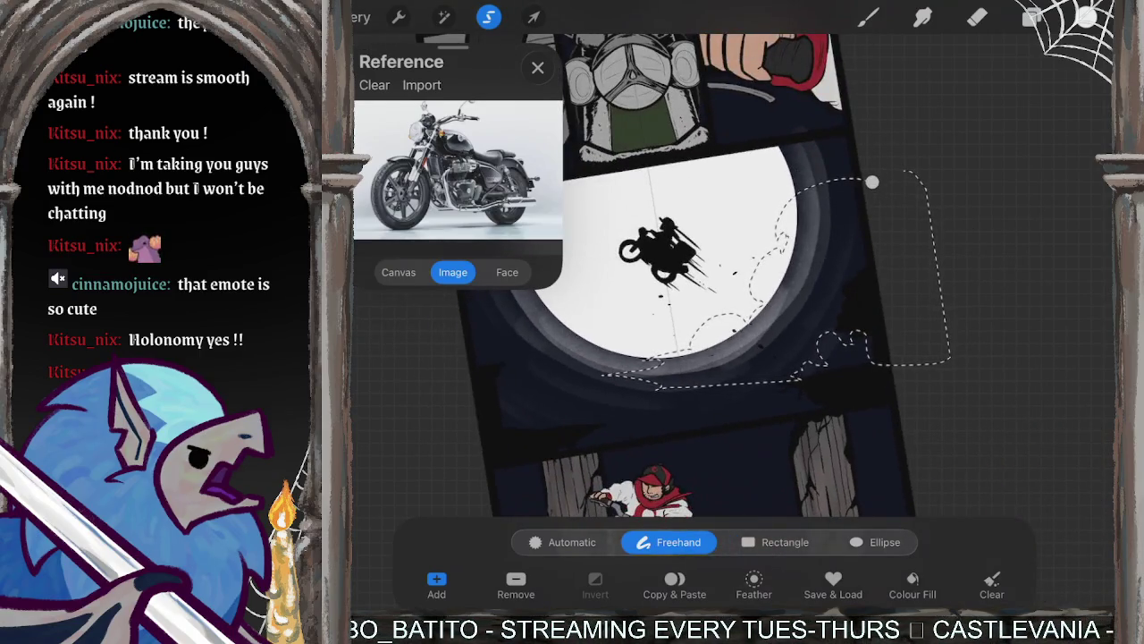
Close the cloud selection, feather it by 2%, and fill it with white
left_click(872, 182)
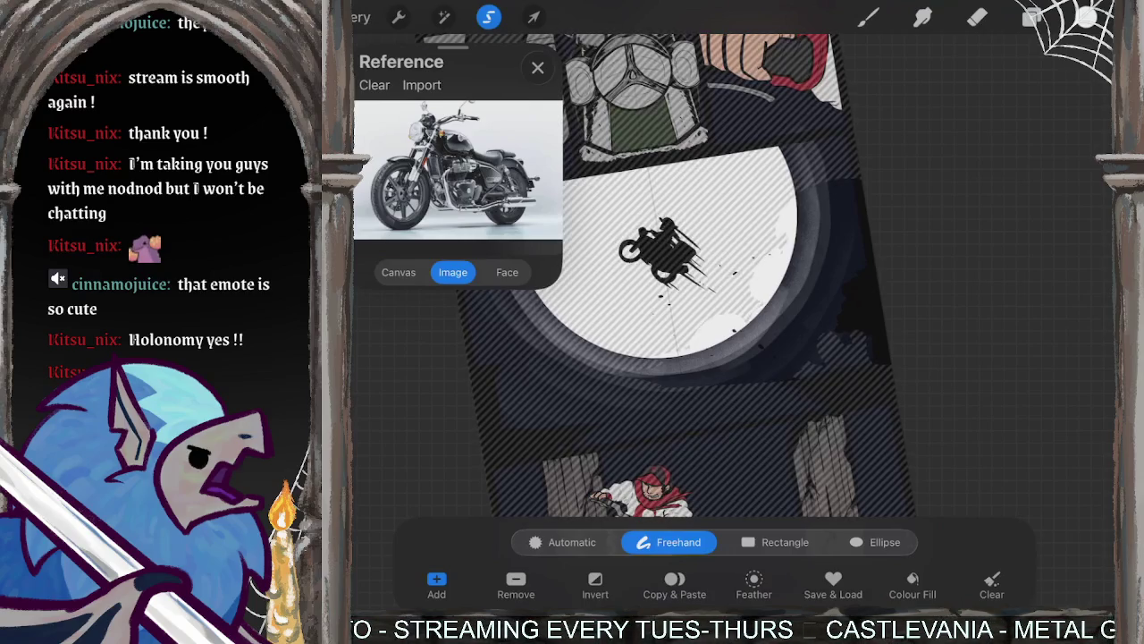
left_click(753, 586)
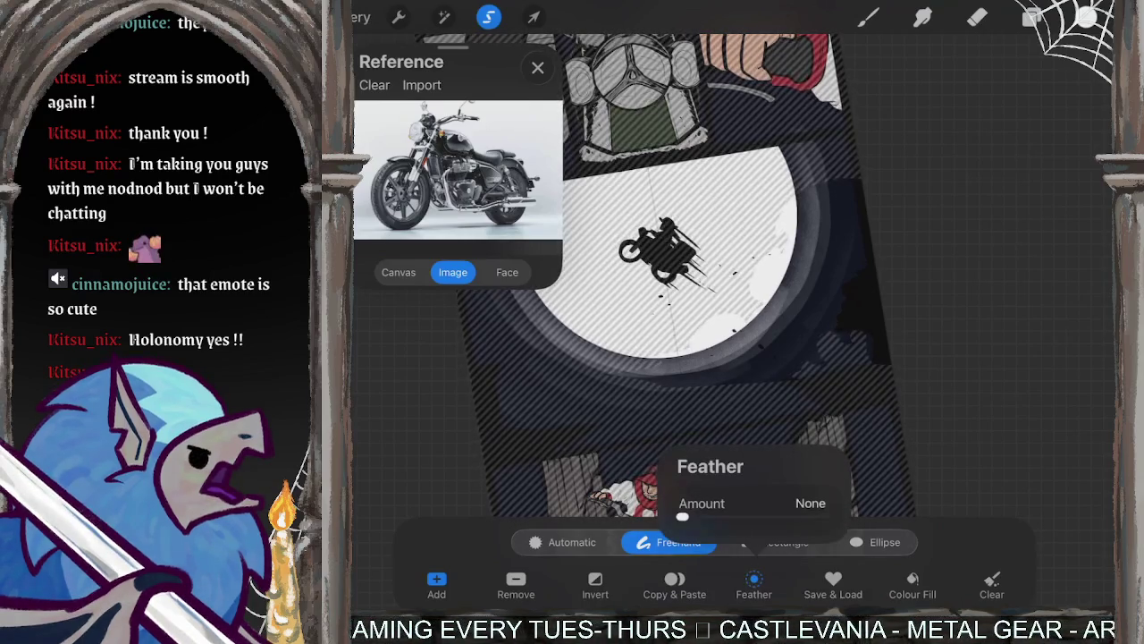
left_click_drag(679, 516, 684, 516)
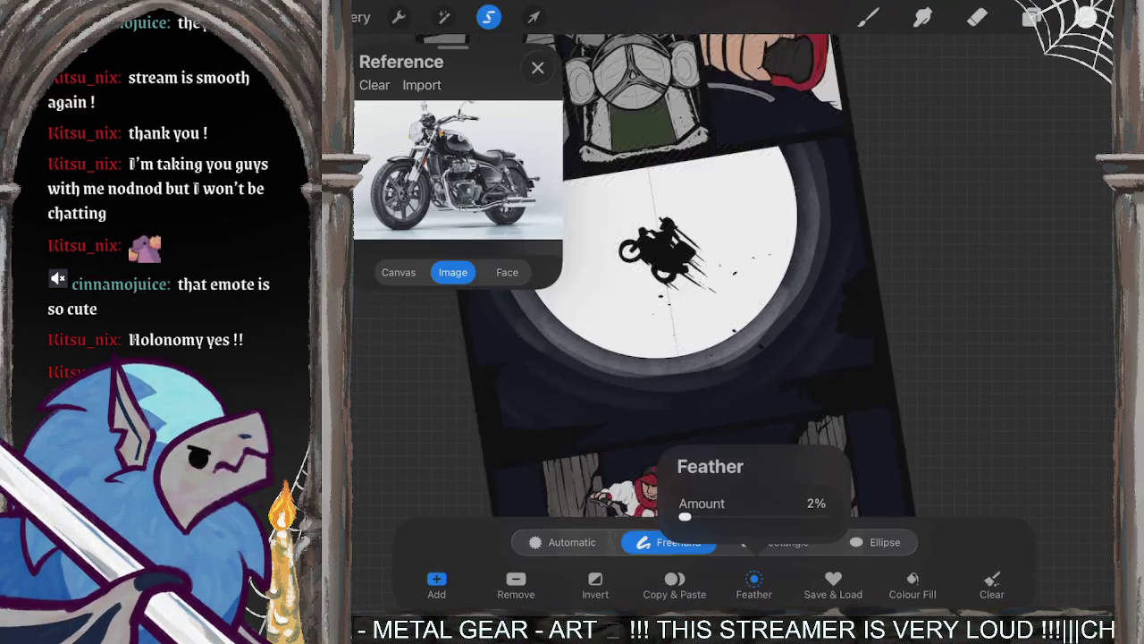
left_click(867, 16)
left_click_drag(1087, 16, 822, 268)
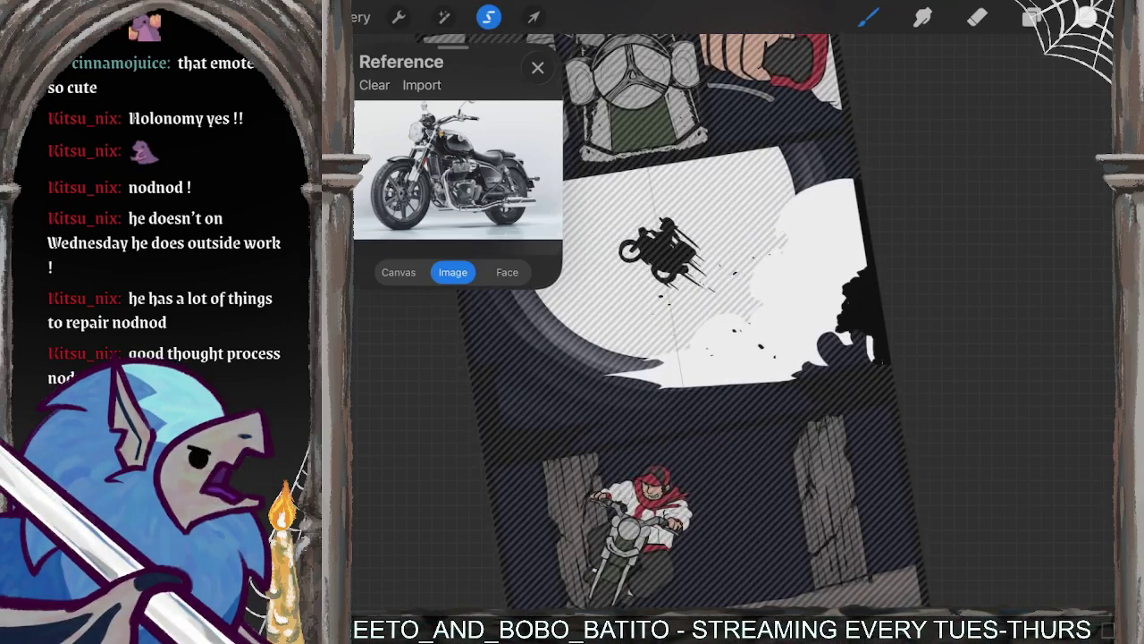
Check Layer 12's options, then pick a dark navy from the Solemn Night palette
left_click(489, 17)
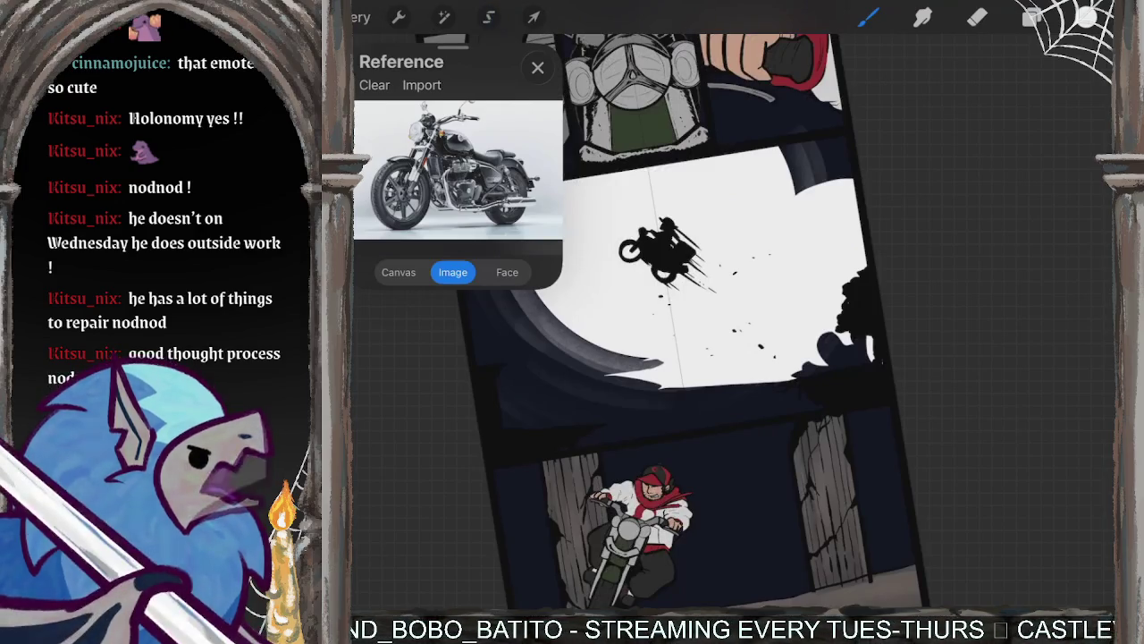
scroll(697, 340, "down", 3)
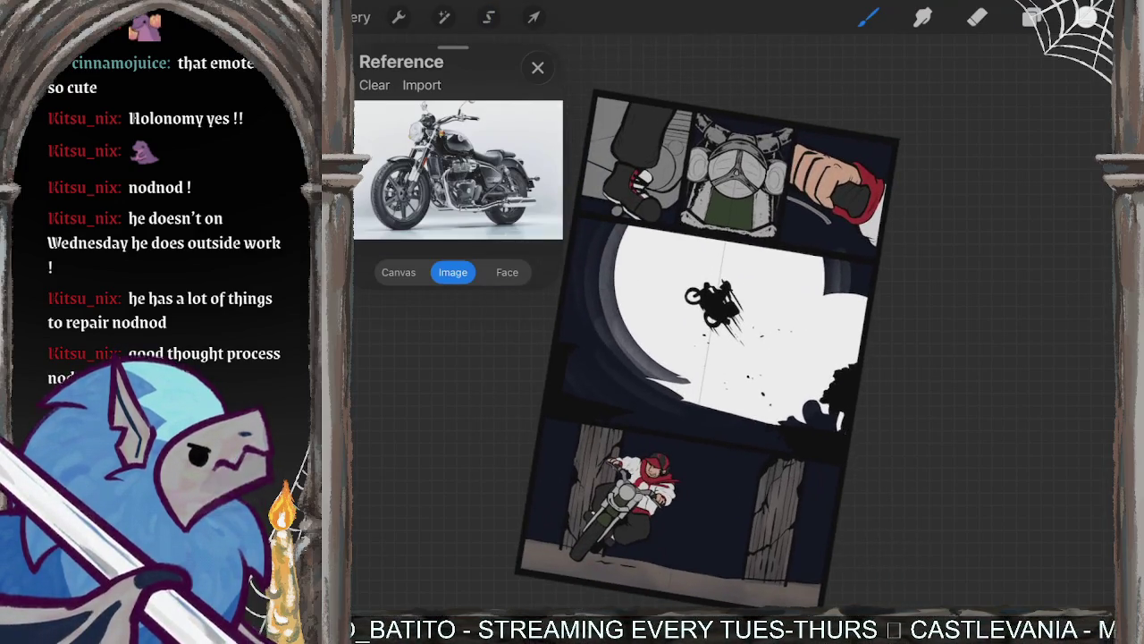
left_click(1032, 17)
left_click(870, 349)
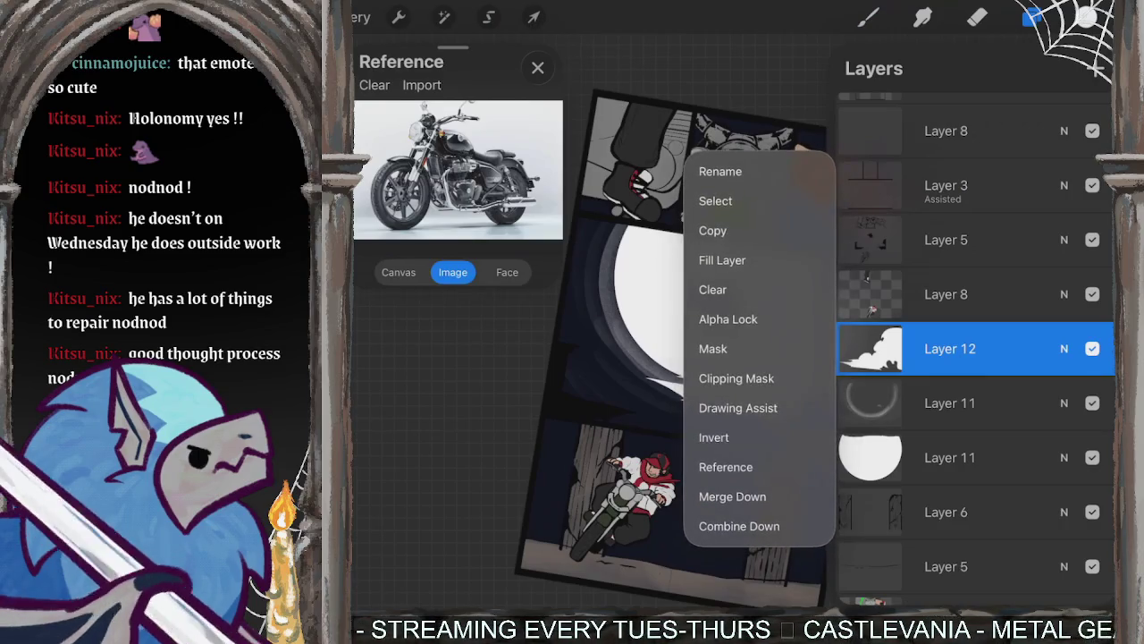
left_click(870, 348)
left_click(868, 17)
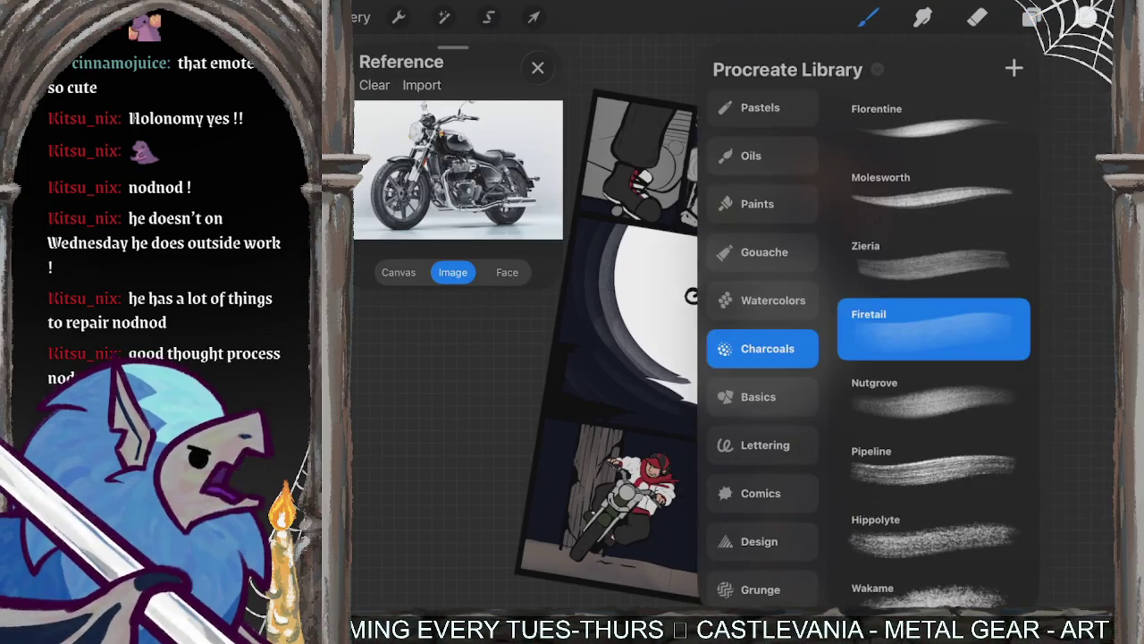
left_click(1087, 17)
left_click(1095, 581)
scroll(974, 304, "up", 3)
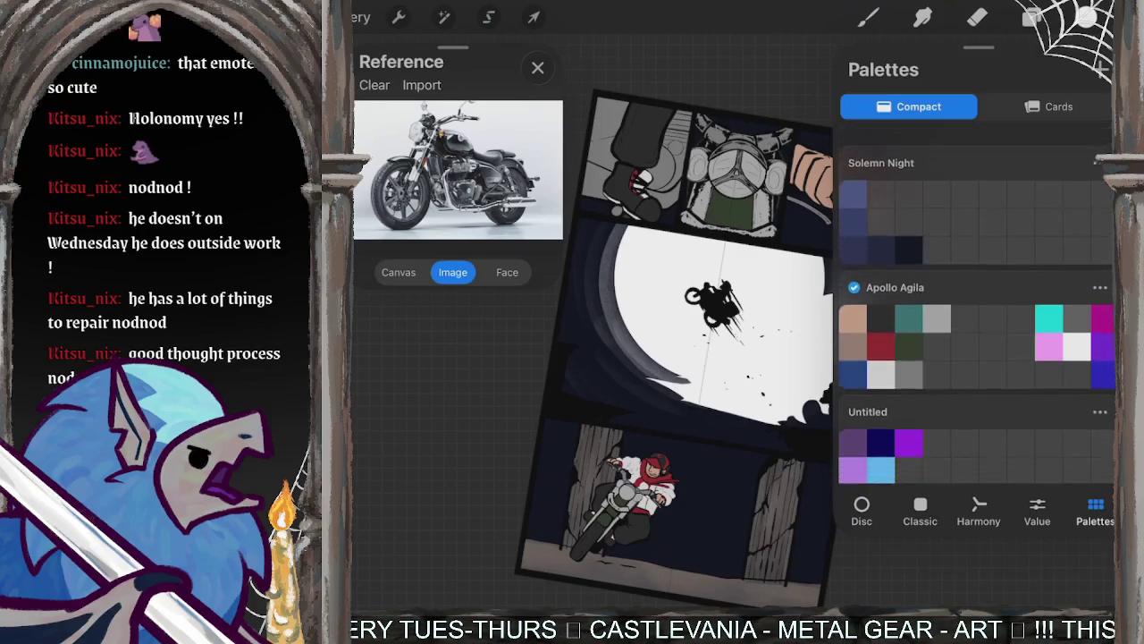
Fill Layer 12 with the dark navy using Fill Layer and zoom around to check the cloud
left_click(1033, 17)
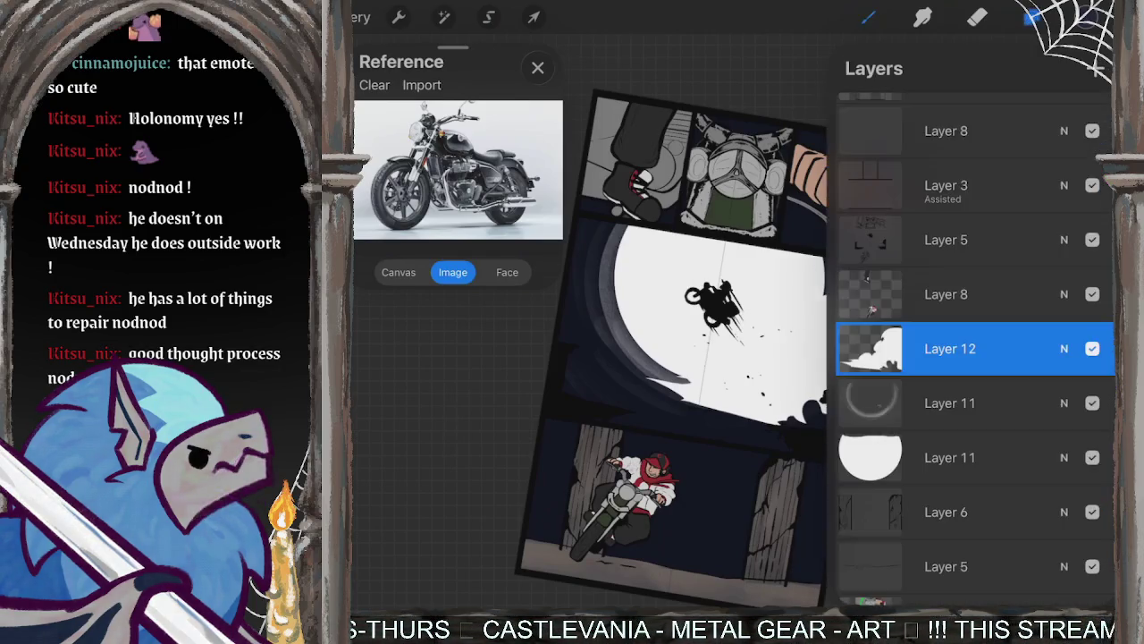
left_click(870, 349)
left_click(625, 375)
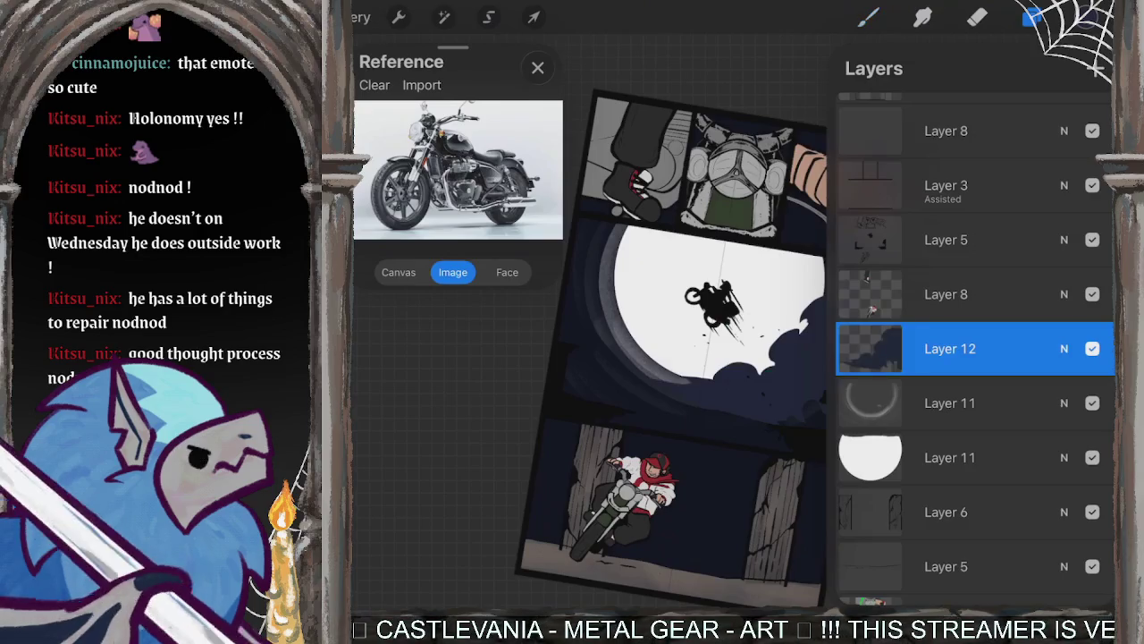
left_click(1032, 17)
scroll(715, 304, "up", 5)
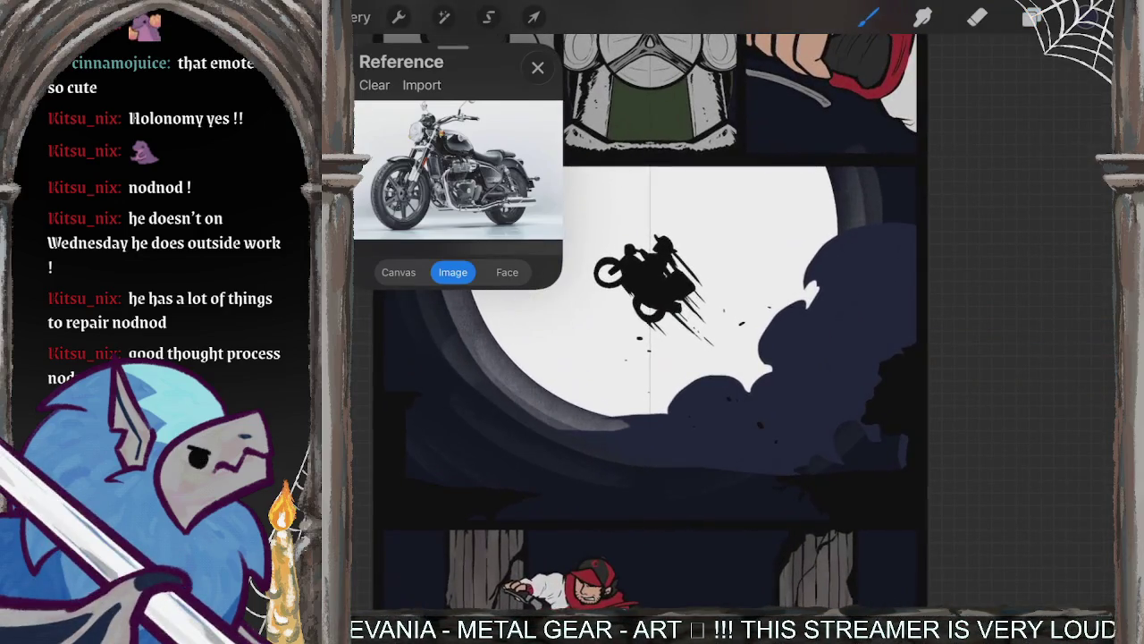
scroll(786, 340, "up", 5)
scroll(733, 322, "up", 3)
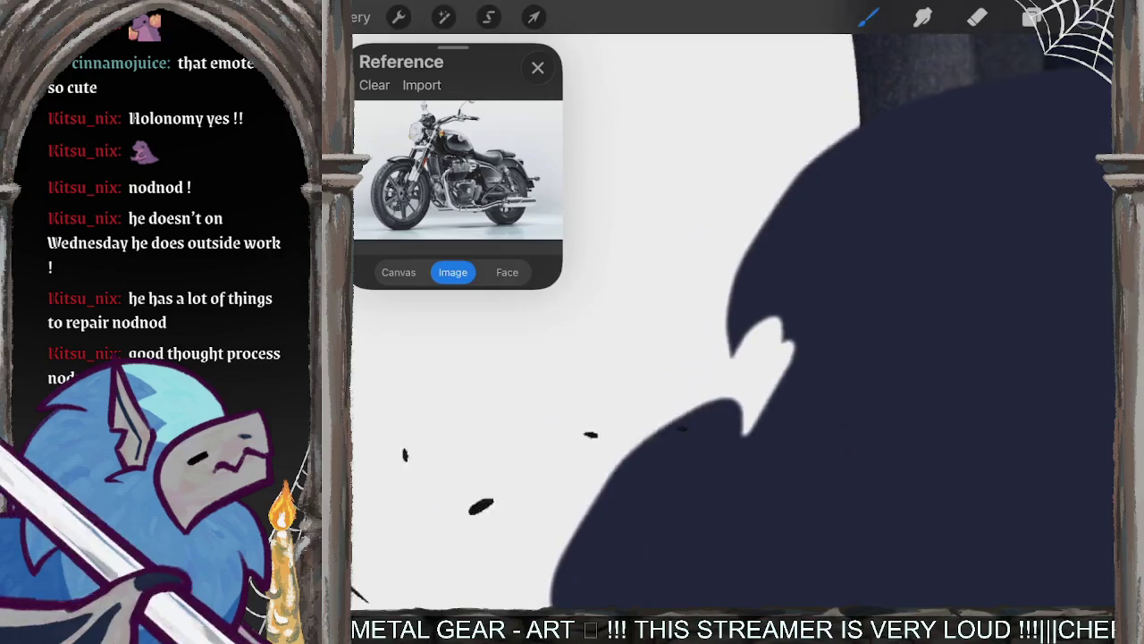
scroll(734, 321, "down", 2)
scroll(733, 322, "down", 2)
scroll(733, 321, "up", 3)
scroll(734, 322, "up", 2)
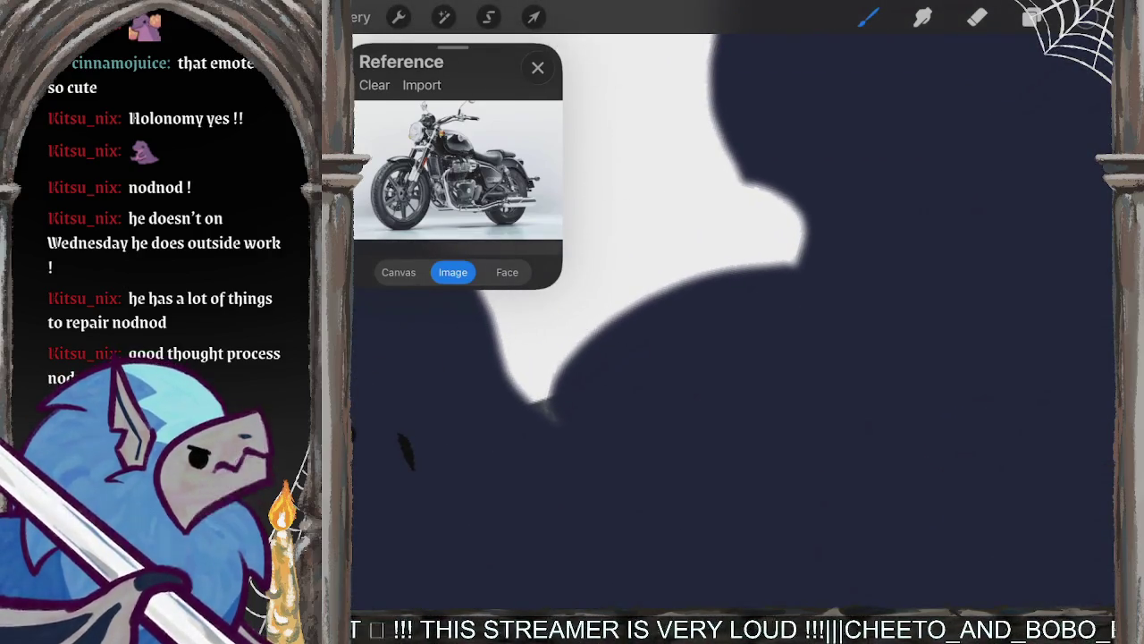
scroll(733, 322, "down", 2)
scroll(733, 322, "down", 2)
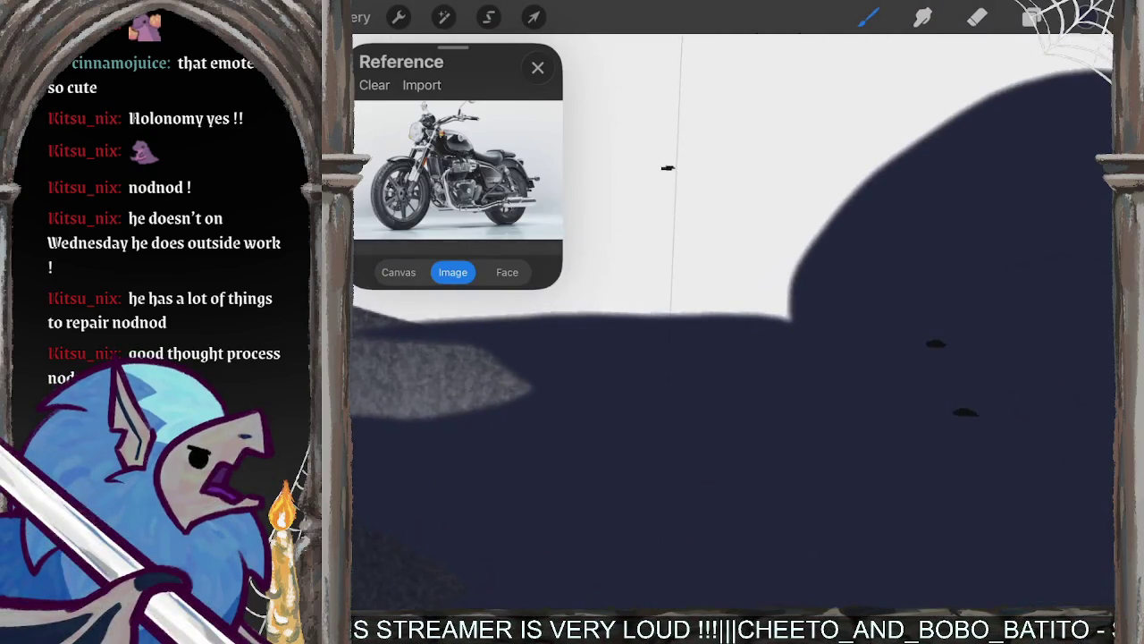
scroll(733, 322, "down", 2)
scroll(733, 322, "down", 3)
scroll(733, 322, "down", 2)
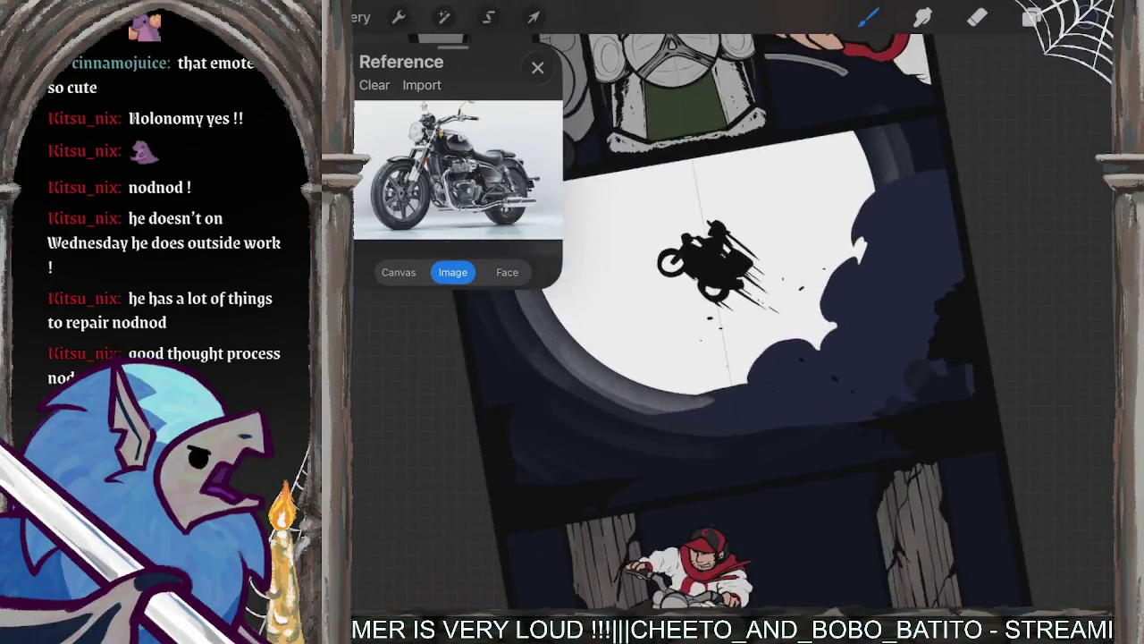
Revisit Layer 12's options and return to the brush for painting
left_click(868, 17)
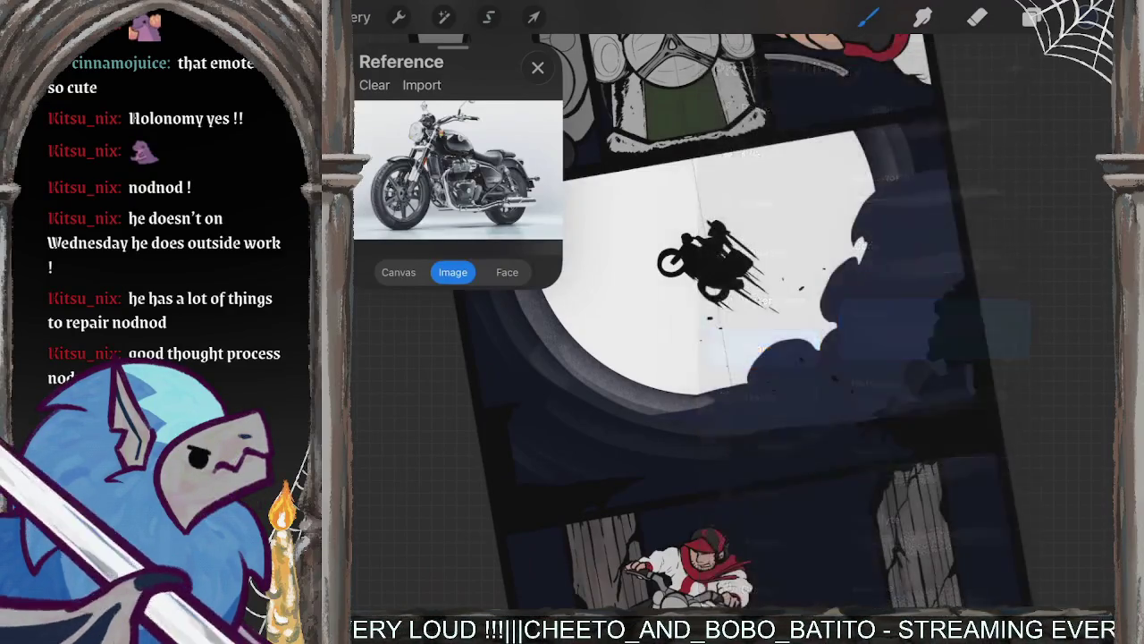
scroll(572, 357, "up", 5)
left_click(1033, 17)
left_click(949, 349)
left_click(1033, 16)
left_click(868, 17)
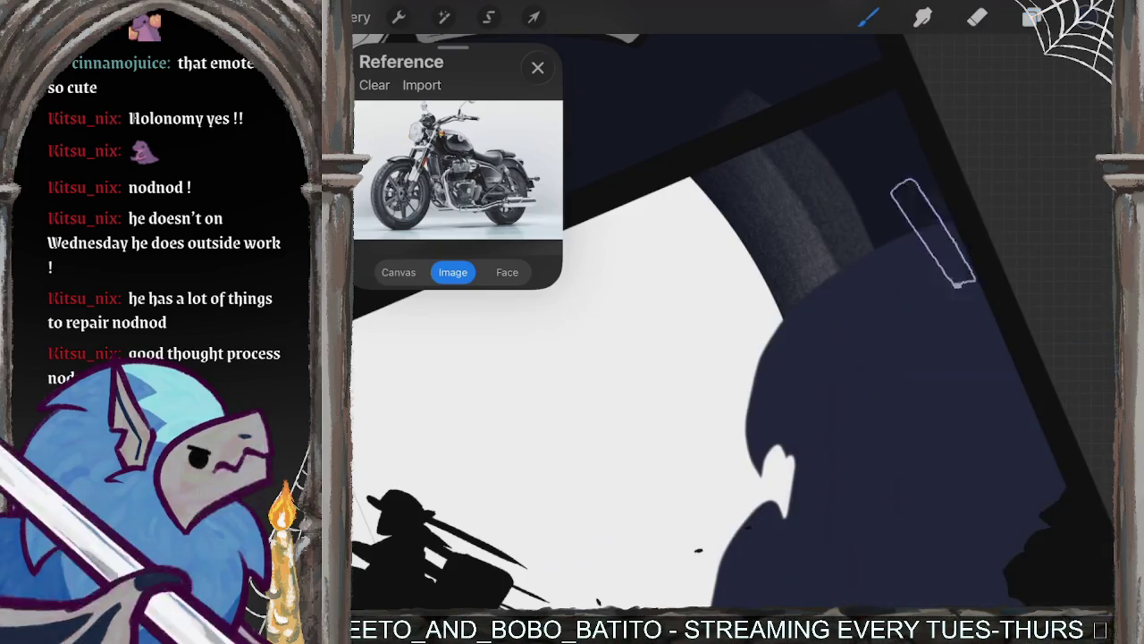
With the Firetail brush, extend the dark cloud's upper edge and add lighter grey edge texture
left_click_drag(819, 268, 912, 315)
left_click_drag(743, 398, 856, 438)
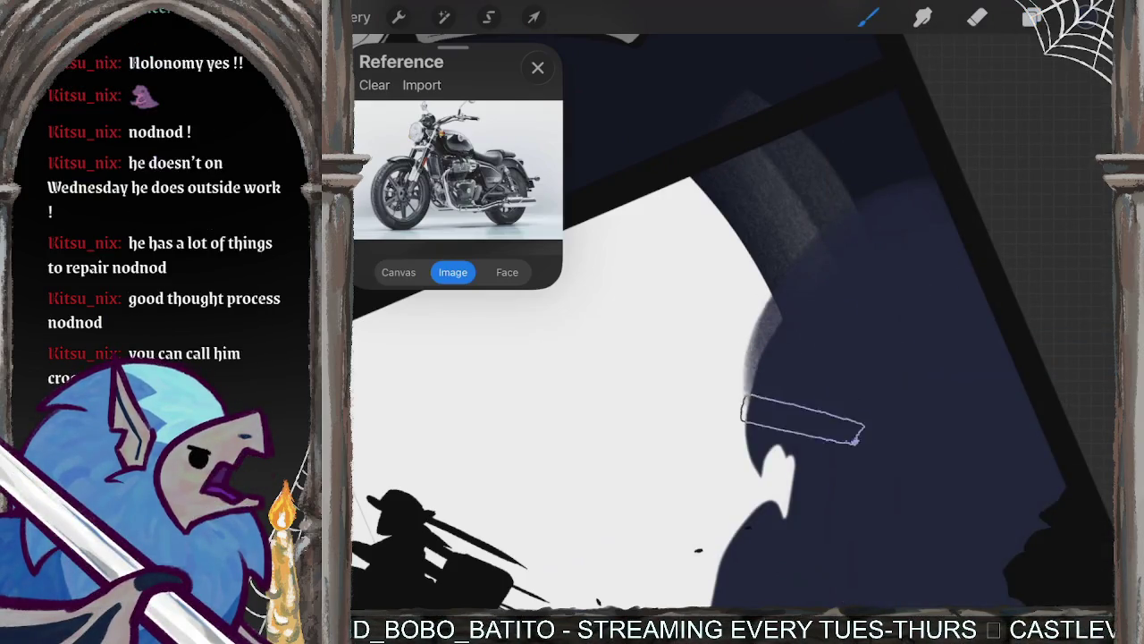
key("ctrl+z")
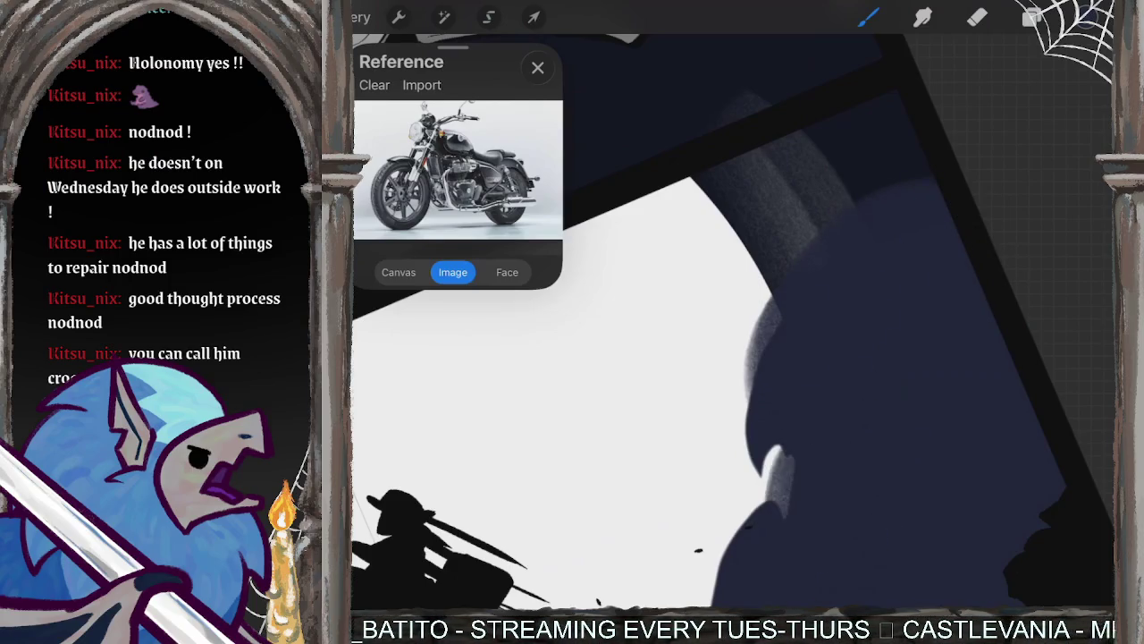
scroll(731, 322, "down", 3)
left_click_drag(822, 311, 774, 341)
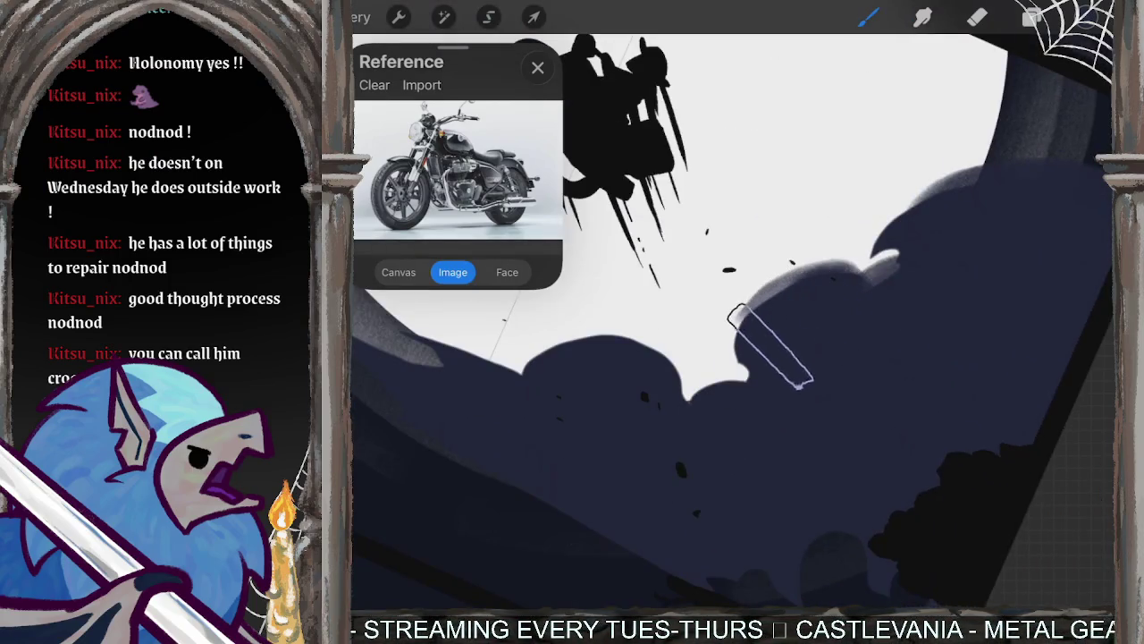
mouse_move(800, 401)
left_mouse_down()
mouse_move(702, 378)
mouse_move(544, 442)
left_mouse_up()
scroll(733, 322, "down", 5)
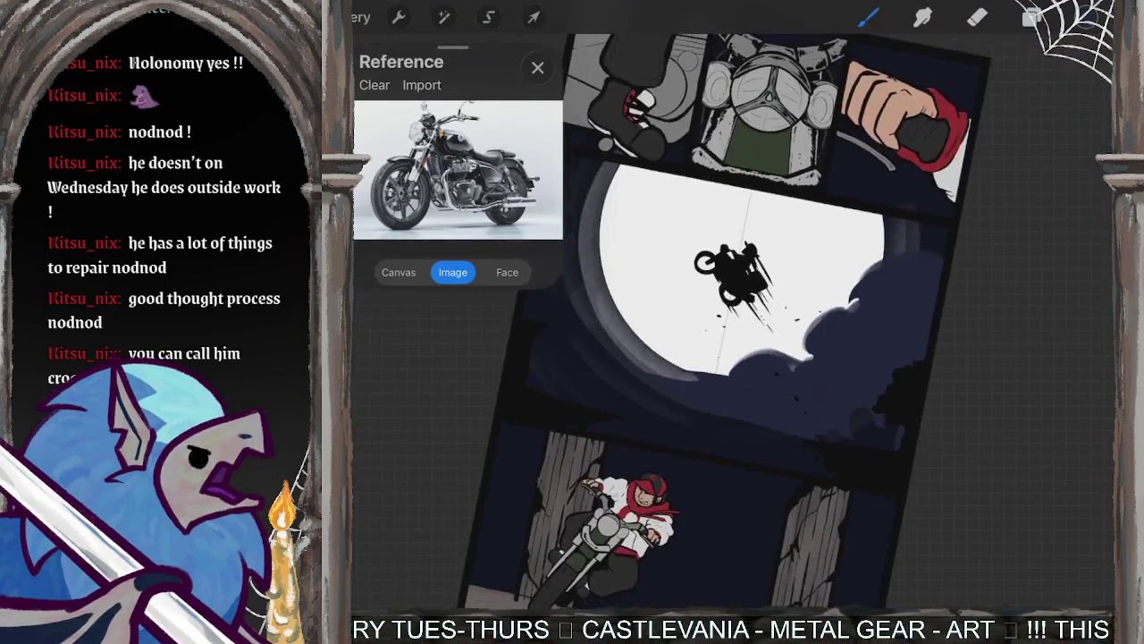
scroll(733, 322, "up", 5)
Switch to the Molesworth charcoal brush and paint dark and lighter texture along the cloud edges
left_click(867, 17)
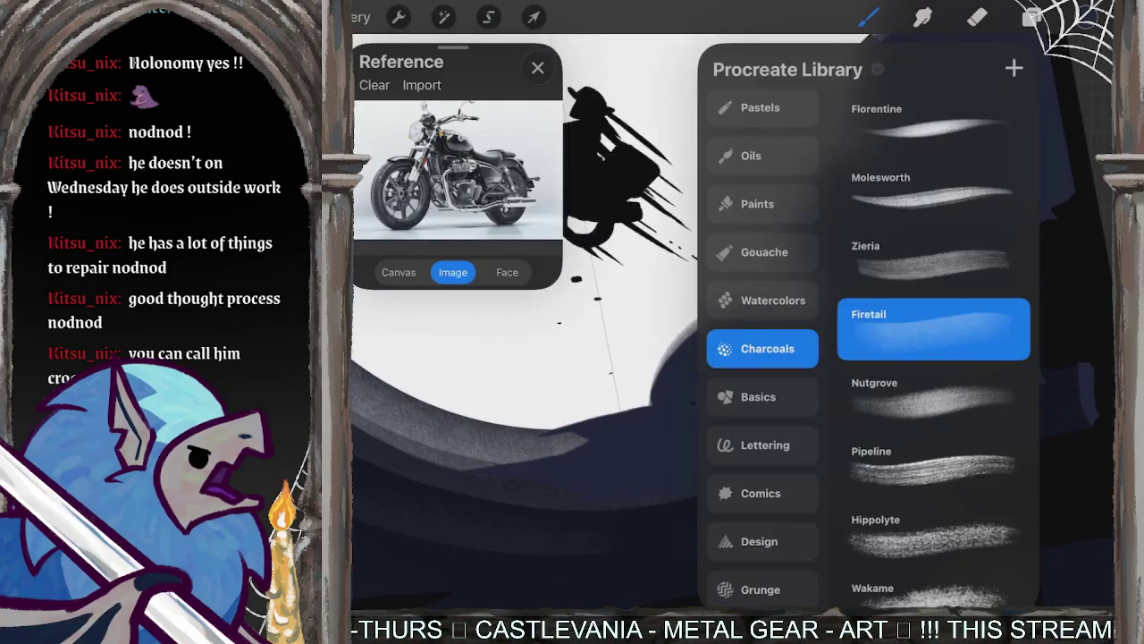
left_click(930, 192)
left_click(680, 349)
mouse_move(706, 326)
left_mouse_down()
mouse_move(636, 407)
mouse_move(585, 414)
left_mouse_up()
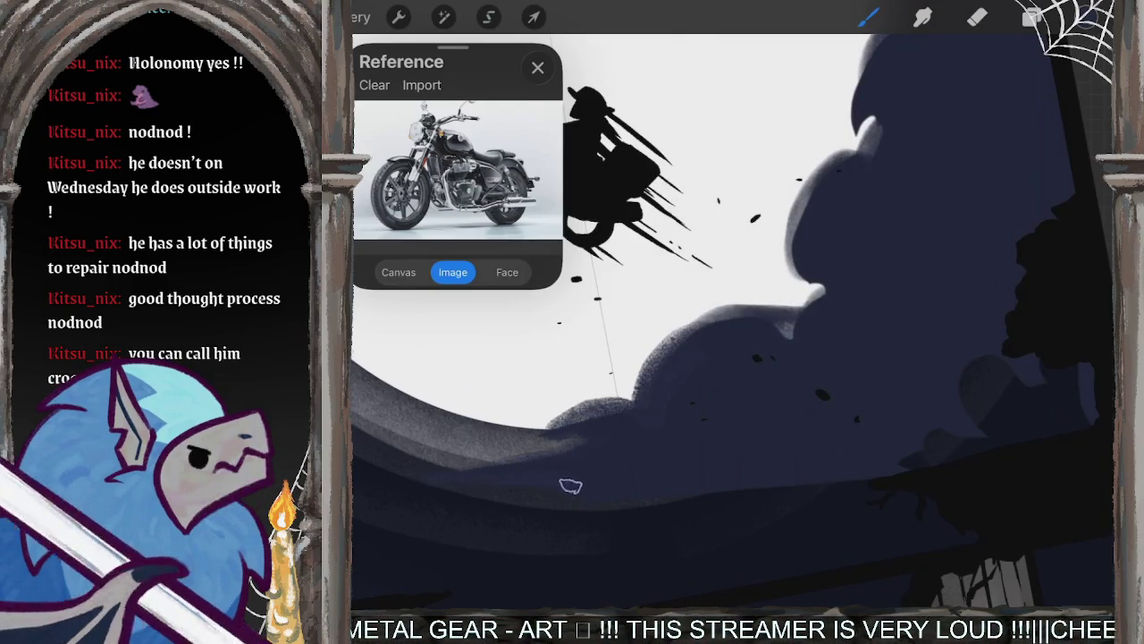
scroll(569, 484, "up", 3)
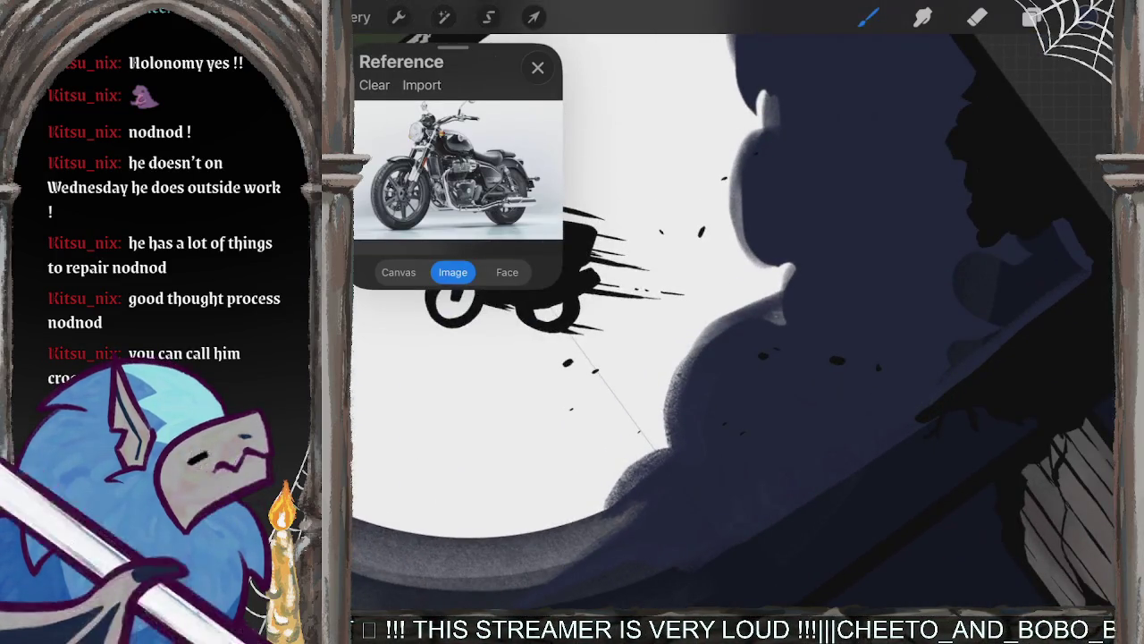
scroll(733, 321, "right", 2)
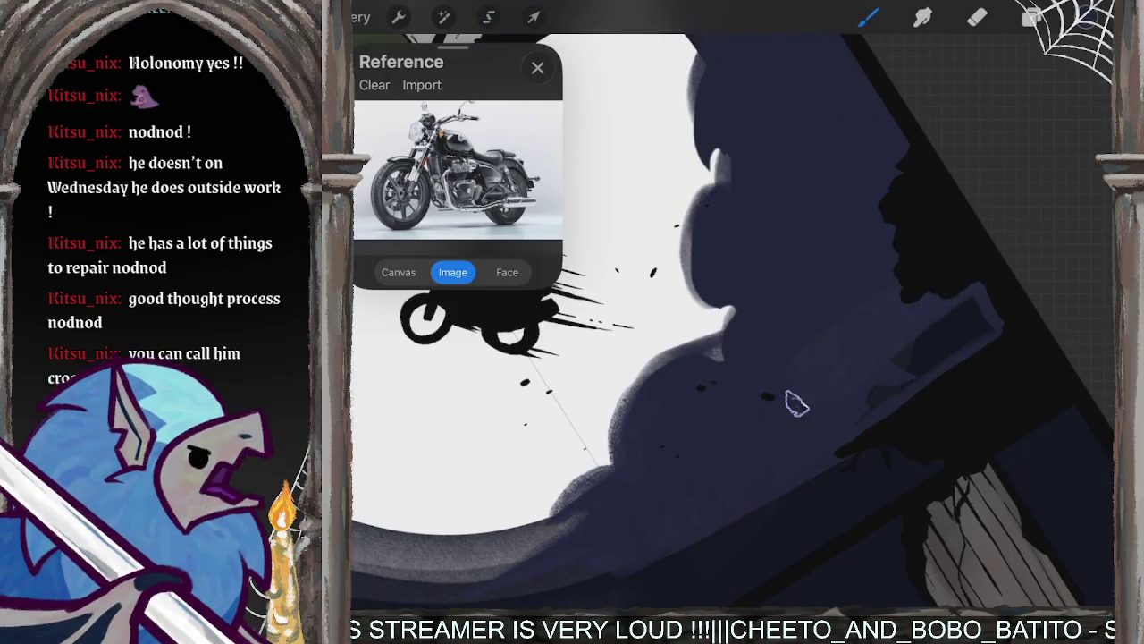
left_click_drag(979, 313, 839, 435)
scroll(733, 322, "down", 3)
left_click(869, 17)
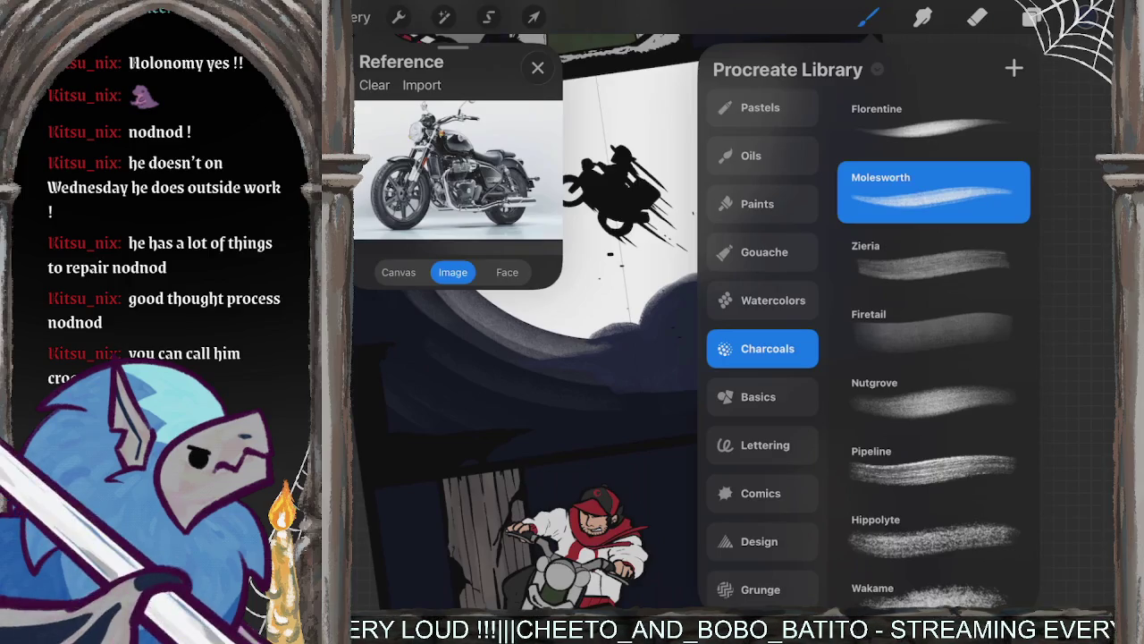
Undo the last stroke and try the Firetail and Nutgrove charcoal brushes
scroll(679, 322, "up", 3)
key("ctrl+z")
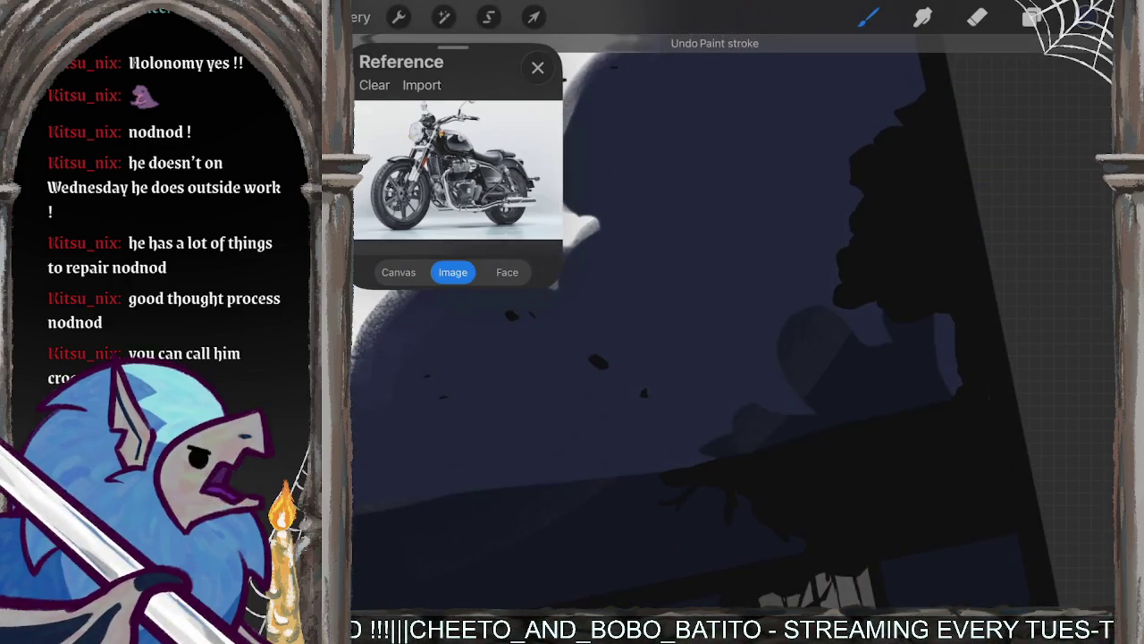
scroll(697, 322, "down", 3)
left_click(868, 17)
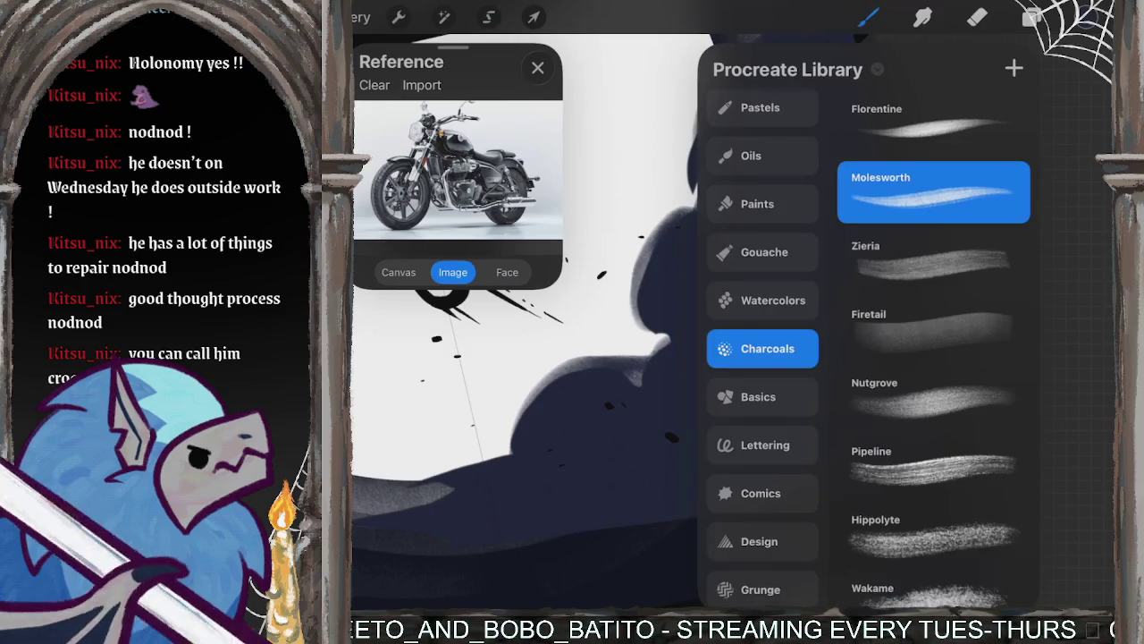
left_click(933, 330)
left_click(933, 398)
left_click(746, 338)
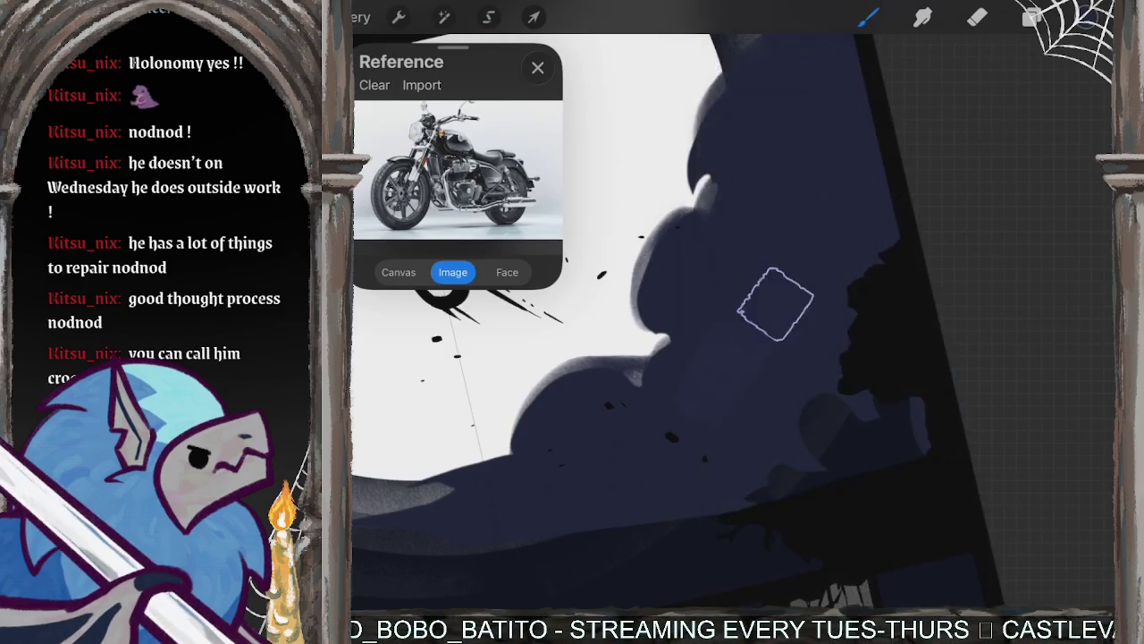
Try the Florentine charcoal brush and undo its stroke
scroll(733, 322, "up", 5)
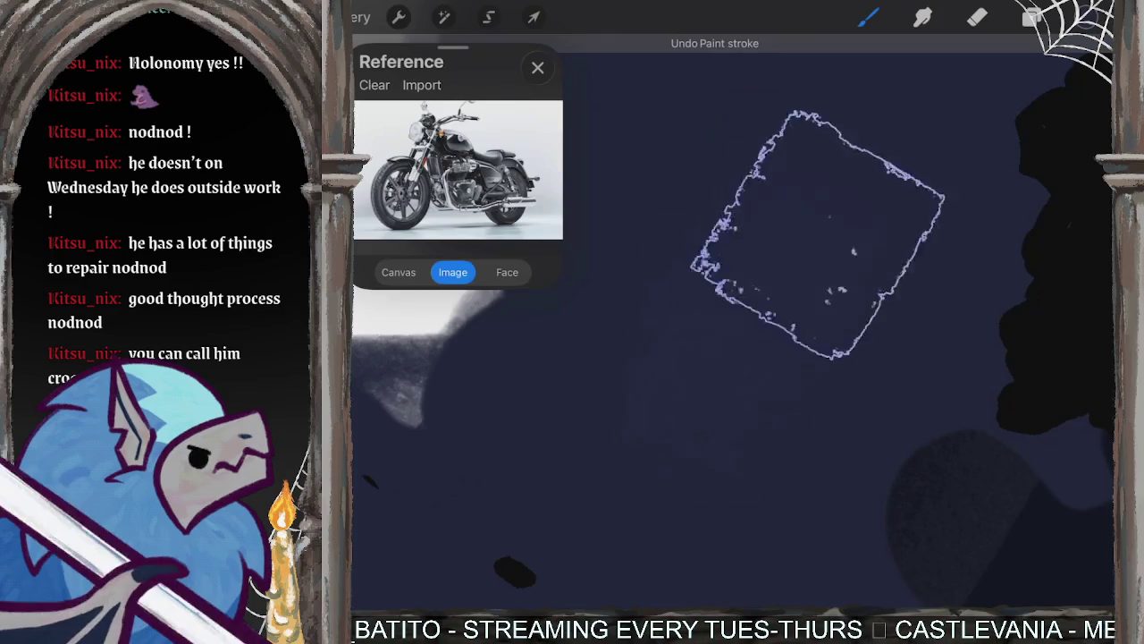
left_click(868, 17)
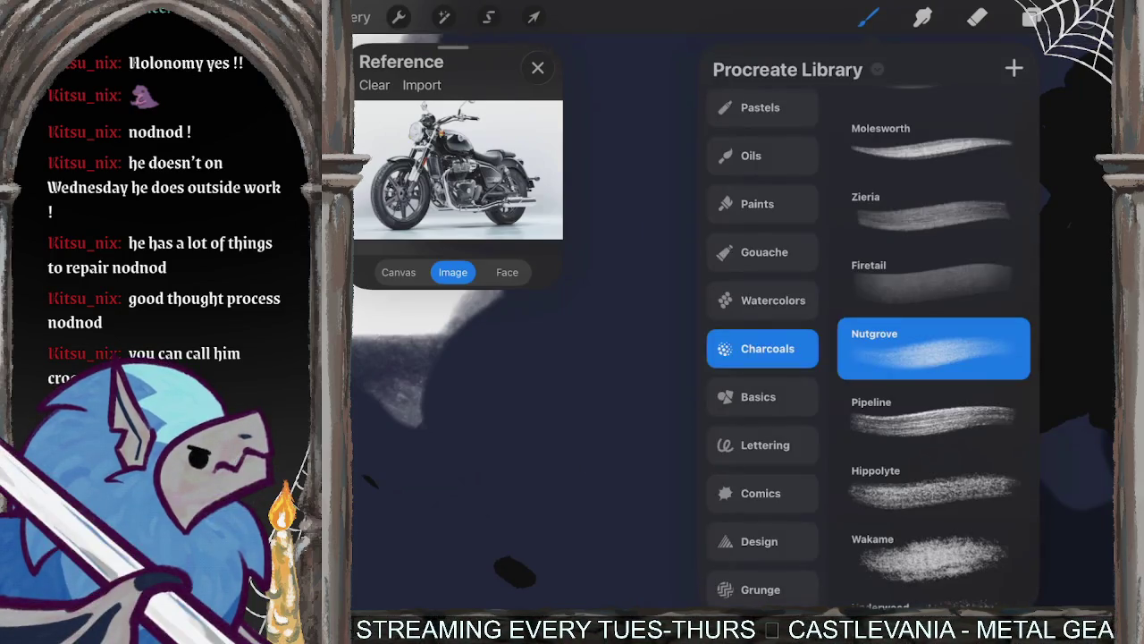
scroll(933, 358, "down", 2)
scroll(934, 358, "up", 3)
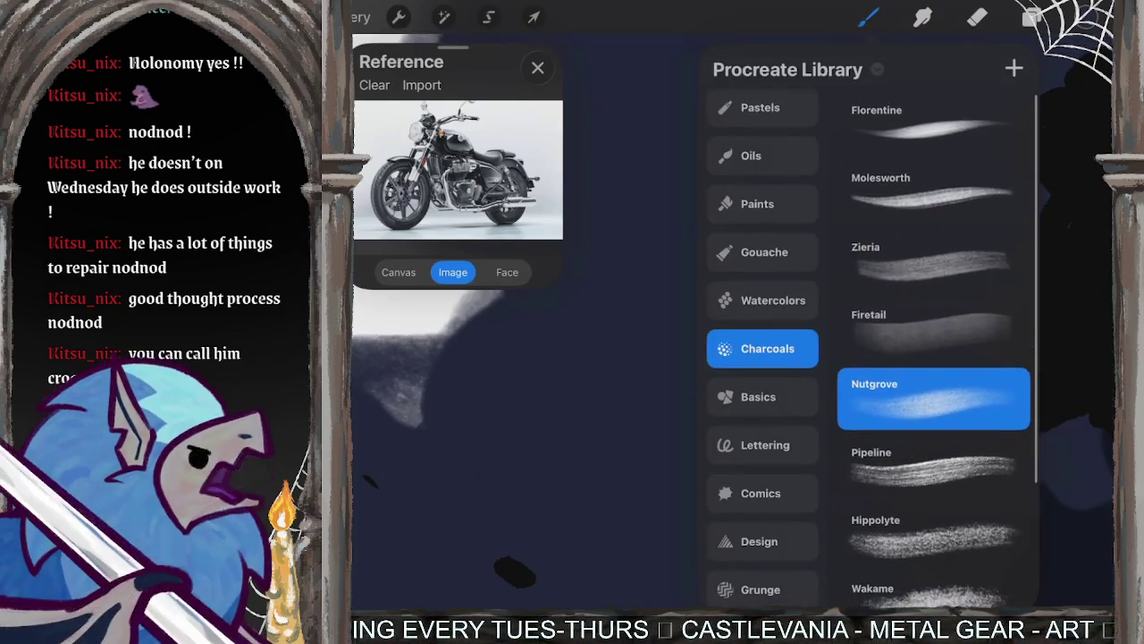
left_click(934, 129)
left_click(421, 418)
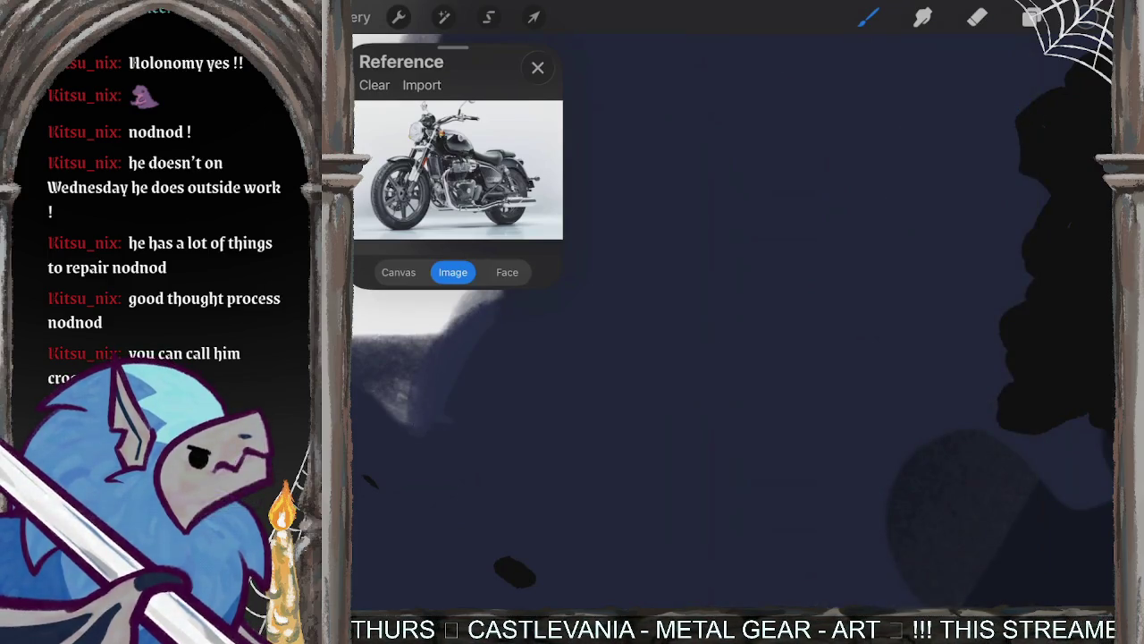
key("ctrl+z")
Test a dark Molesworth stroke on the cloud and undo it
left_click(868, 17)
left_click(933, 192)
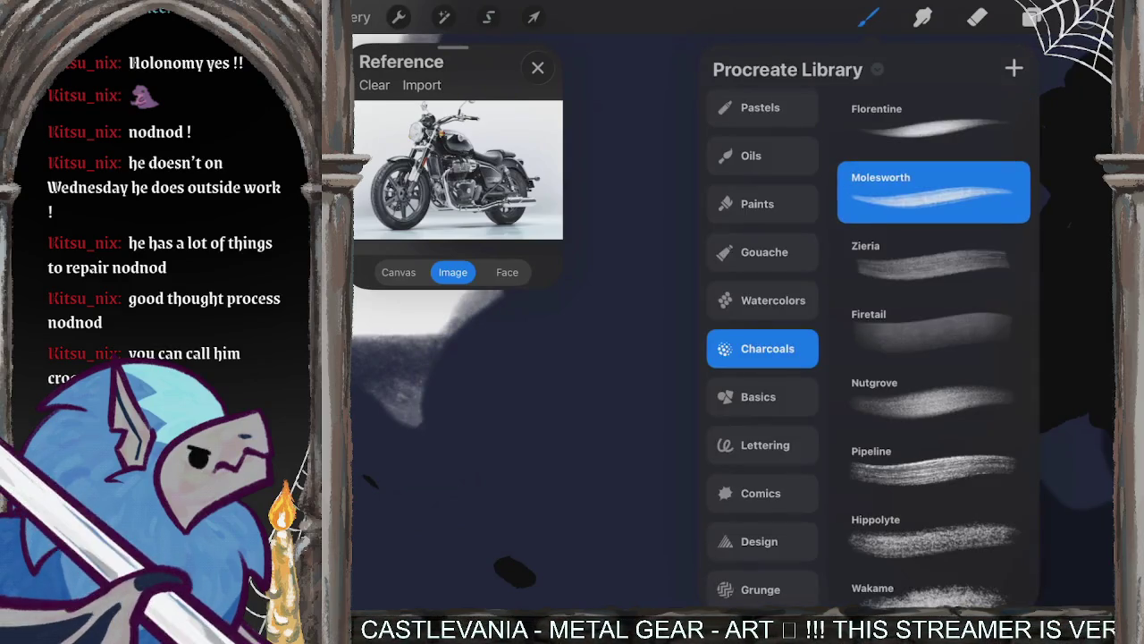
left_click(626, 402)
mouse_move(438, 322)
left_mouse_down()
mouse_move(429, 447)
mouse_move(563, 304)
left_mouse_up()
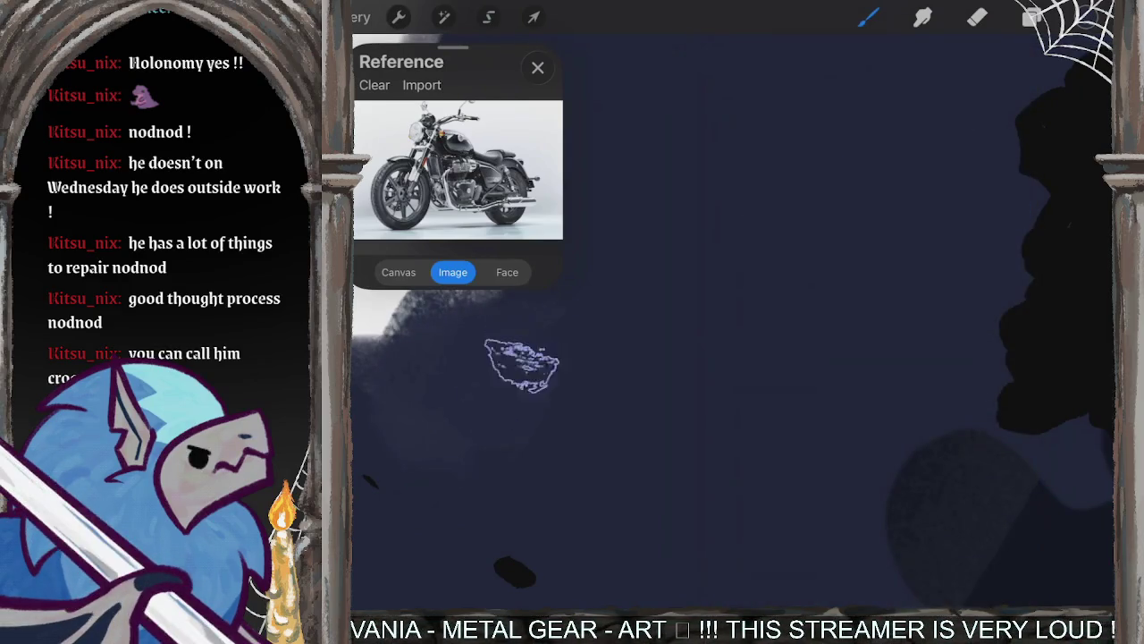
key("ctrl+z")
Compare charcoal brushes, settle on Zieria, and test it on the cloud edge
left_click(867, 17)
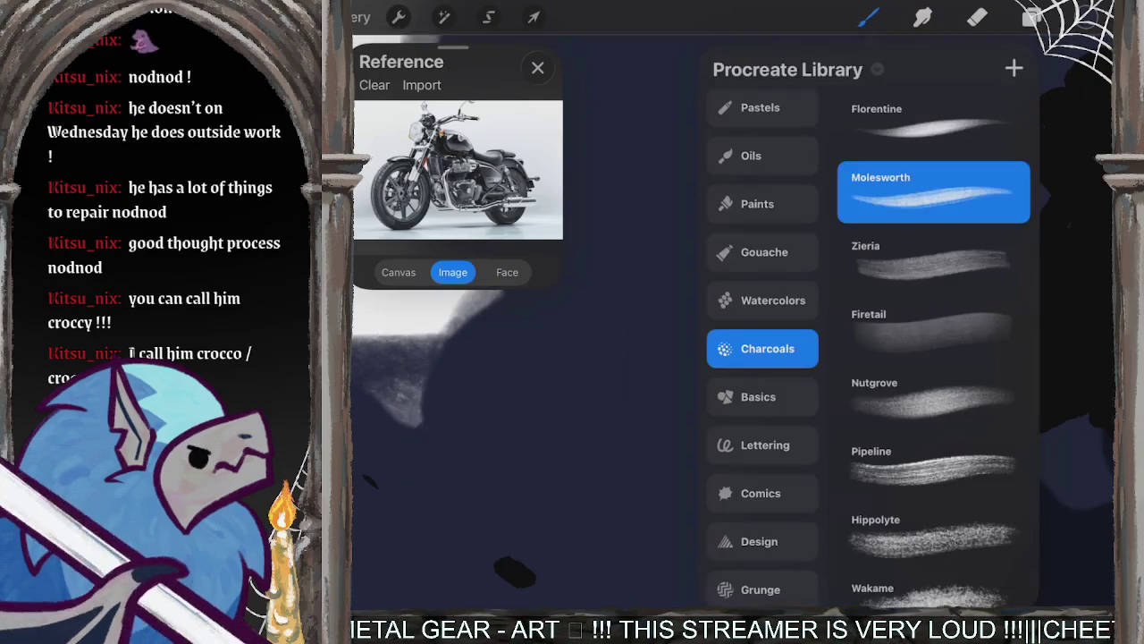
left_click(933, 329)
left_click(934, 397)
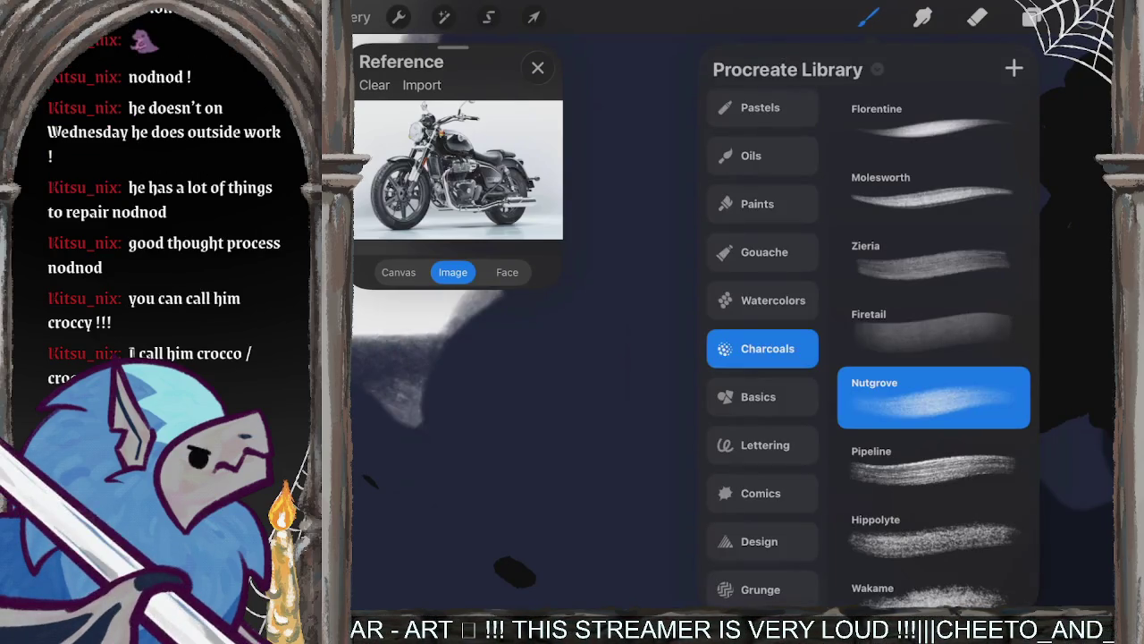
left_click(933, 259)
left_click(867, 17)
left_click_drag(563, 223, 429, 295)
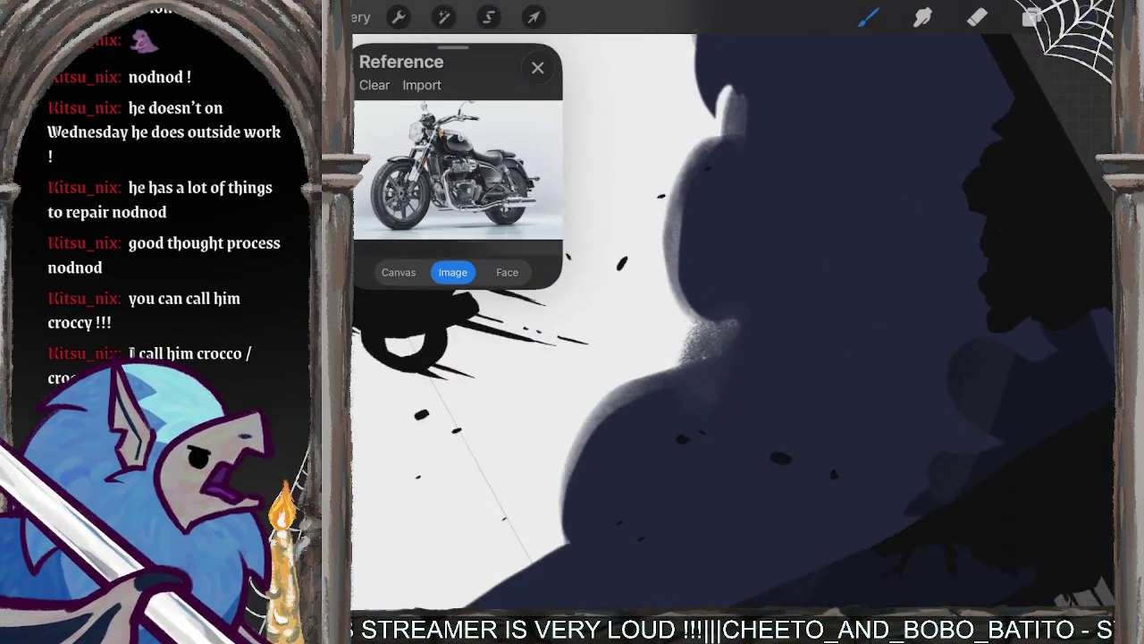
Add grainy charcoal texture along the cloud's lower edge and darken its upper edge by the frame
scroll(573, 376, "up", 1)
left_click_drag(742, 331, 572, 465)
left_click_drag(626, 402, 545, 536)
mouse_move(617, 531)
left_mouse_down()
mouse_move(599, 480)
mouse_move(537, 572)
left_mouse_up()
scroll(733, 340, "down", 5)
scroll(733, 340, "down", 2)
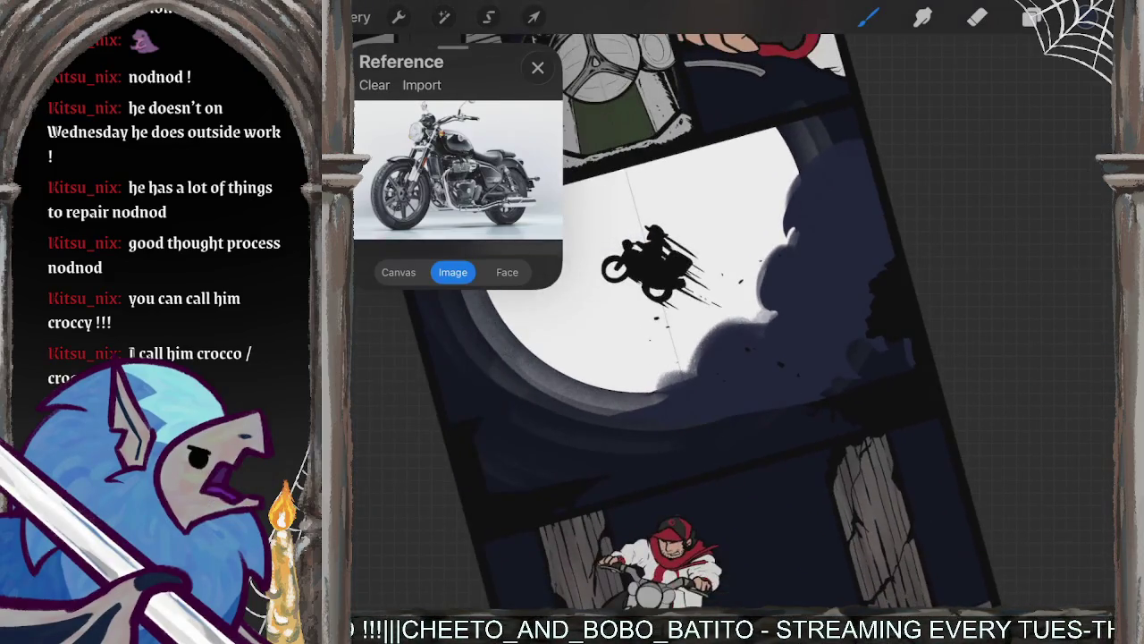
scroll(715, 402, "up", 3)
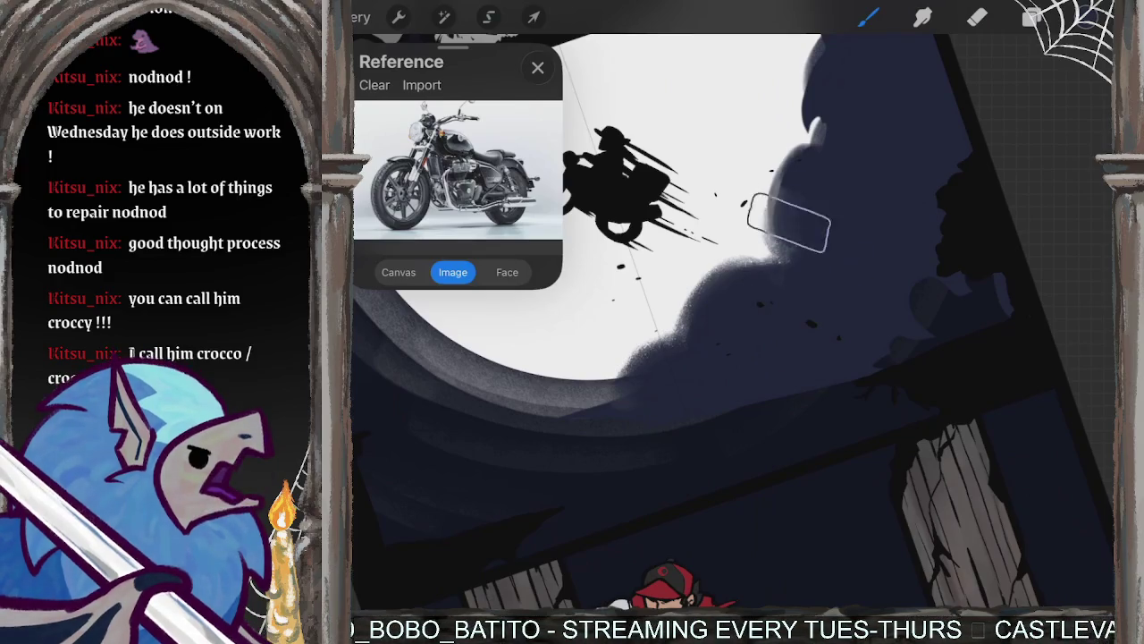
left_click_drag(813, 154, 859, 63)
Pan, zoom, and rotate around the moon and motorcycle to review the clouds
left_click_drag(715, 268, 528, 421)
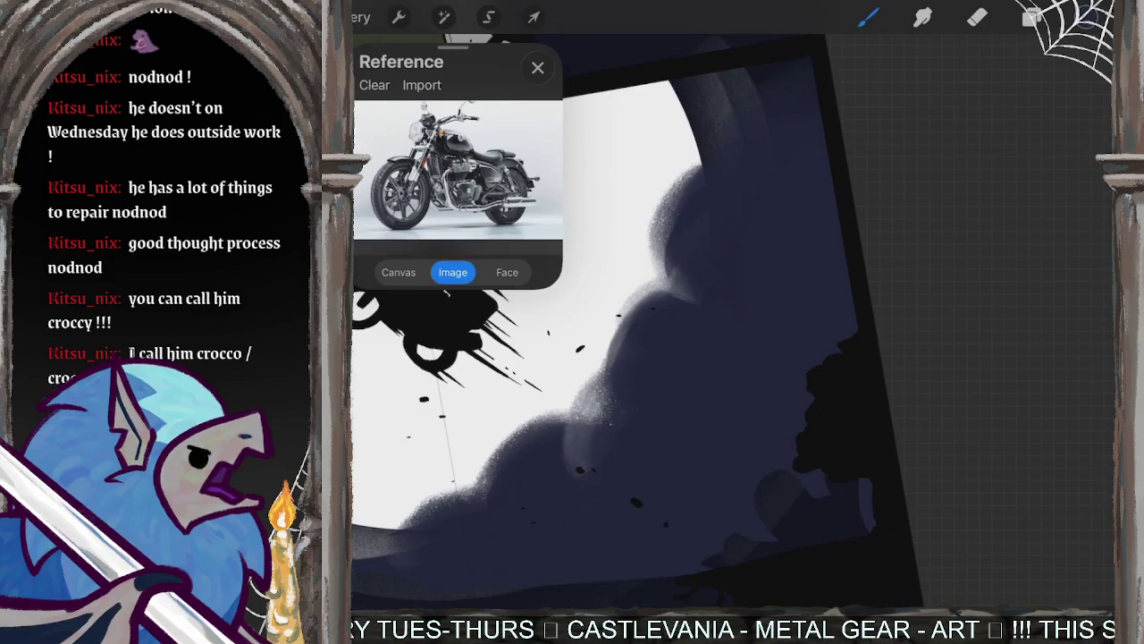
left_click_drag(626, 358, 715, 268)
left_click_drag(536, 402, 733, 179)
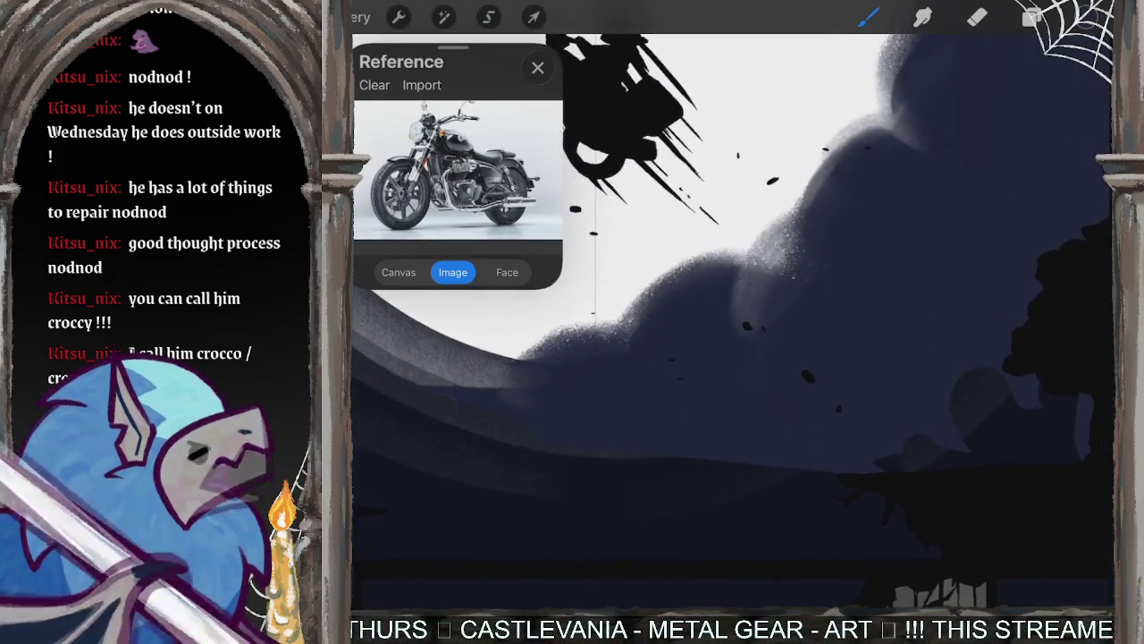
left_click_drag(586, 402, 613, 421)
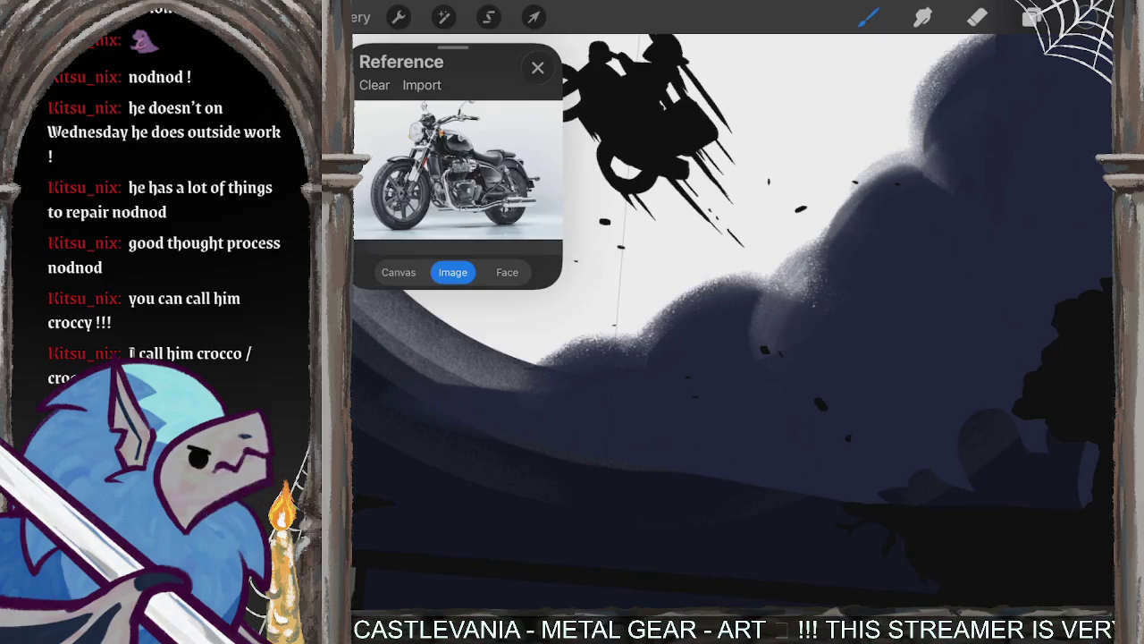
left_click_drag(644, 134, 930, 223)
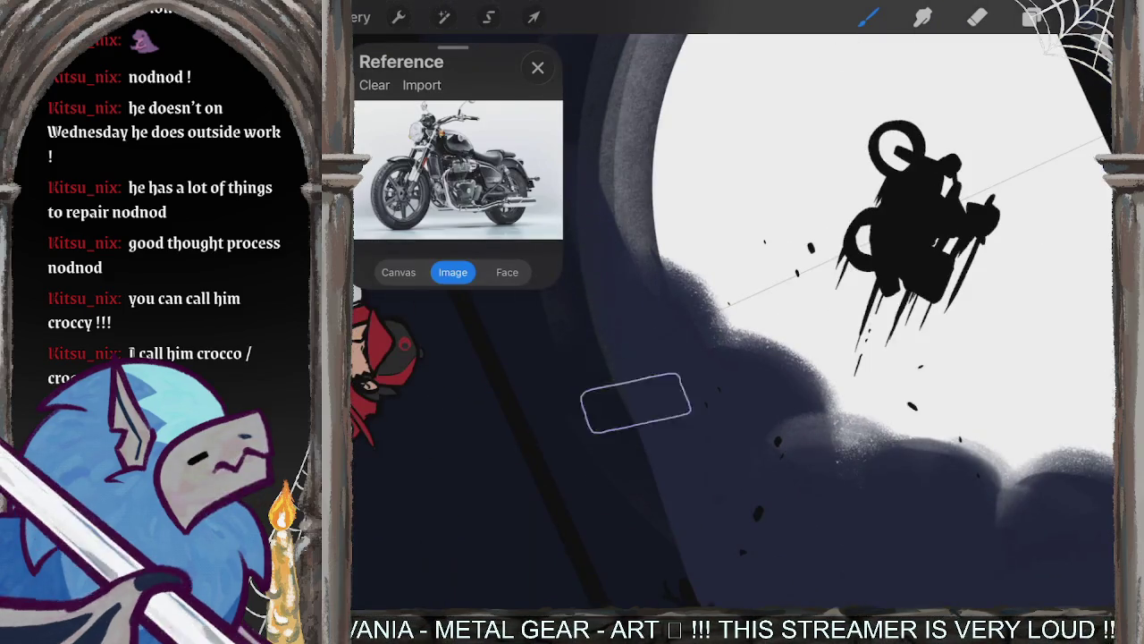
scroll(733, 321, "down", 5)
scroll(733, 322, "up", 5)
left_click_drag(626, 322, 616, 317)
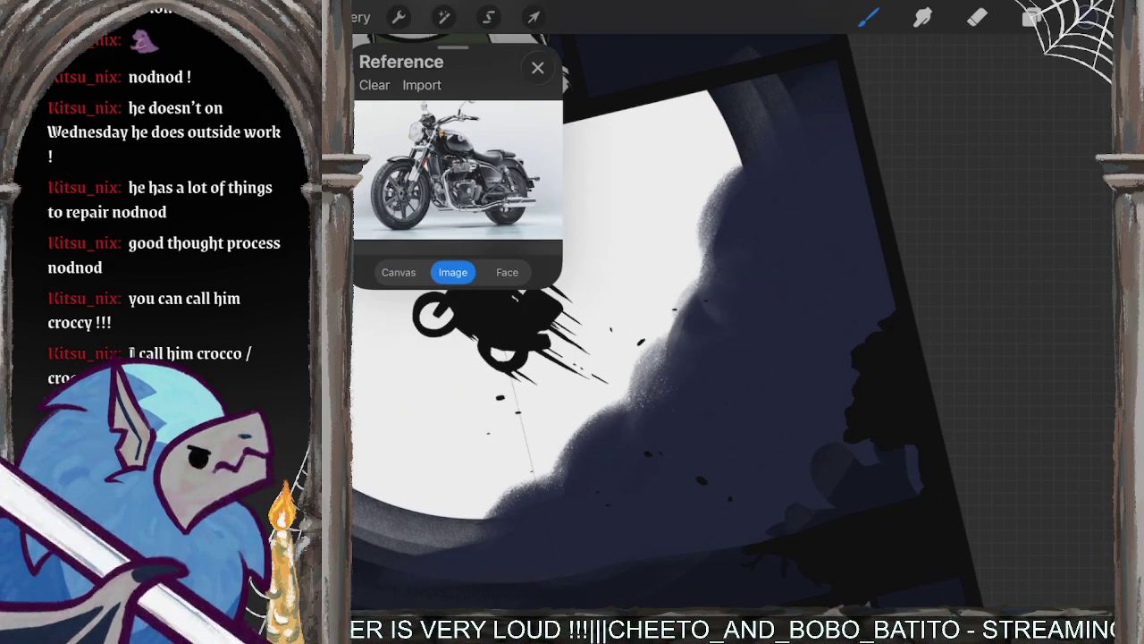
scroll(662, 340, "down", 5)
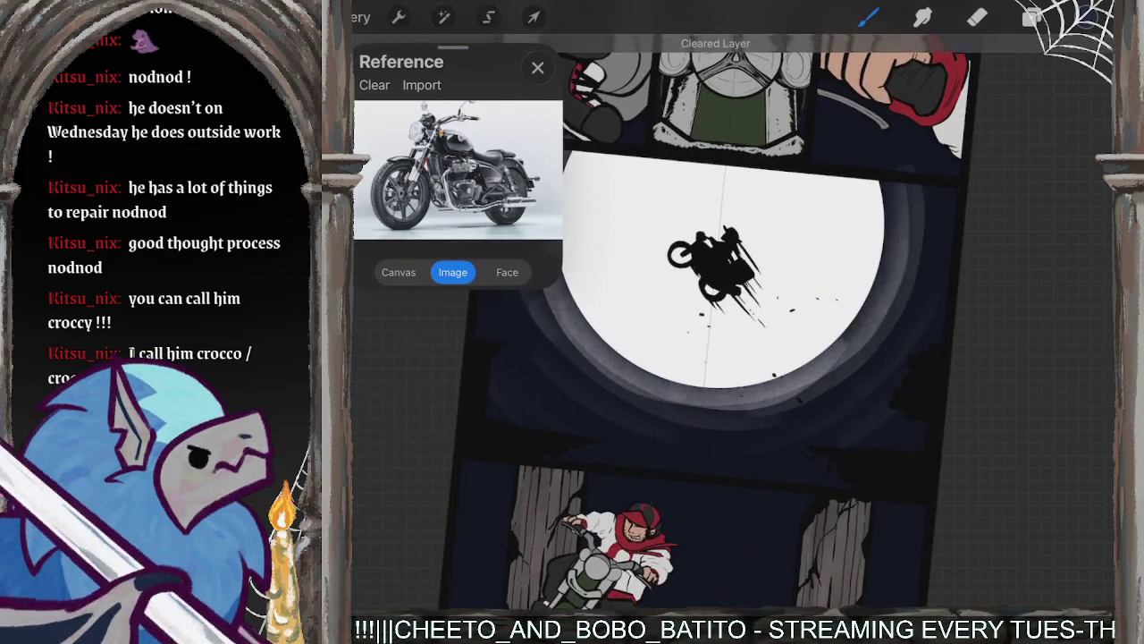
Return from selection to the brush and undo a soft test stroke on the moon's right edge
left_click(488, 17)
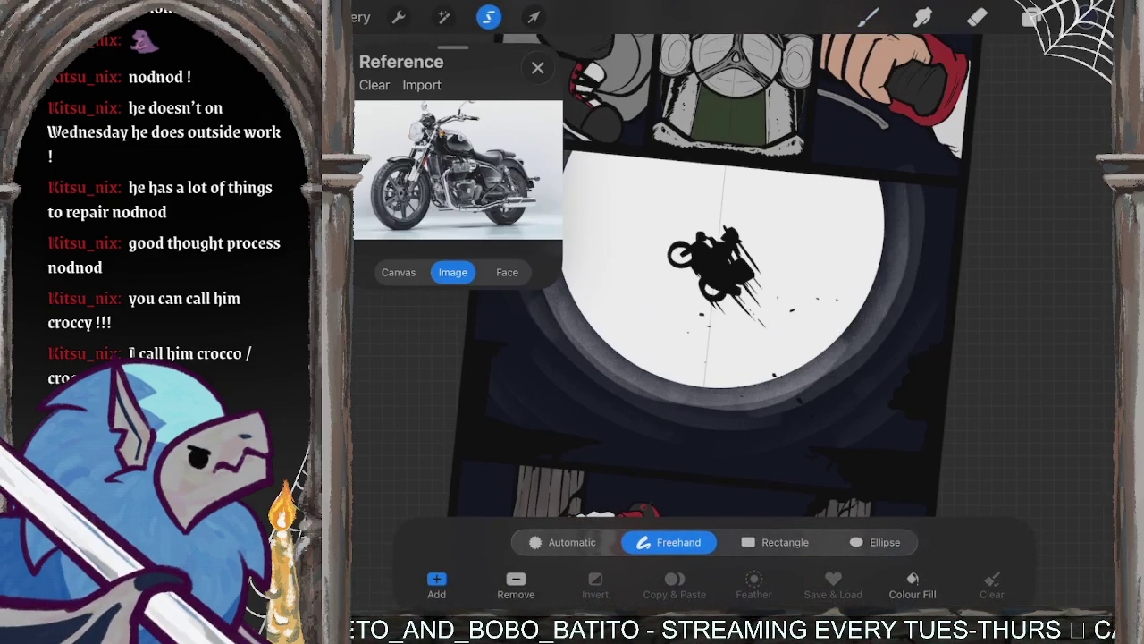
left_click(867, 17)
left_click_drag(894, 232, 827, 327)
key("ctrl+z")
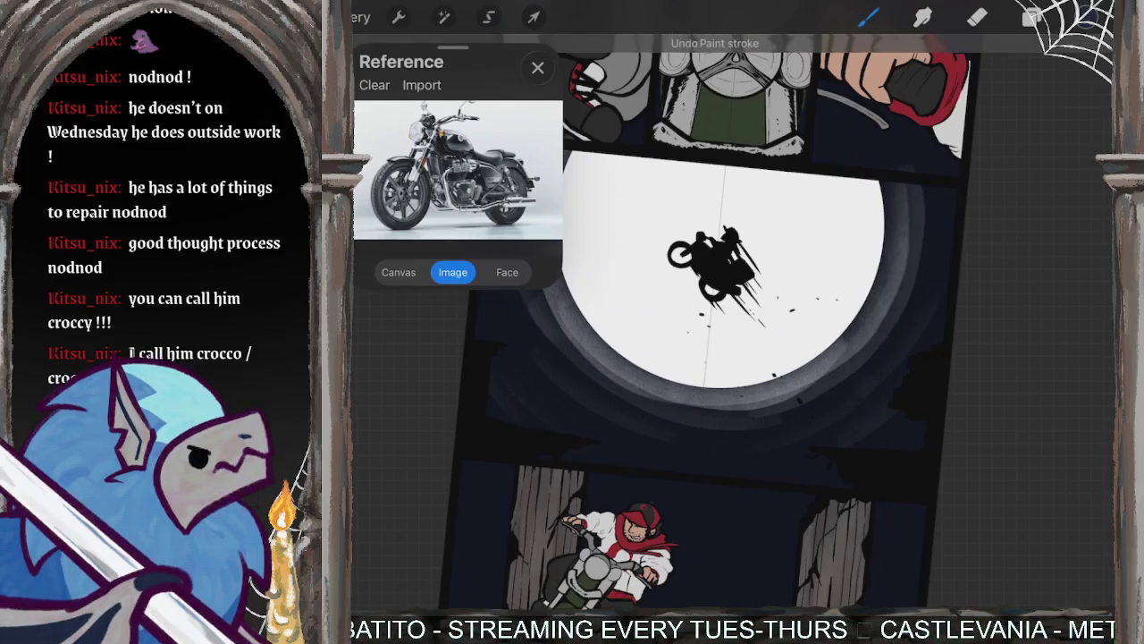
With the Firetail charcoal brush, build dark cloud shading from the moon's right edge toward the bike
left_click(867, 17)
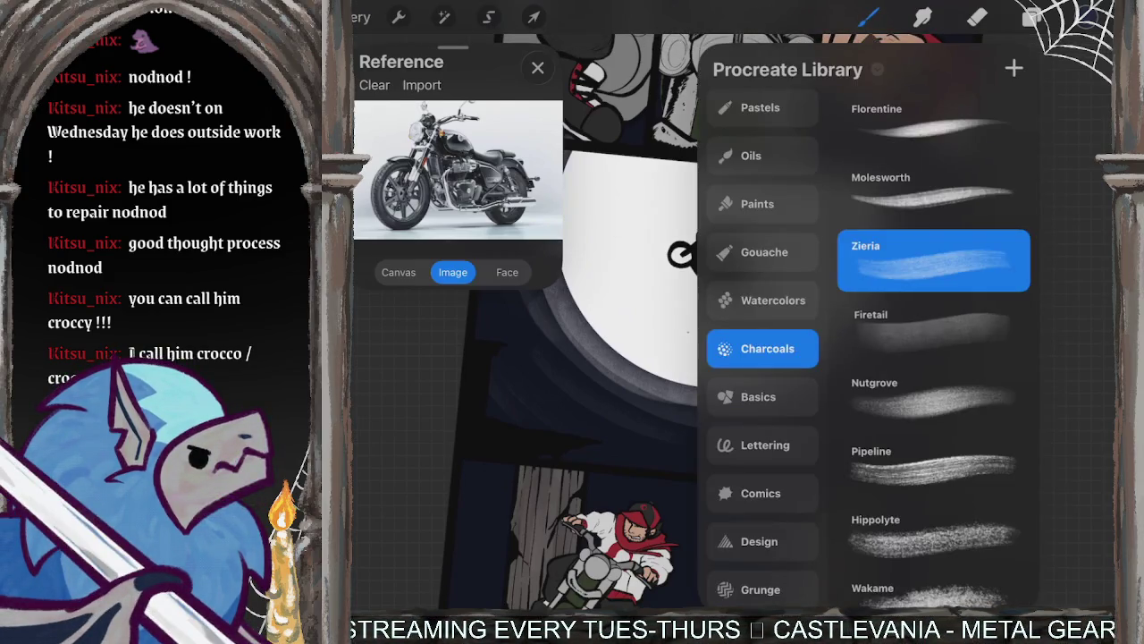
left_click(933, 326)
left_click(867, 17)
mouse_move(885, 208)
left_mouse_down()
mouse_move(836, 268)
mouse_move(827, 304)
left_mouse_up()
left_click_drag(890, 228, 824, 295)
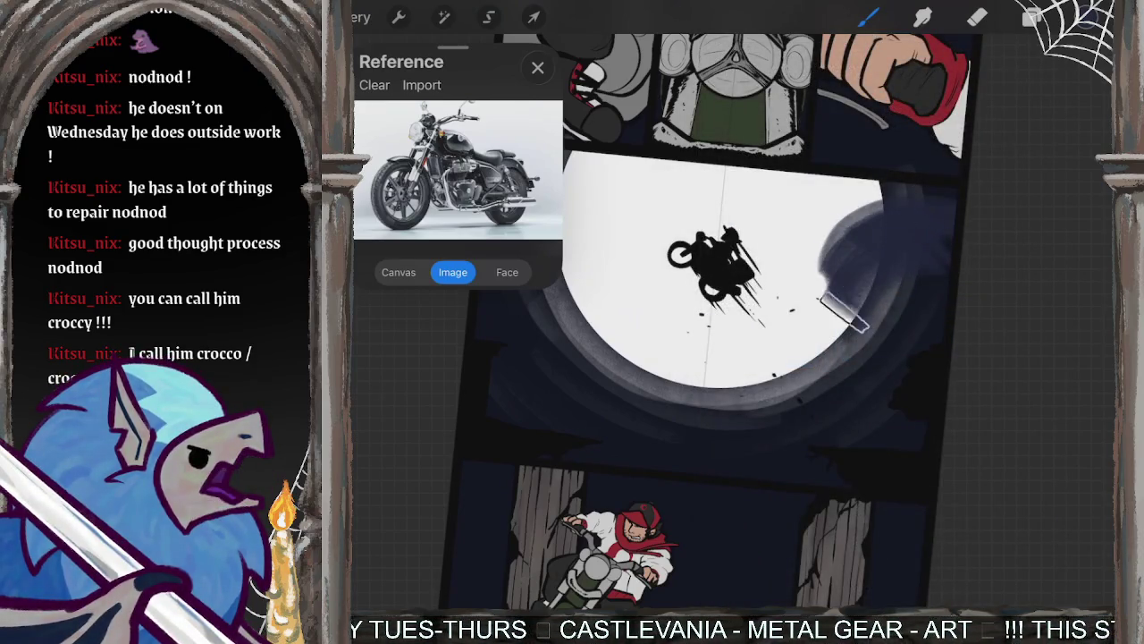
left_click_drag(746, 322, 827, 326)
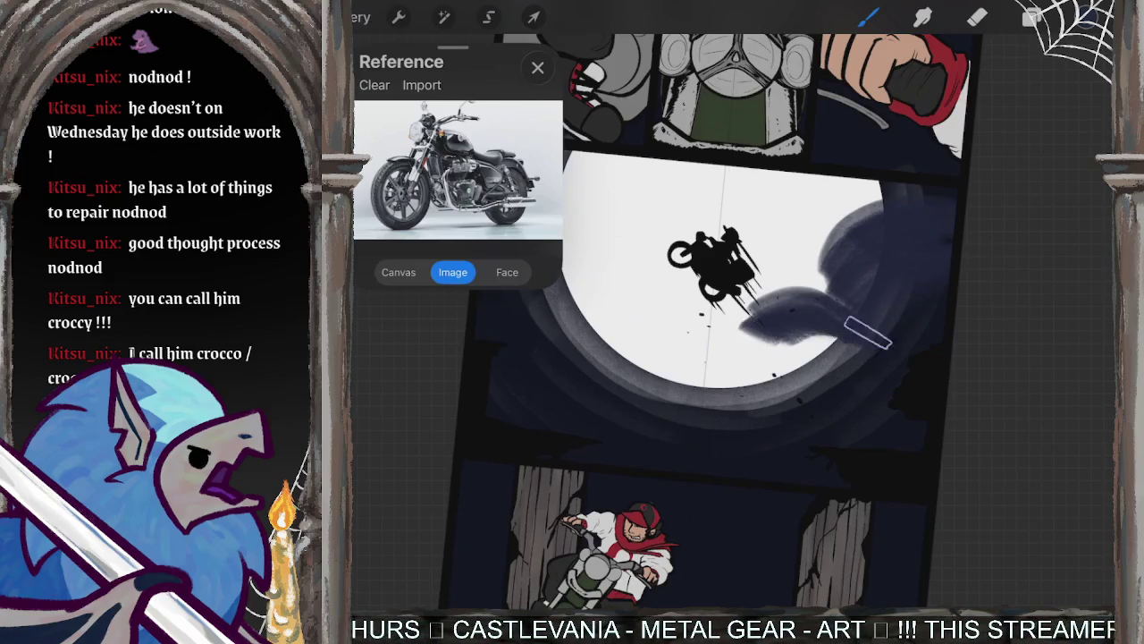
mouse_move(815, 386)
left_mouse_down()
mouse_move(772, 358)
mouse_move(746, 383)
mouse_move(850, 304)
left_mouse_up()
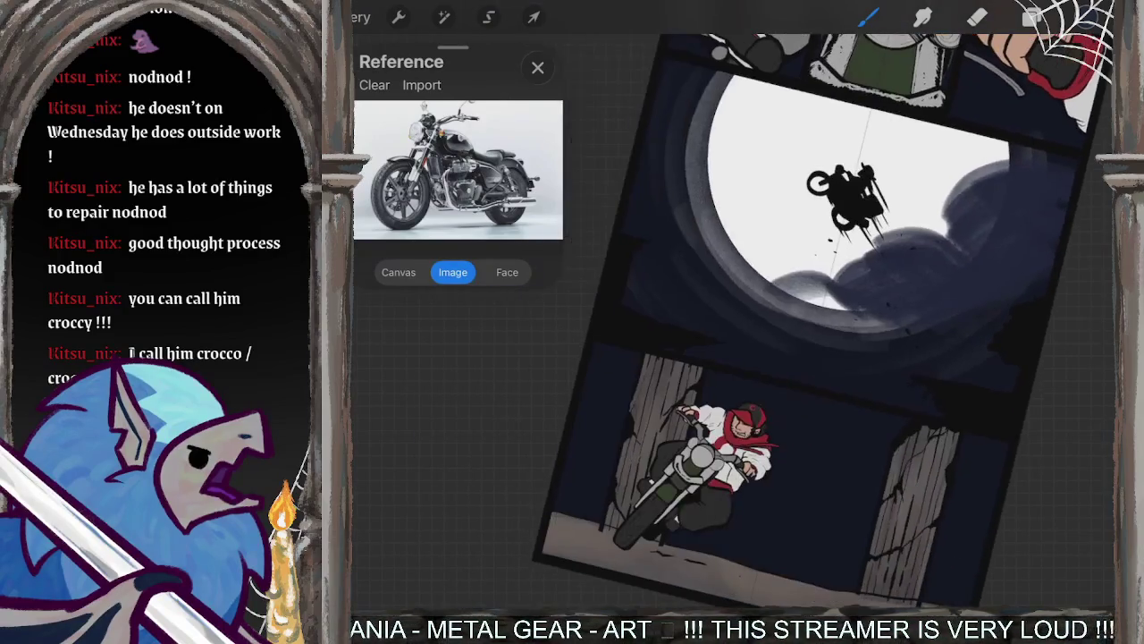
Select the Charcoals > Florentine brush from the Brush Library
left_click(869, 17)
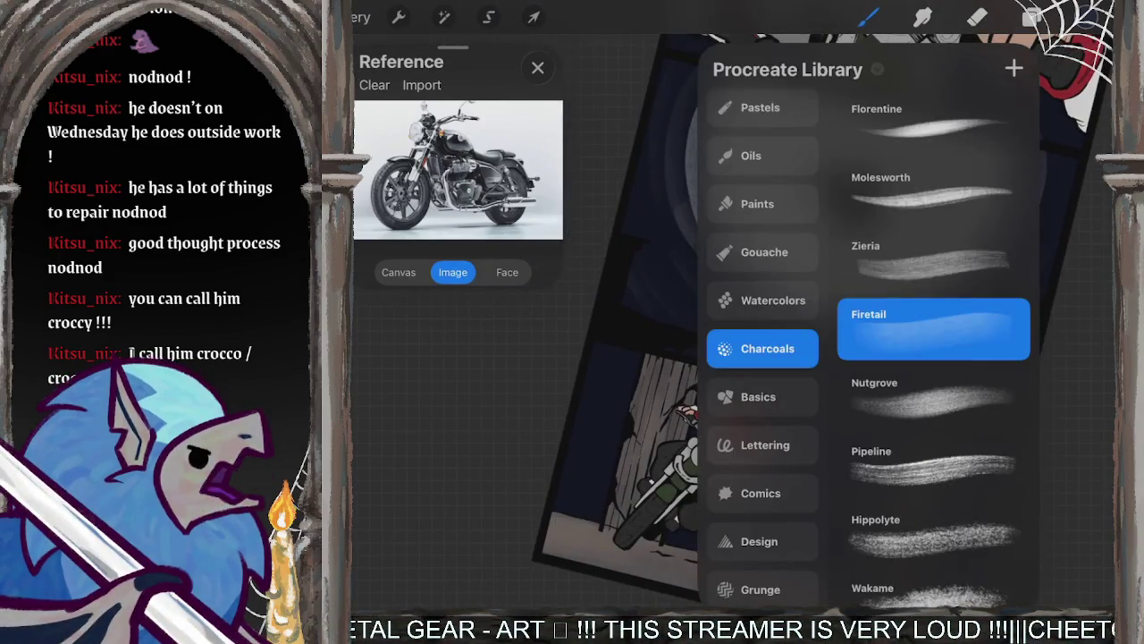
scroll(933, 402, "down", 4)
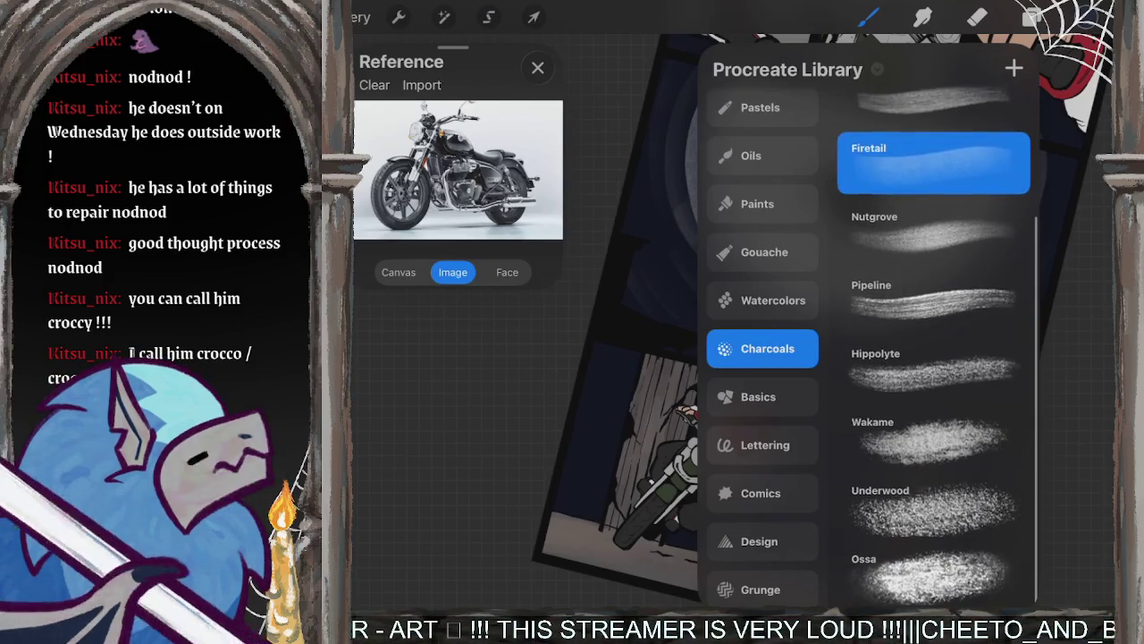
scroll(933, 357, "up", 3)
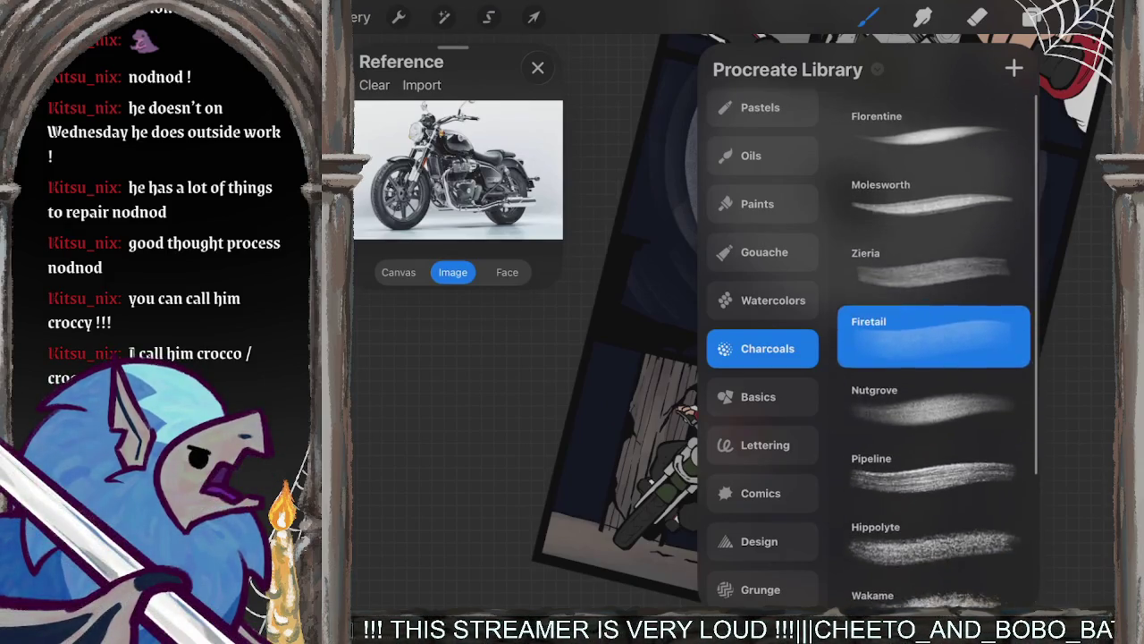
left_click(907, 115)
left_click(869, 17)
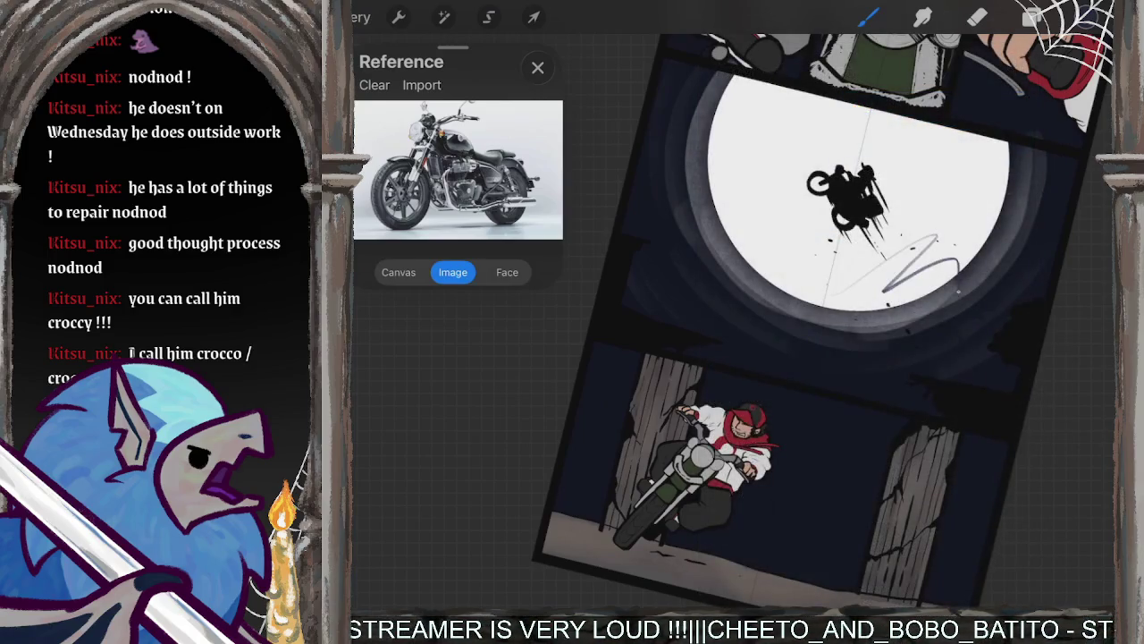
Zoom in on the moon and undo the last navy cloud stroke
scroll(804, 269, "up", 3)
scroll(715, 250, "up", 2)
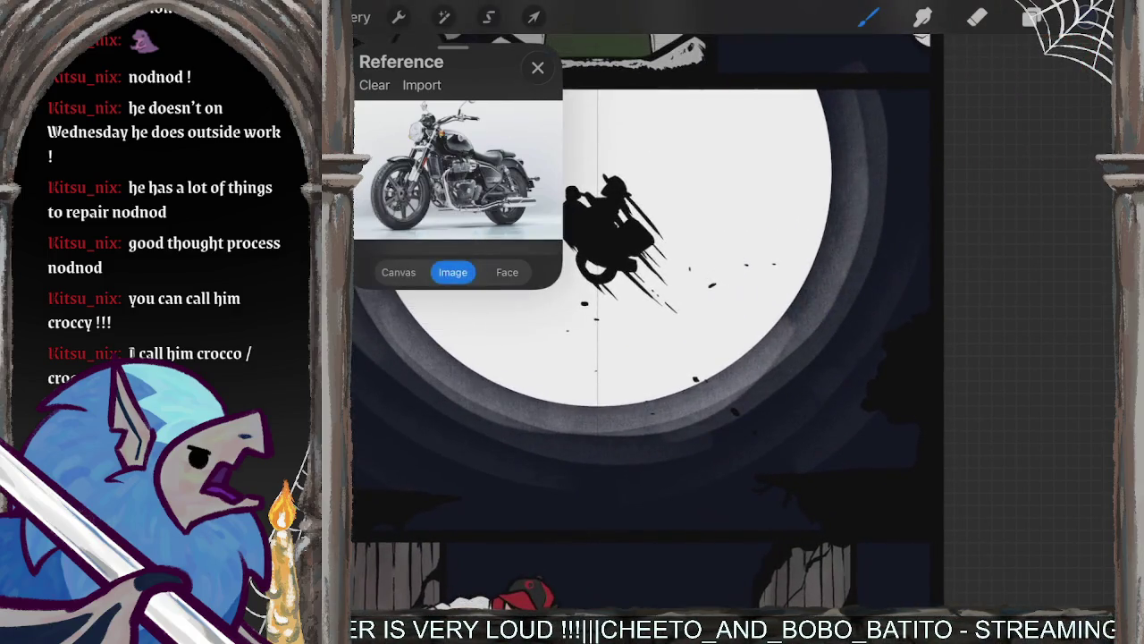
key("ctrl+z")
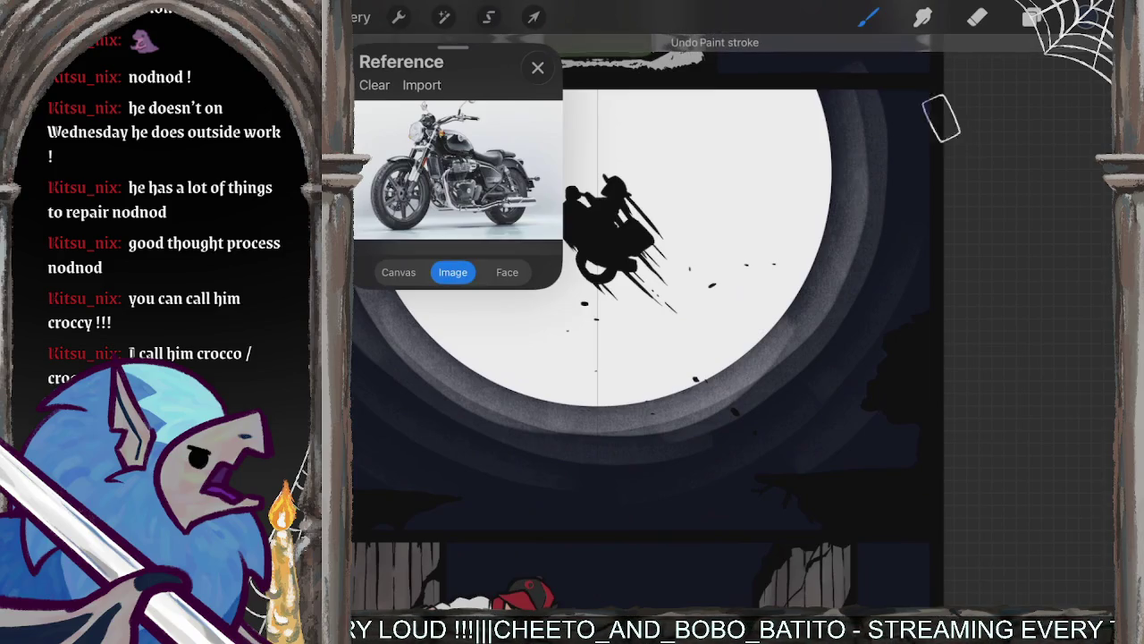
Paint Florentine cloud strokes down the moon's right edge and below the bike
left_click_drag(925, 109, 794, 219)
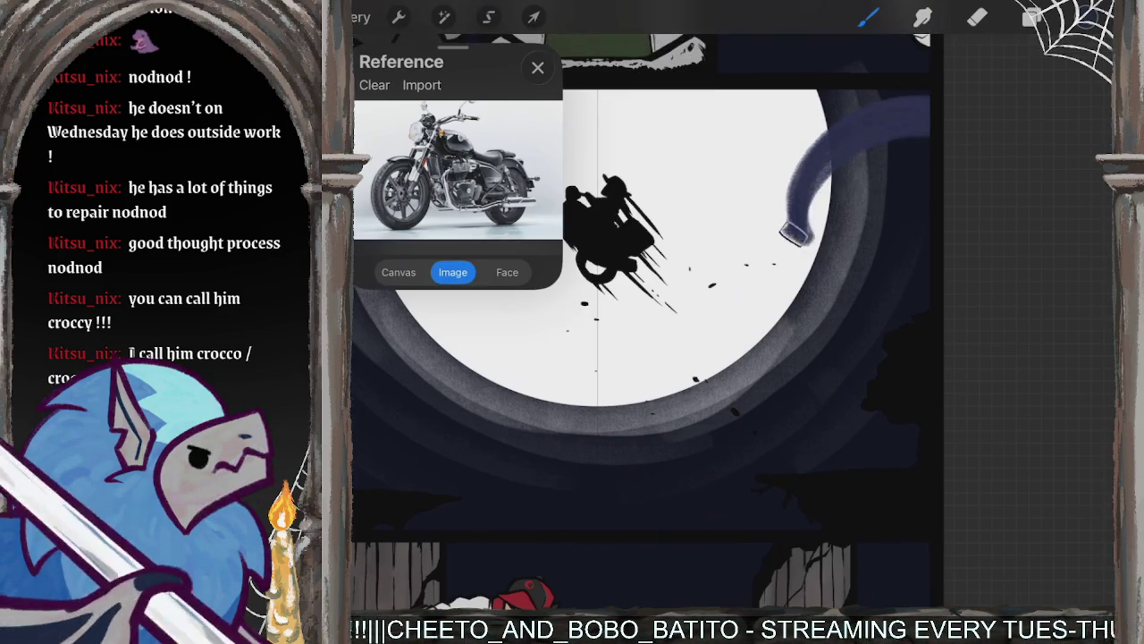
left_click_drag(778, 240, 753, 257)
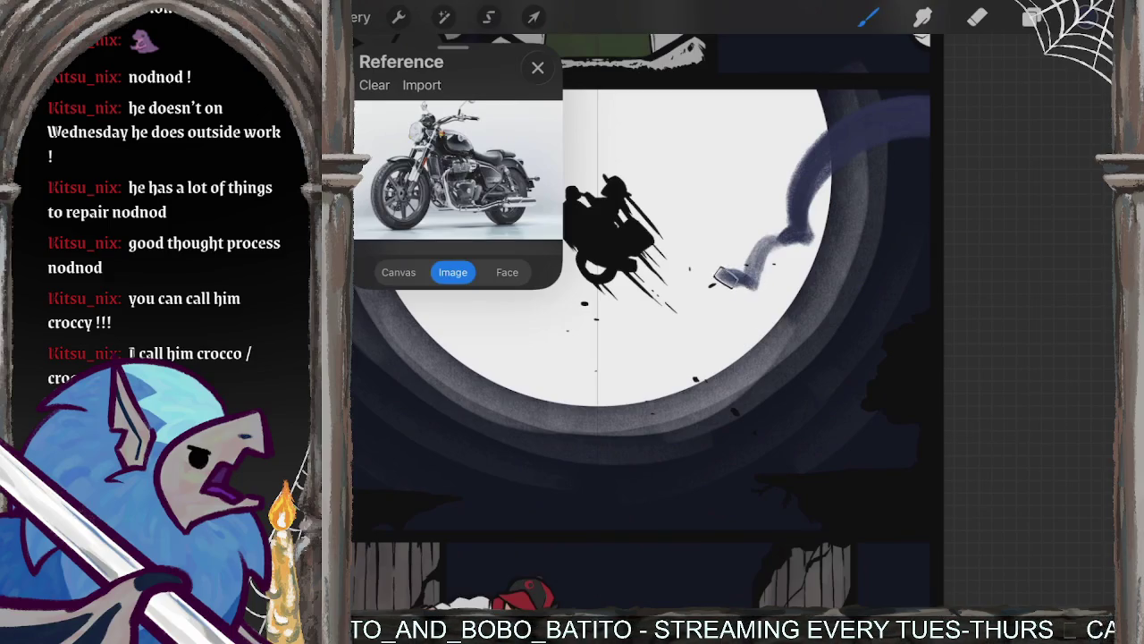
mouse_move(598, 362)
left_mouse_down()
mouse_move(586, 380)
mouse_move(727, 389)
left_mouse_up()
mouse_move(792, 369)
left_mouse_down()
mouse_move(858, 376)
mouse_move(856, 293)
mouse_move(929, 205)
mouse_move(805, 268)
left_mouse_up()
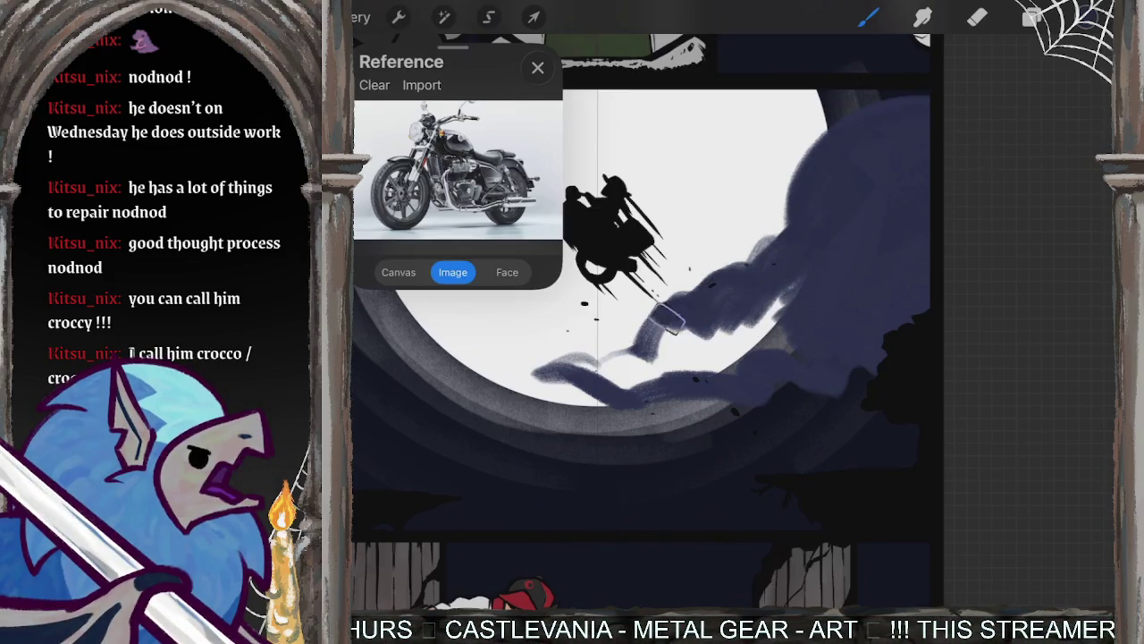
mouse_move(625, 350)
left_mouse_down()
mouse_move(479, 376)
mouse_move(693, 367)
left_mouse_up()
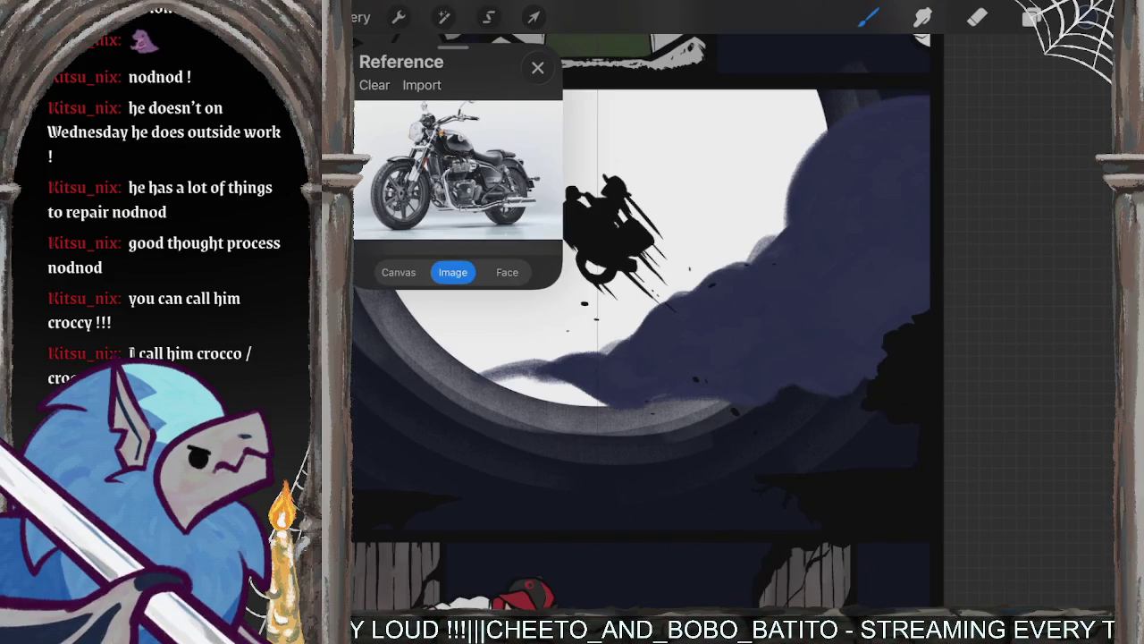
Extend the dark smoky cloud along the moon's lower edge
scroll(759, 268, "up", 5)
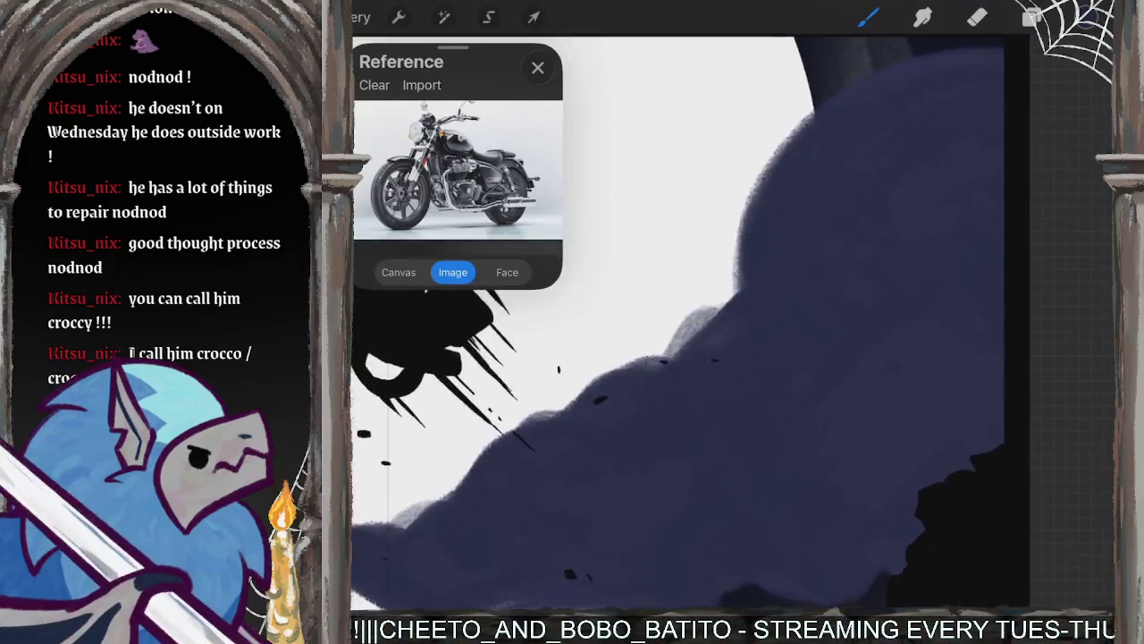
scroll(688, 321, "down", 5)
mouse_move(651, 496)
left_mouse_down()
mouse_move(543, 504)
mouse_move(595, 496)
mouse_move(722, 526)
left_mouse_up()
mouse_move(805, 512)
left_mouse_down()
mouse_move(669, 539)
mouse_move(511, 543)
mouse_move(684, 510)
left_mouse_up()
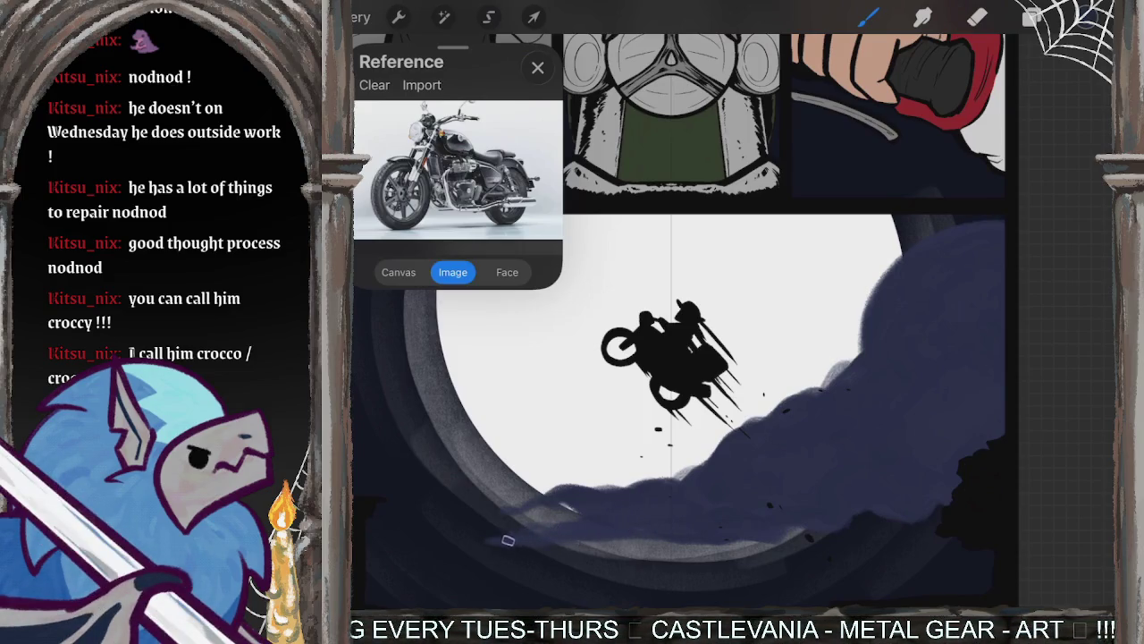
mouse_move(499, 538)
left_mouse_down()
mouse_move(728, 497)
mouse_move(703, 459)
mouse_move(823, 414)
mouse_move(847, 352)
mouse_move(906, 271)
left_mouse_up()
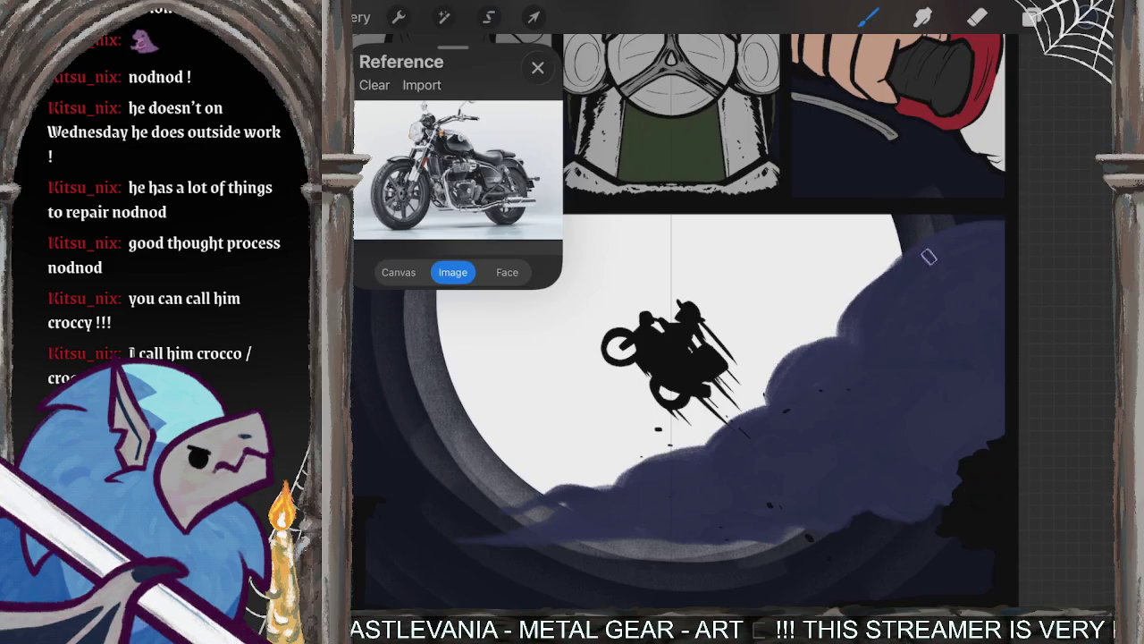
scroll(685, 322, "down", 3)
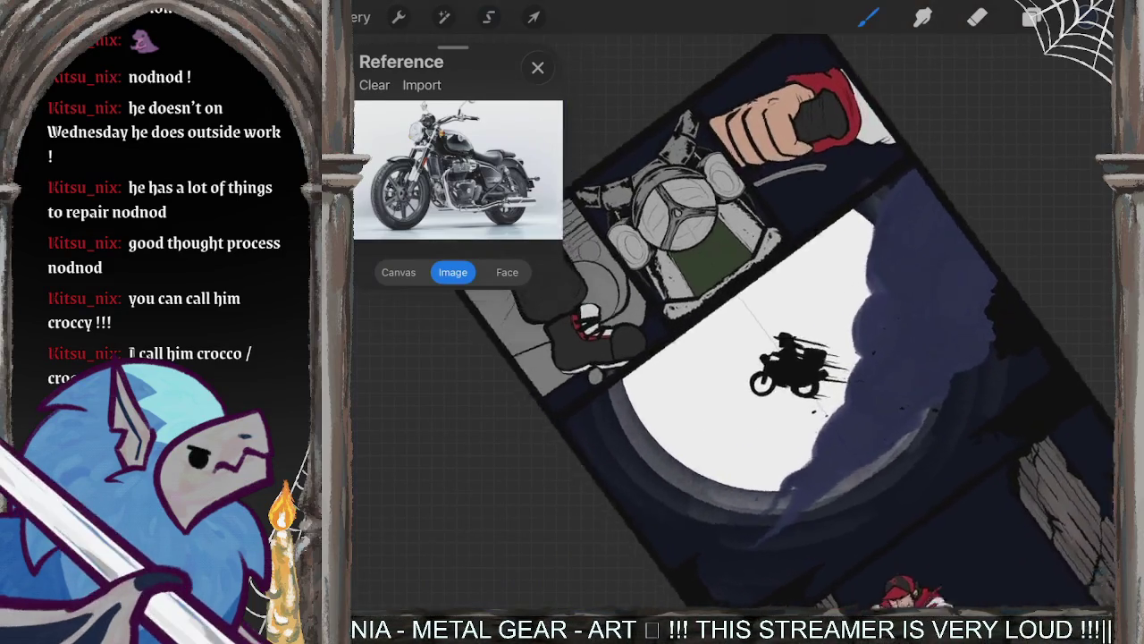
Rework dark navy cloud along the moon's left and lower-left edge
scroll(733, 322, "up", 3)
mouse_move(791, 273)
left_mouse_down()
mouse_move(686, 429)
mouse_move(695, 473)
mouse_move(679, 481)
mouse_move(672, 528)
left_mouse_up()
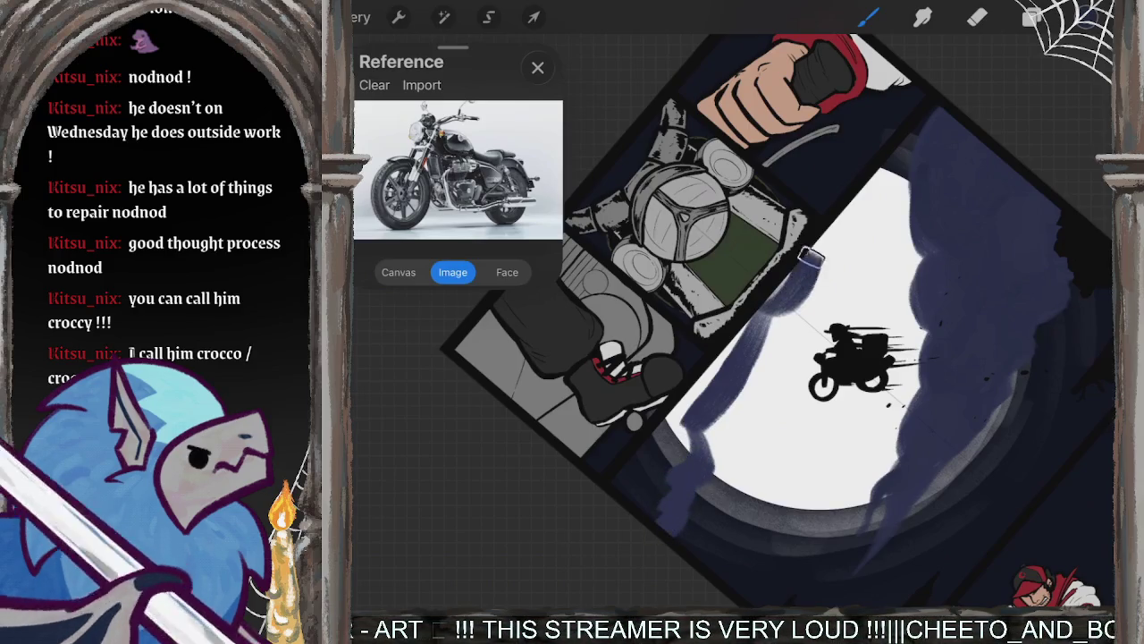
mouse_move(766, 301)
left_mouse_down()
mouse_move(626, 474)
mouse_move(661, 483)
left_mouse_up()
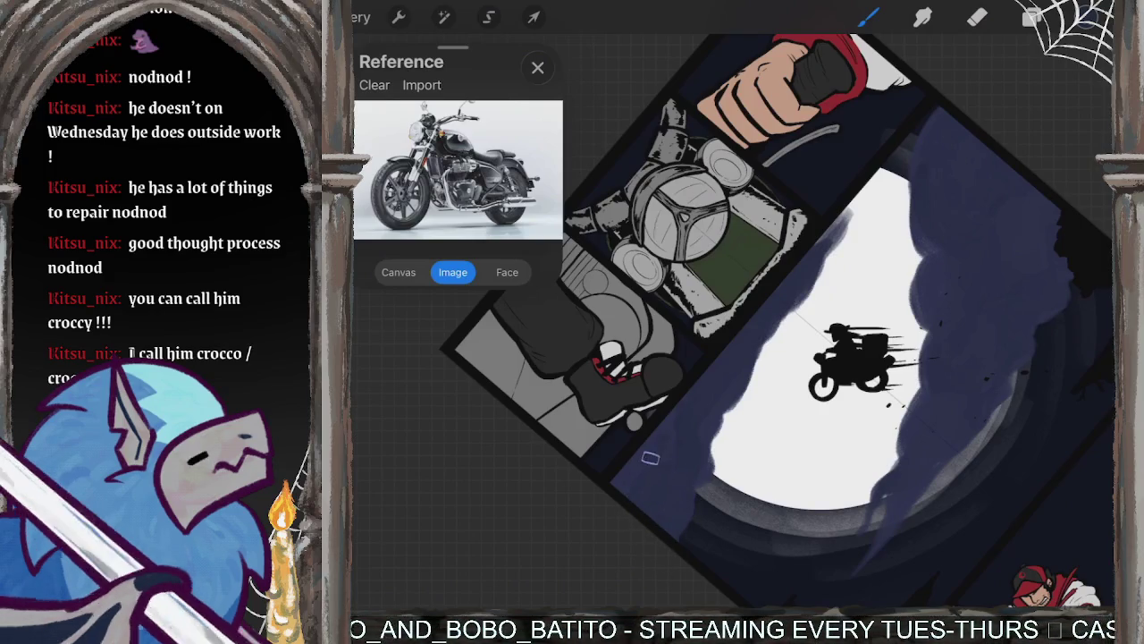
scroll(778, 322, "up", 5)
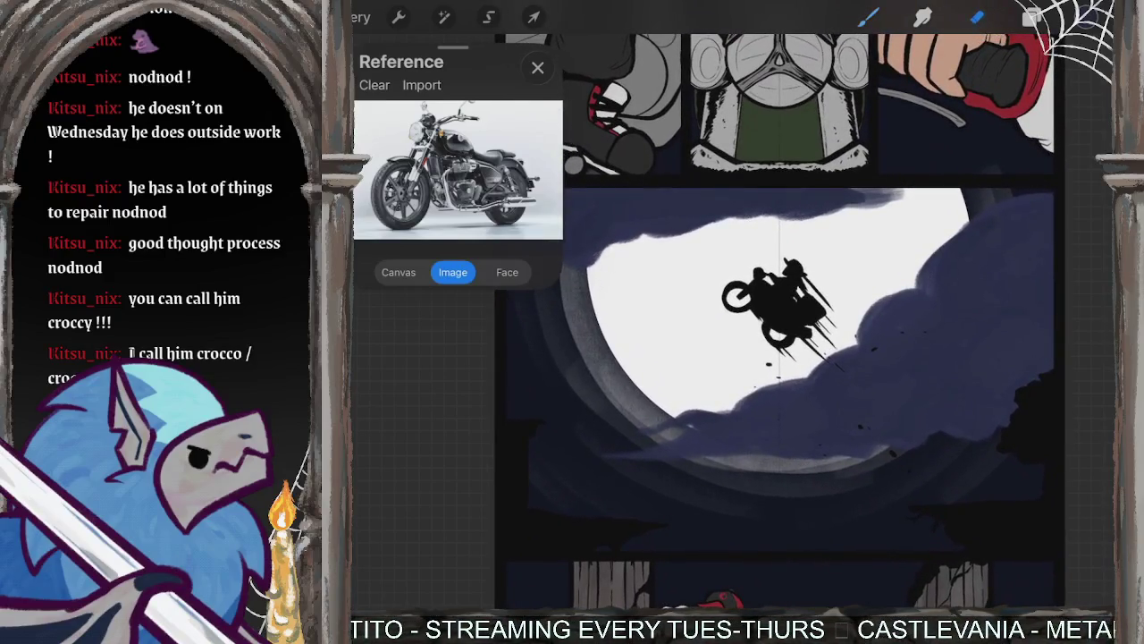
Choose a Charcoals texture brush for the Eraser
left_click(868, 17)
left_click(848, 301)
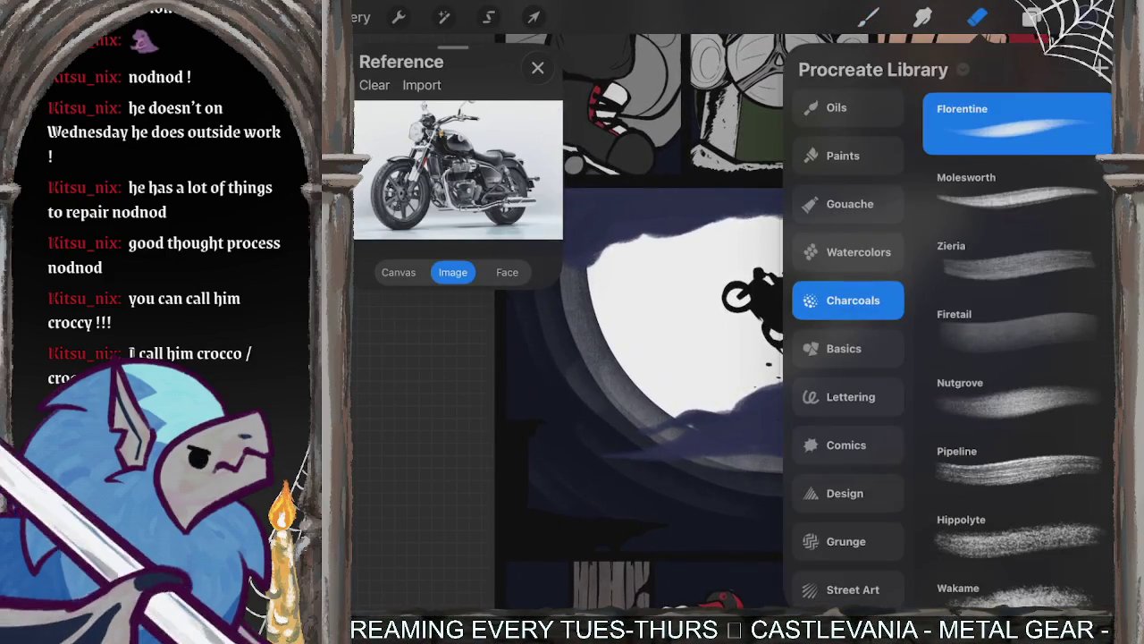
scroll(680, 358, "up", 2)
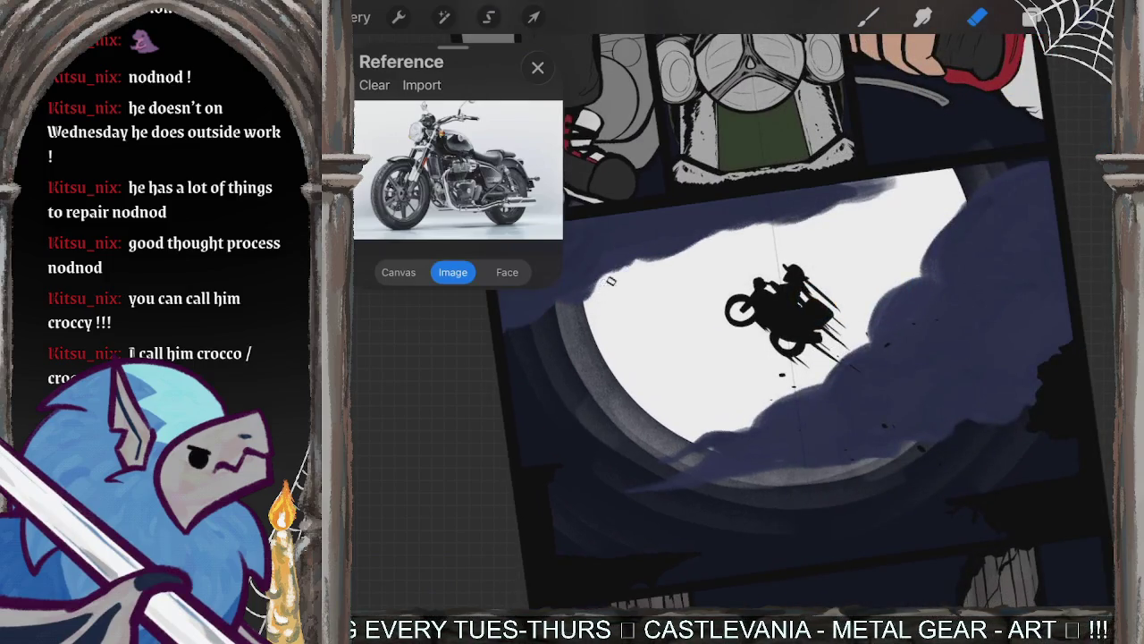
Erase grainy notches into the cloud edge along the moon's upper rim
mouse_move(651, 235)
left_mouse_down()
mouse_move(644, 249)
mouse_move(661, 259)
left_mouse_up()
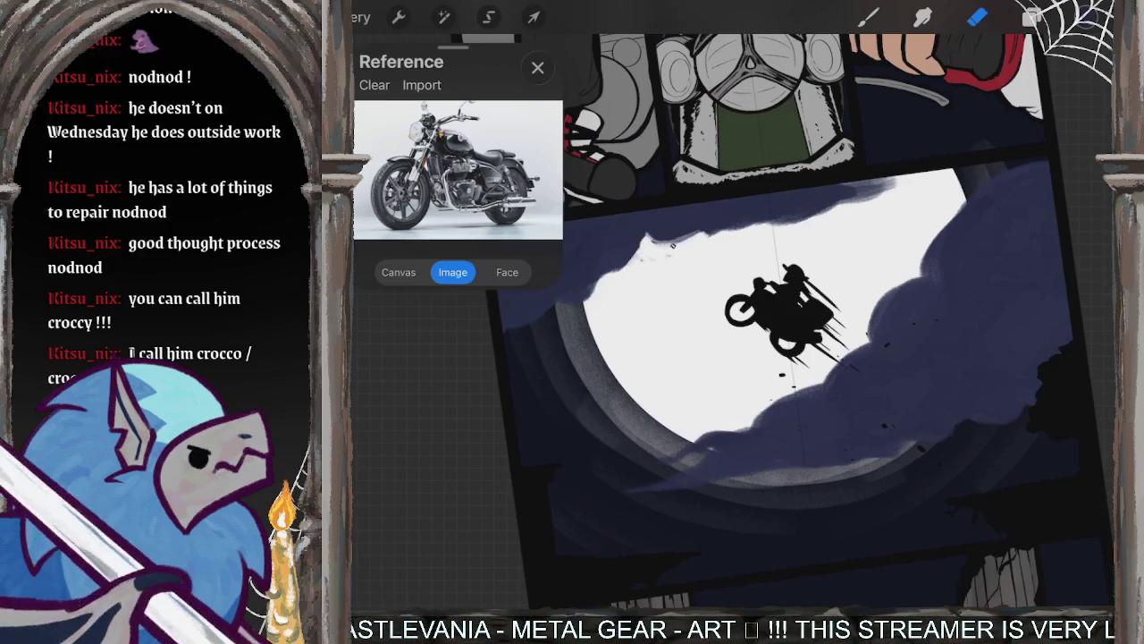
left_click_drag(701, 223, 713, 227)
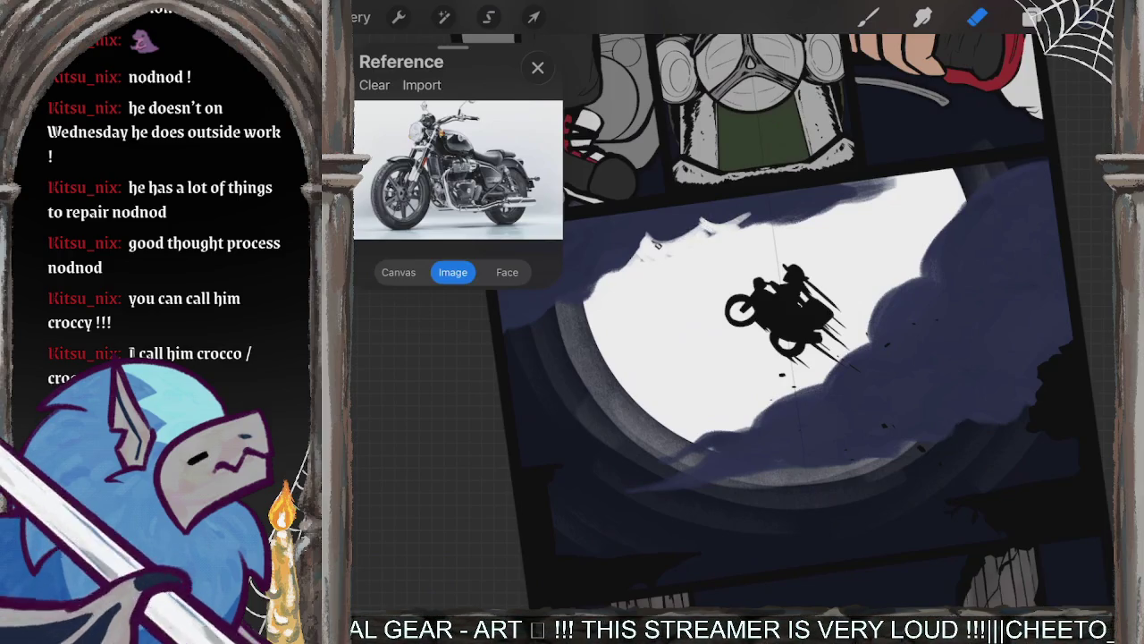
mouse_move(708, 227)
left_mouse_down()
mouse_move(881, 188)
mouse_move(876, 178)
left_mouse_up()
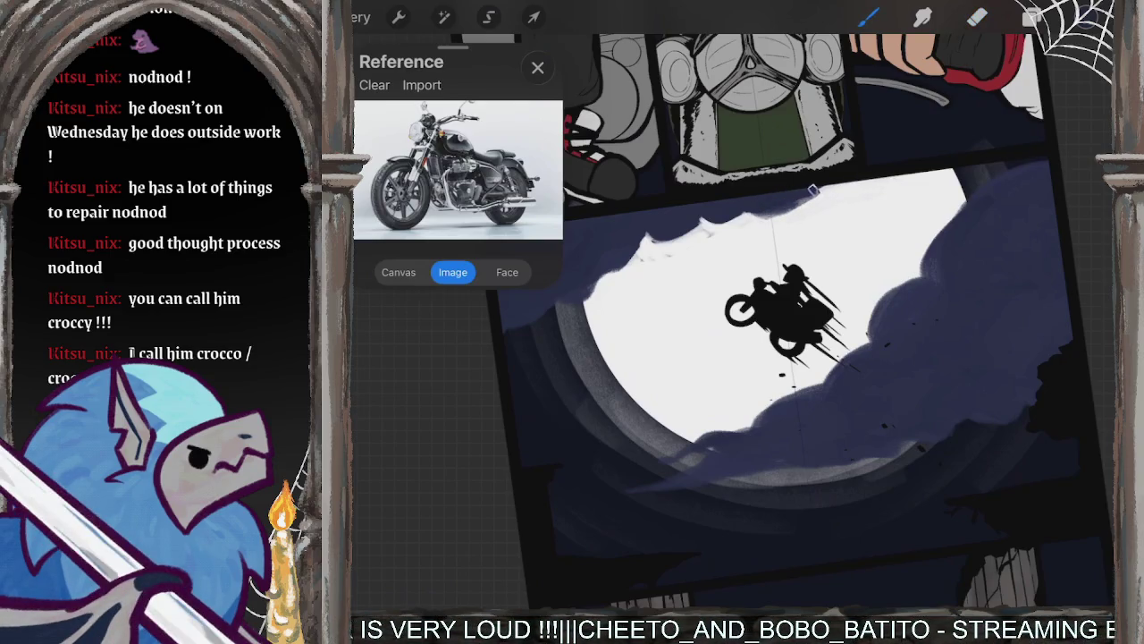
left_click_drag(742, 202, 622, 251)
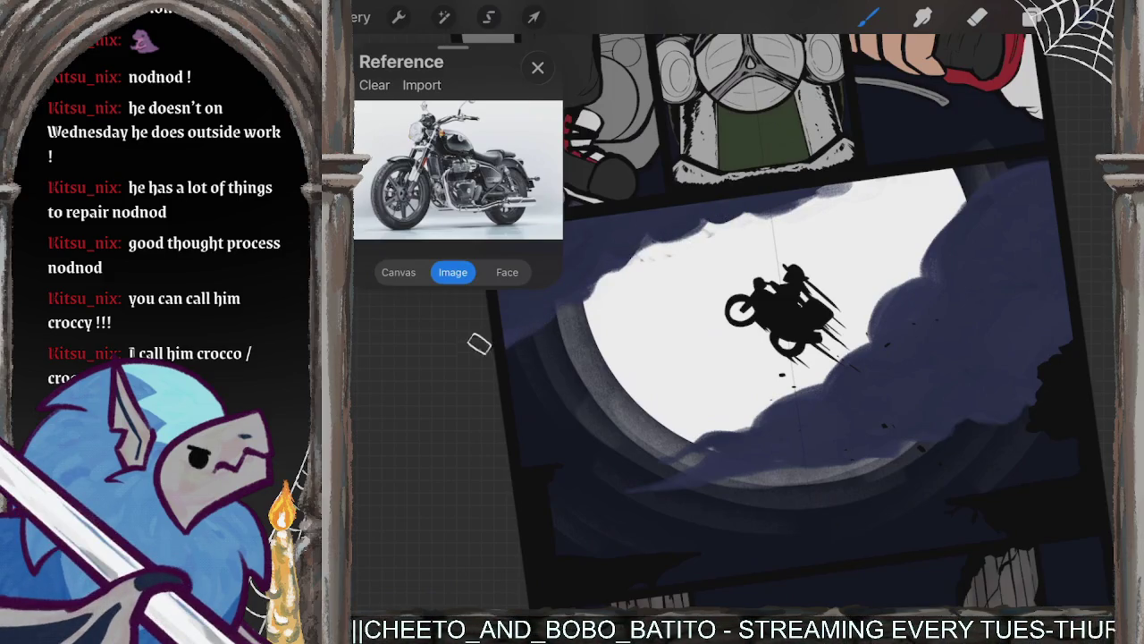
scroll(804, 357, "down", 3)
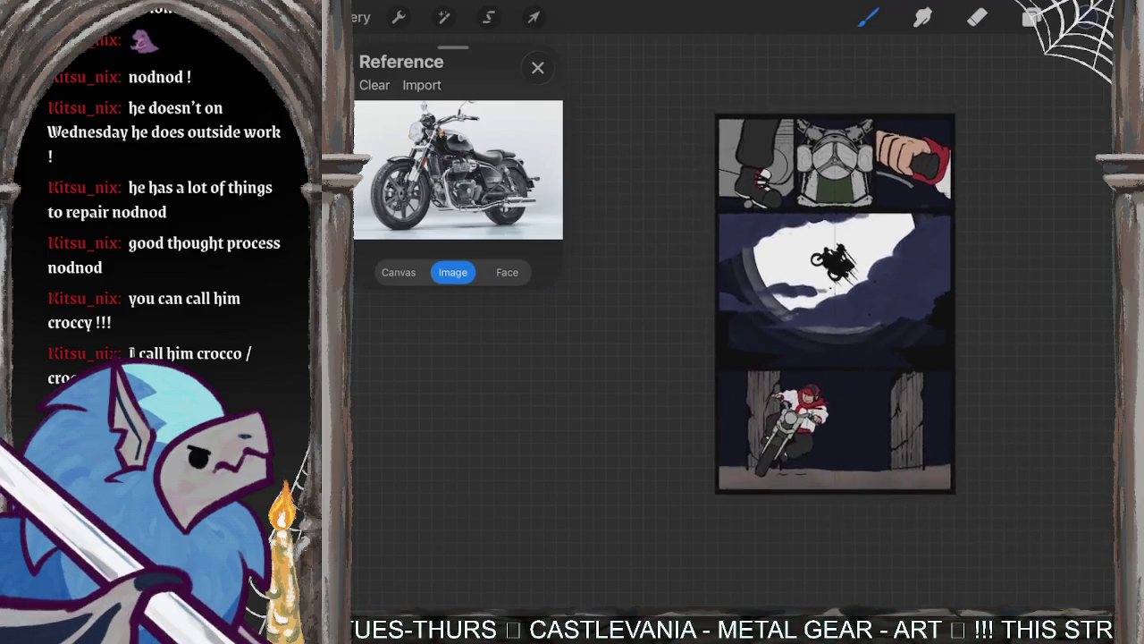
Switch from Eraser back to Brush and pick a dark blue cloud colour
scroll(805, 321, "up", 3)
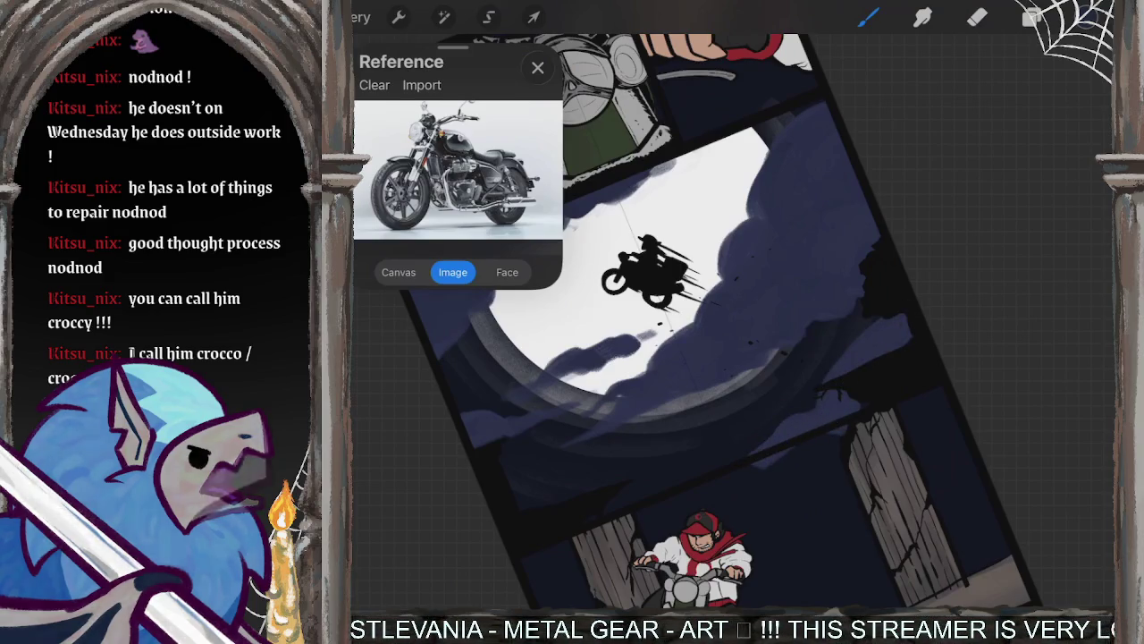
scroll(812, 422, "up", 5)
left_click(977, 17)
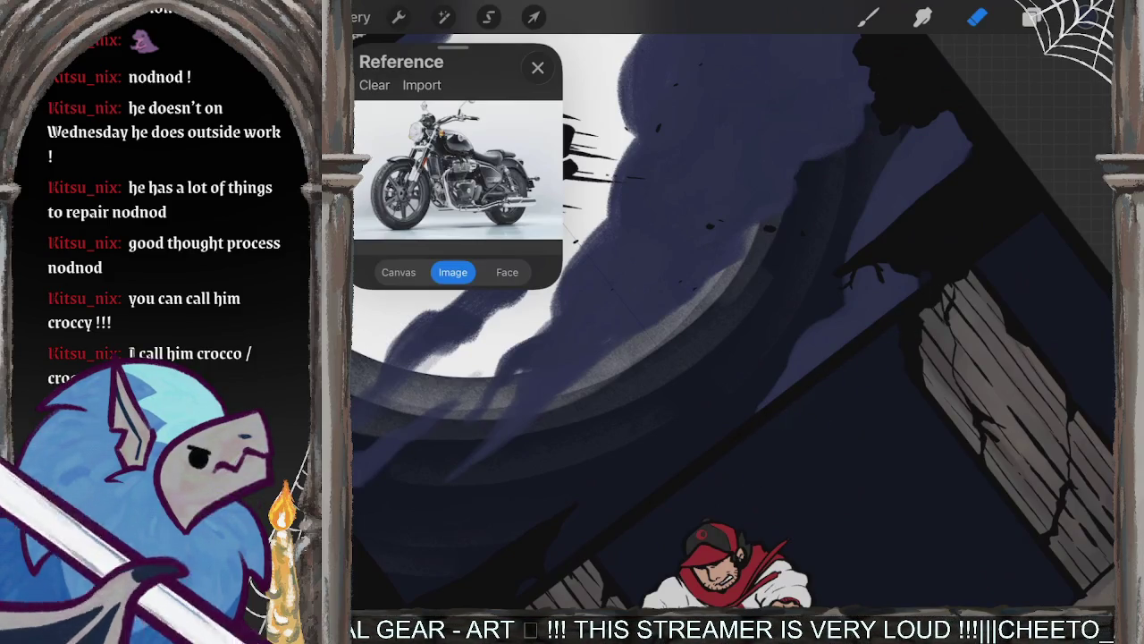
scroll(733, 303, "down", 5)
left_click(867, 17)
left_click(1087, 17)
Paint dark blue strokes along the upper-right cloud and its right edge
mouse_move(822, 165)
left_mouse_down()
mouse_move(883, 108)
mouse_move(812, 174)
mouse_move(832, 126)
mouse_move(864, 153)
mouse_move(761, 243)
mouse_move(730, 293)
left_mouse_up()
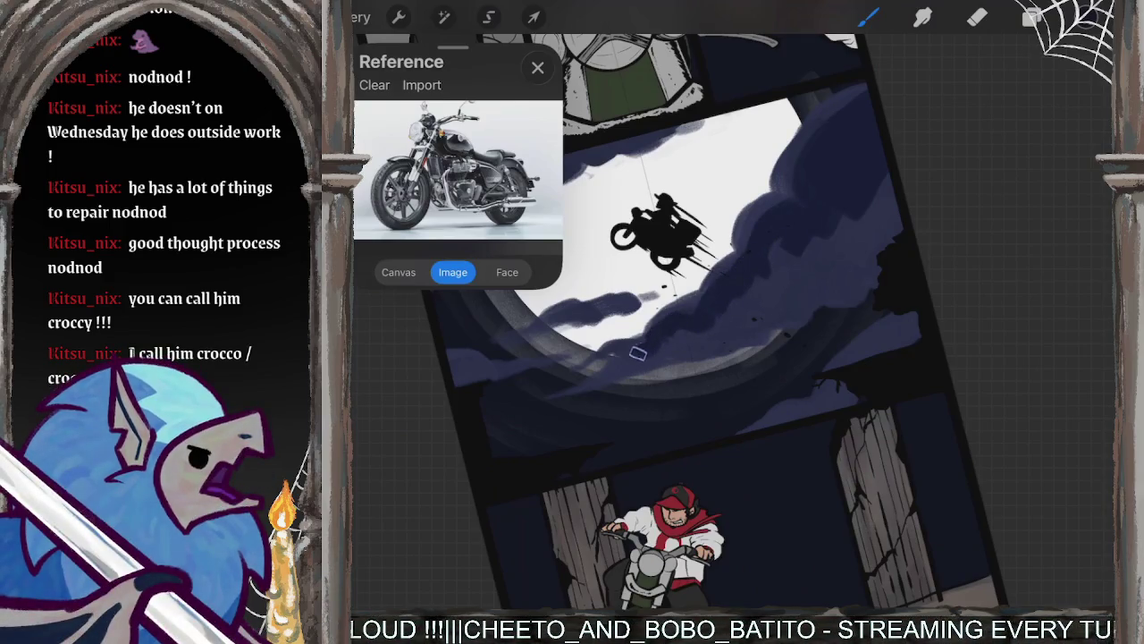
left_click_drag(630, 368, 791, 304)
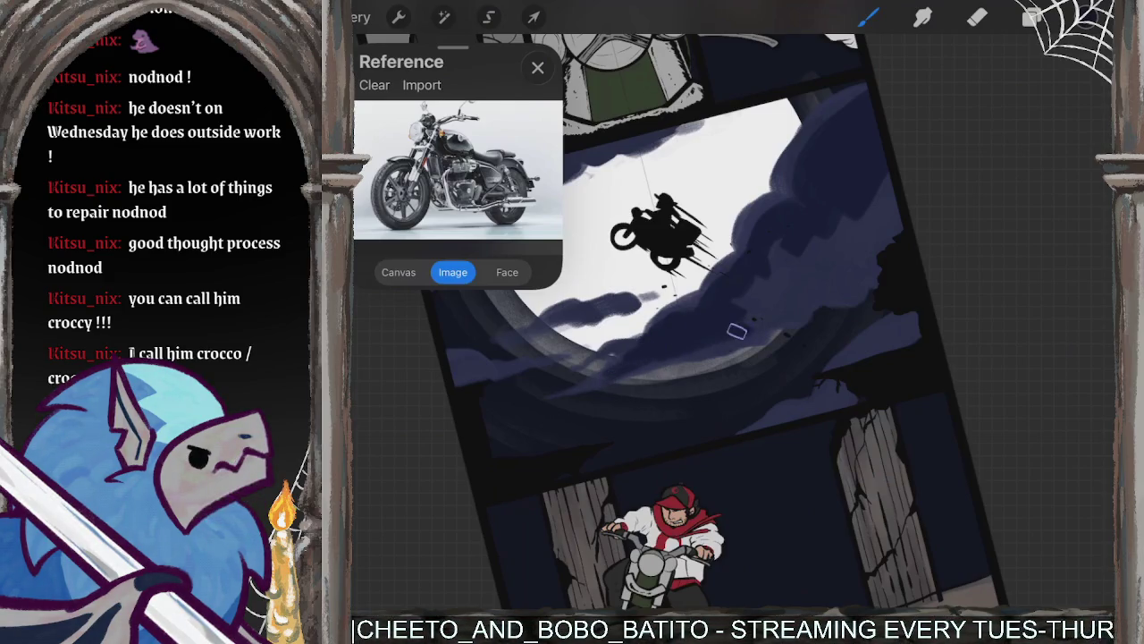
mouse_move(903, 174)
left_mouse_down()
mouse_move(915, 209)
mouse_move(833, 286)
left_mouse_up()
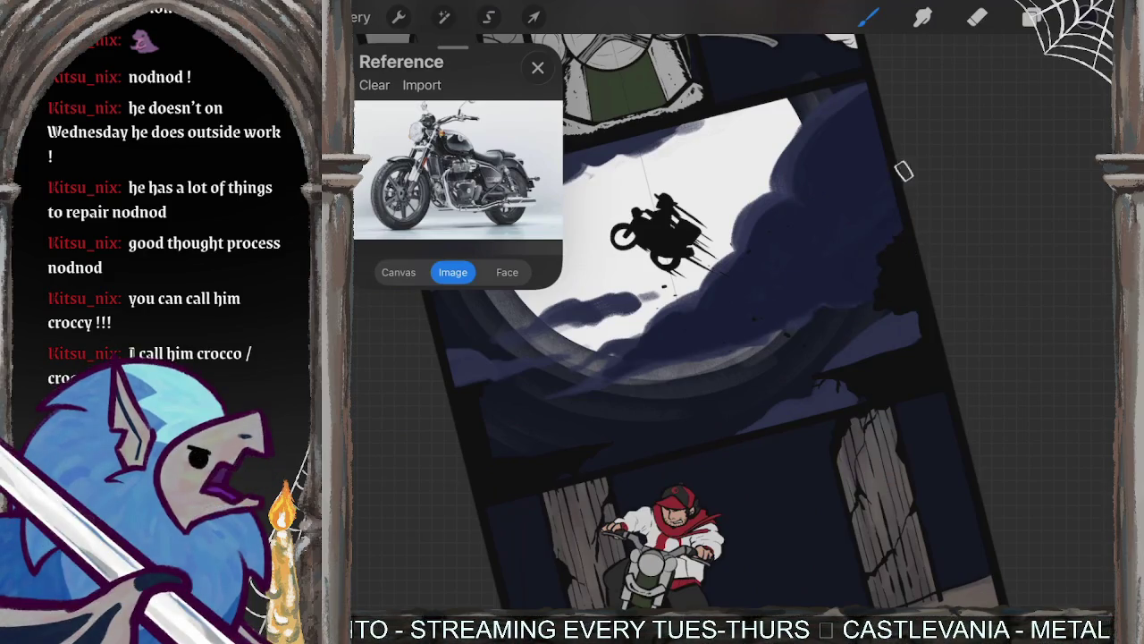
Pick a saved palette colour and undo the stray paint stroke
left_click(1096, 16)
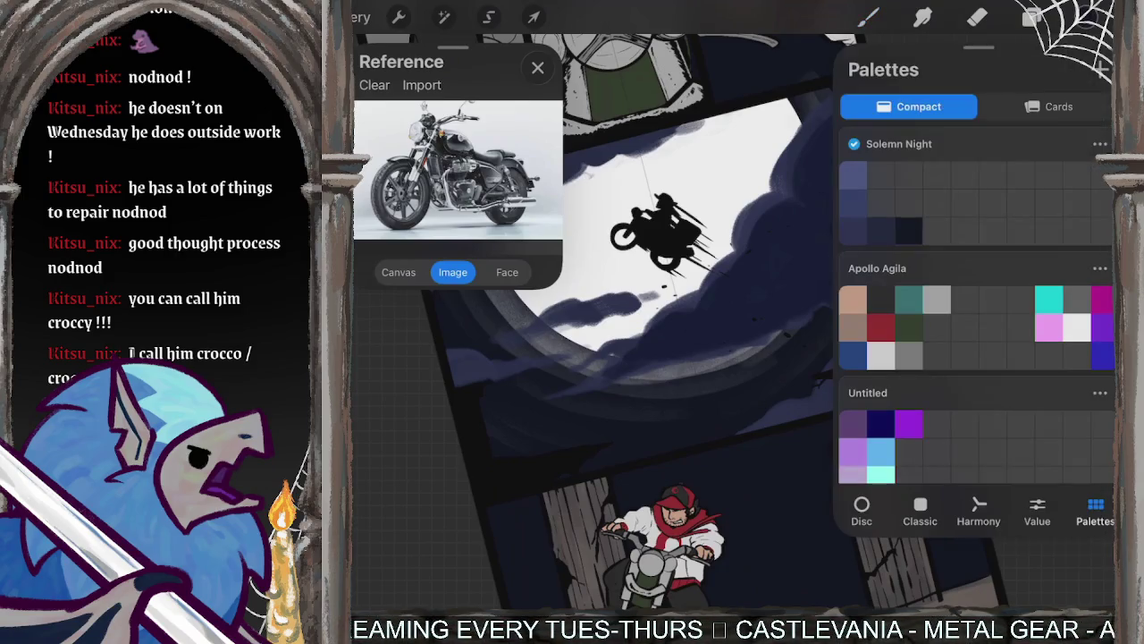
left_click(1096, 16)
scroll(679, 340, "up", 5)
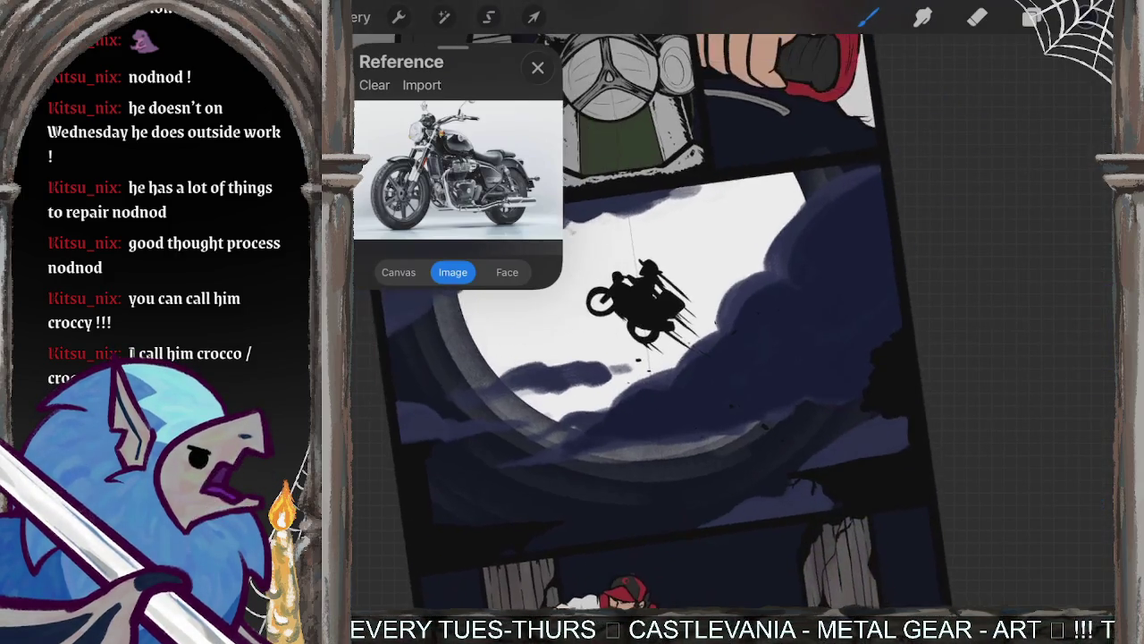
scroll(734, 322, "down", 2)
scroll(733, 322, "down", 3)
scroll(733, 322, "down", 3)
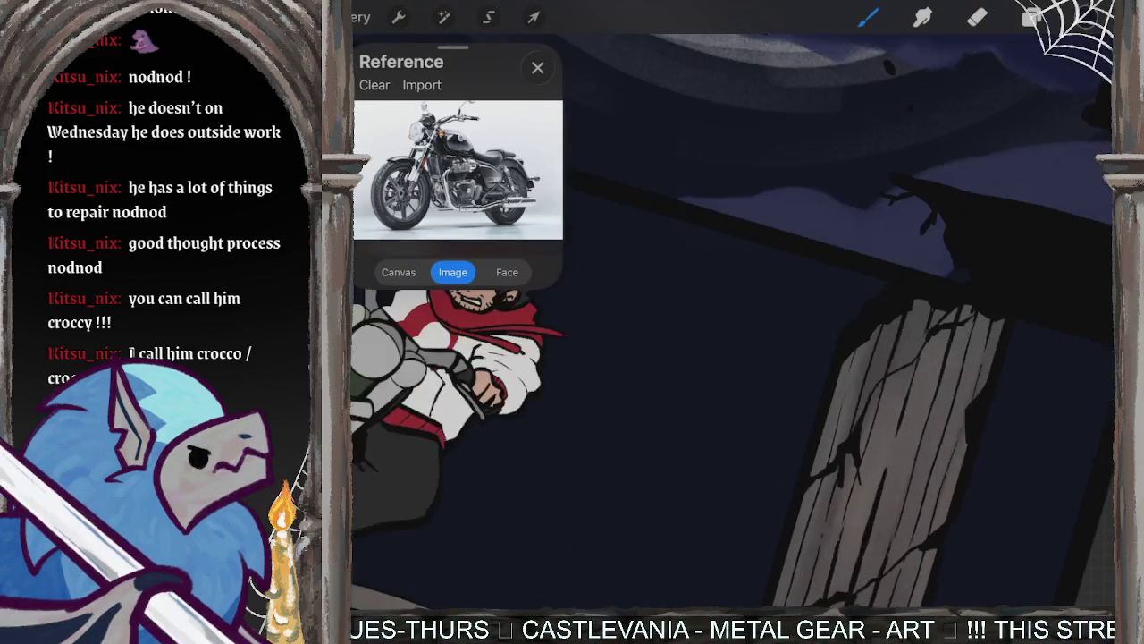
scroll(733, 322, "down", 5)
key("ctrl+z")
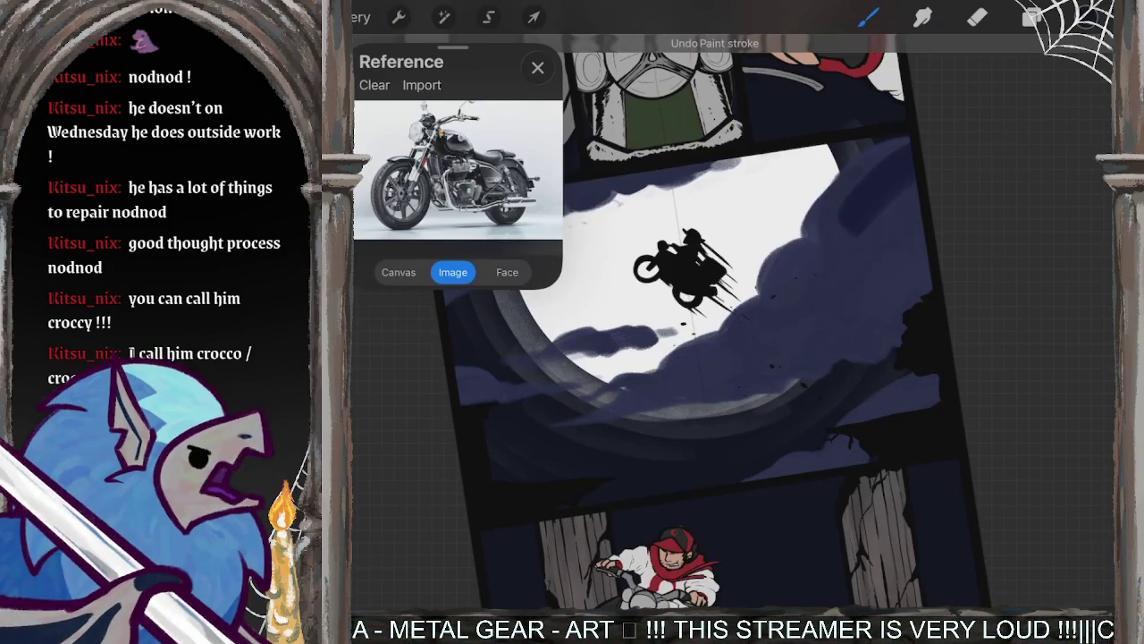
Switch to the Charcoals > Firetail brush and undo the last stroke
left_click(868, 17)
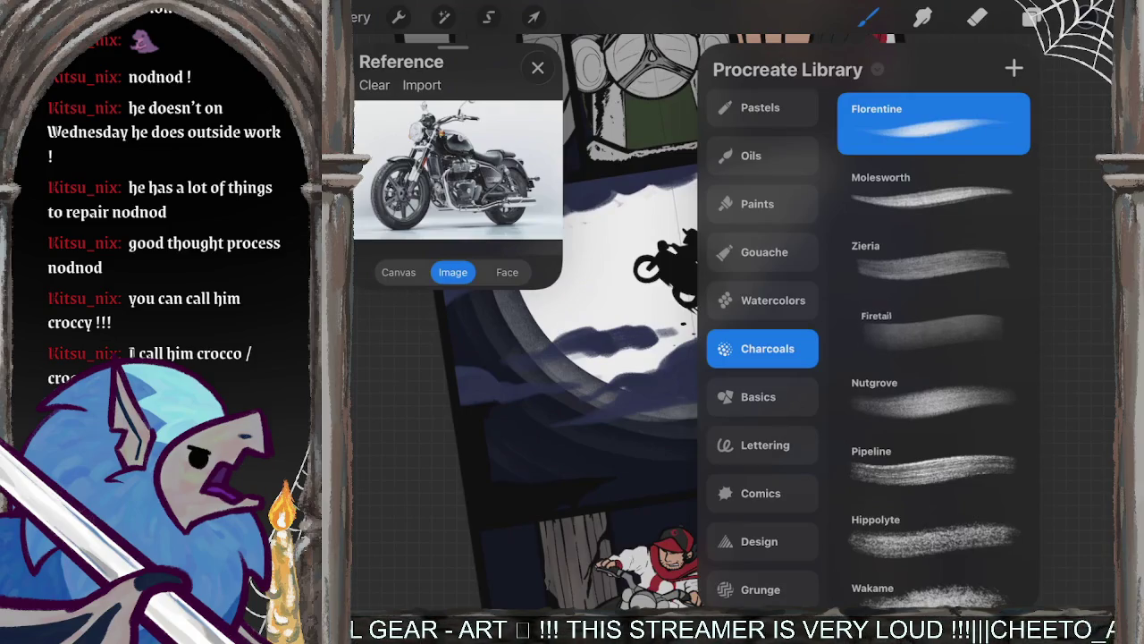
left_click(934, 329)
left_click(867, 17)
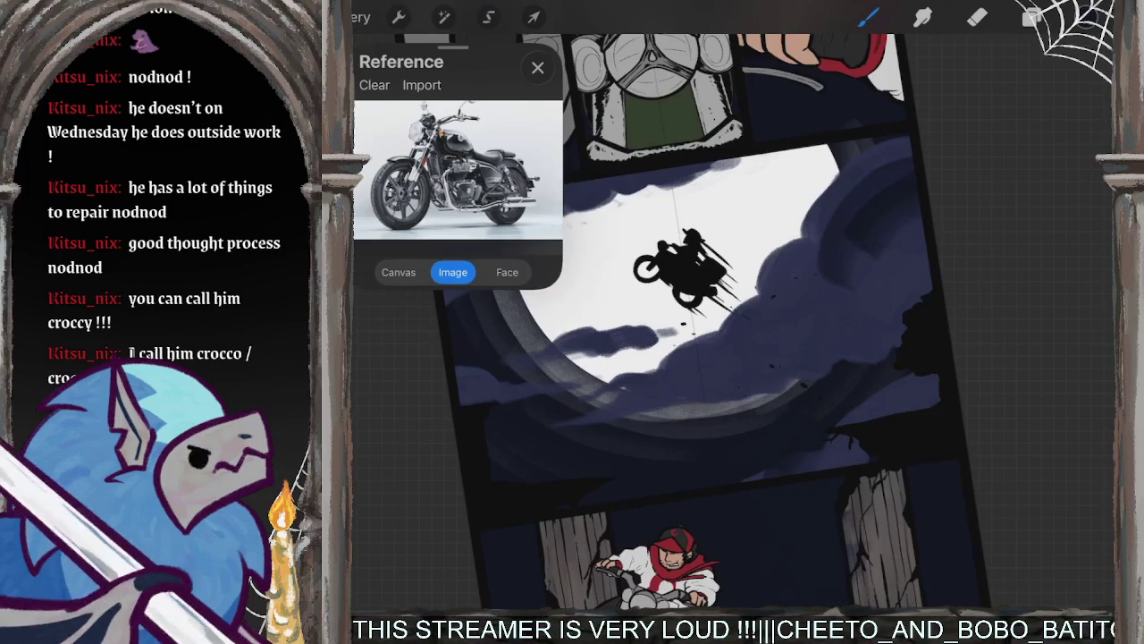
key("ctrl+z")
scroll(715, 322, "up", 3)
scroll(715, 322, "up", 2)
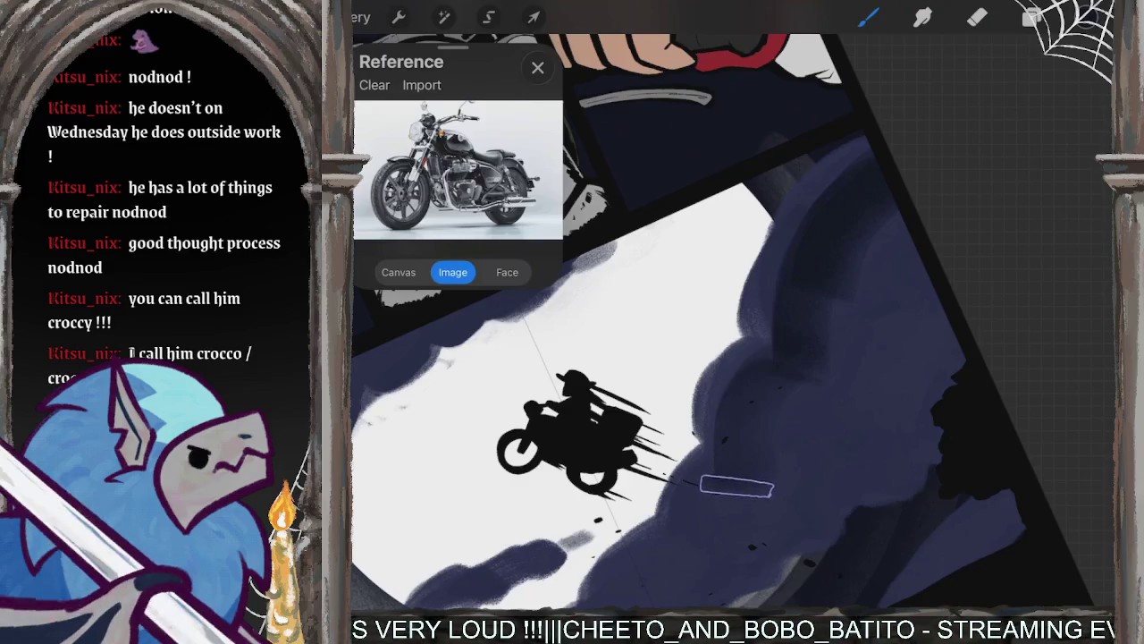
scroll(716, 321, "down", 2)
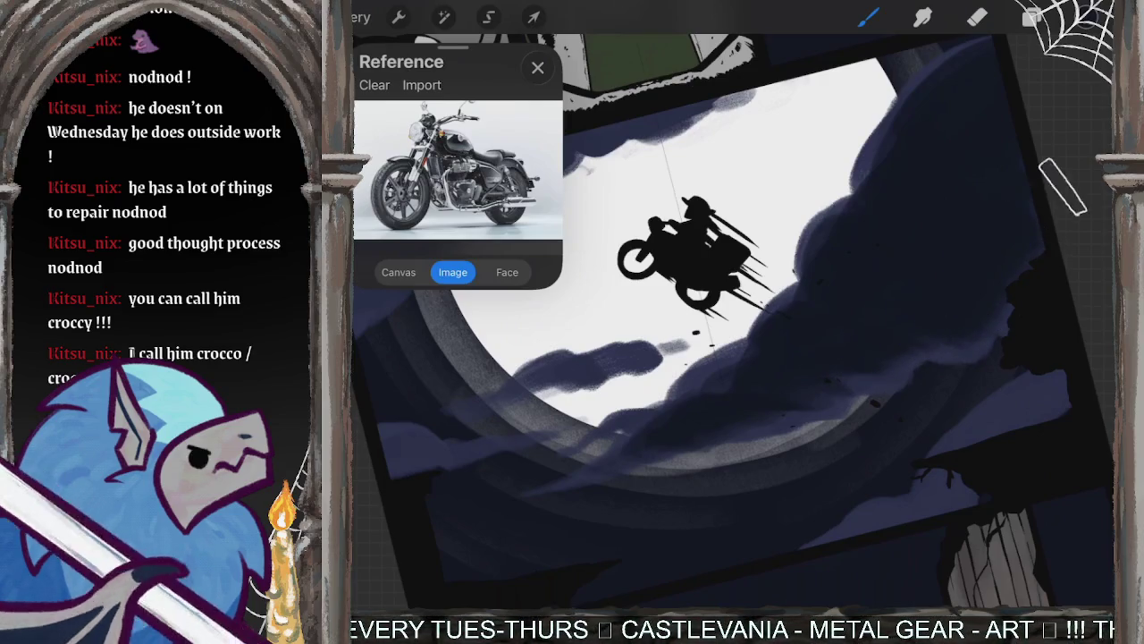
Pick a colour from the saved palettes and adjust the brush size
left_click(1087, 18)
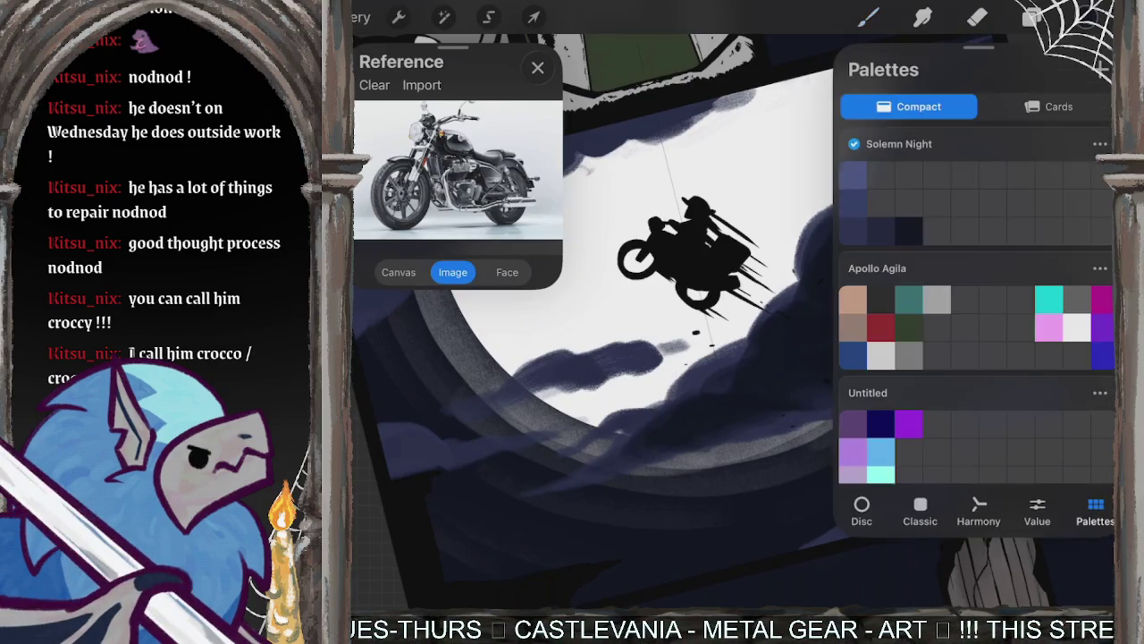
left_click(868, 18)
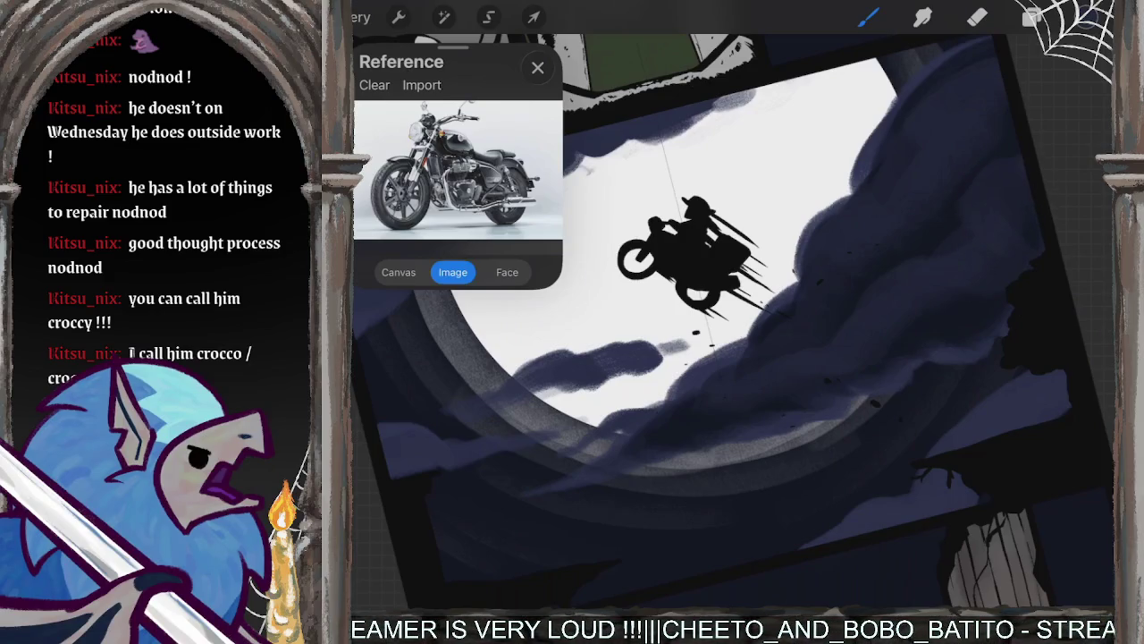
left_click(1086, 17)
left_click(1086, 17)
left_click(335, 206)
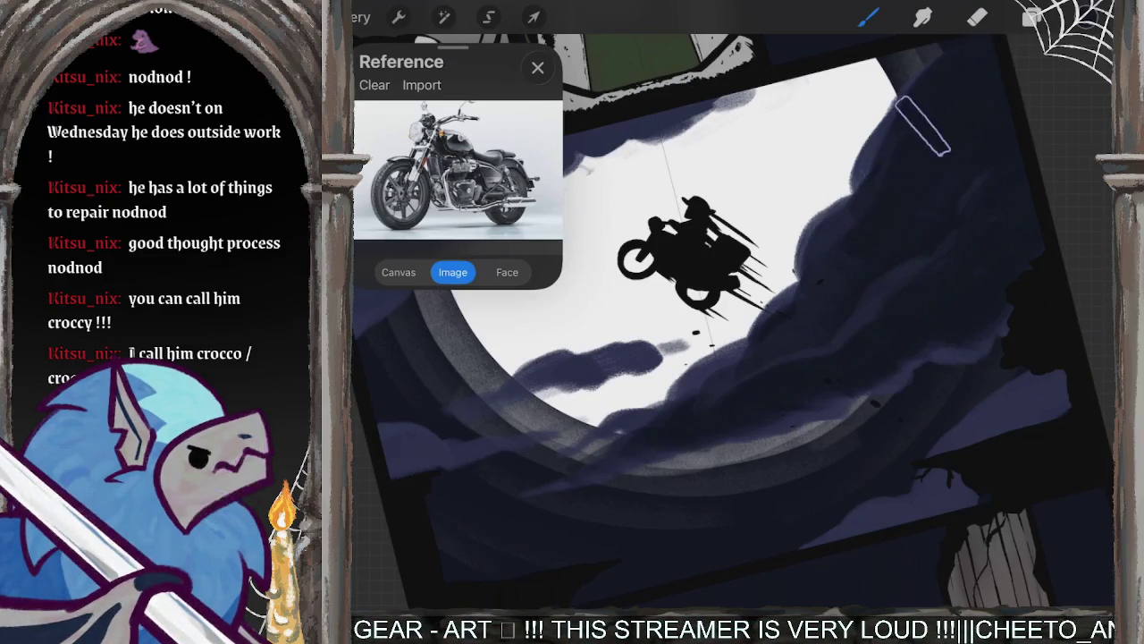
Rotate into the moon panel, undo the last stroke, and show the layer list
scroll(733, 321, "down", 3)
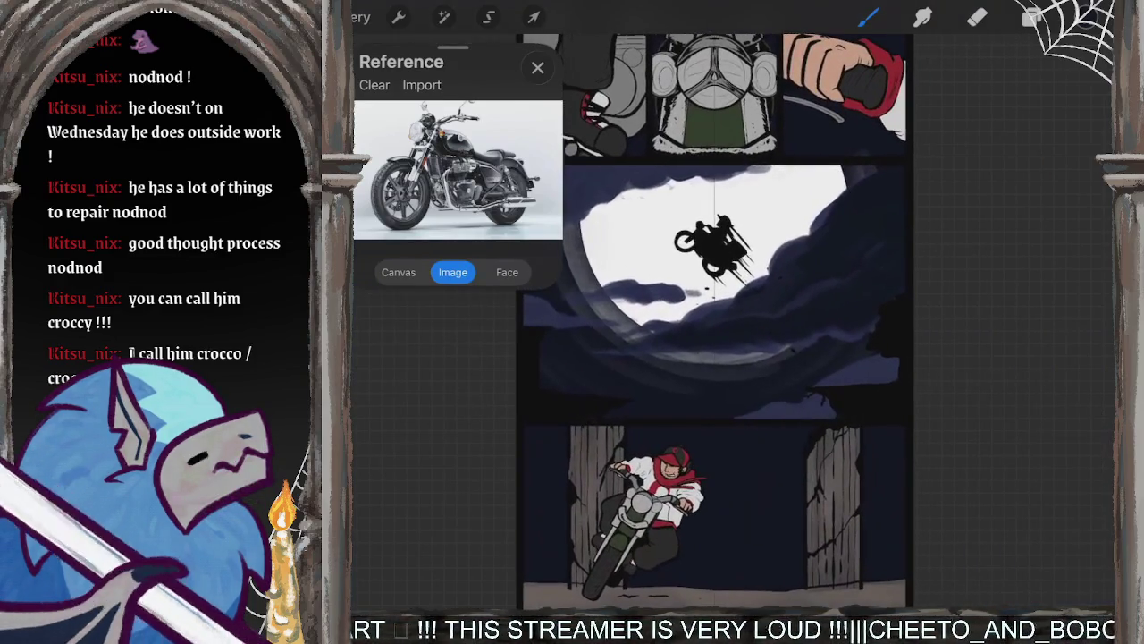
mouse_move(733, 322)
left_mouse_down()
mouse_move(787, 295)
mouse_move(805, 241)
left_mouse_up()
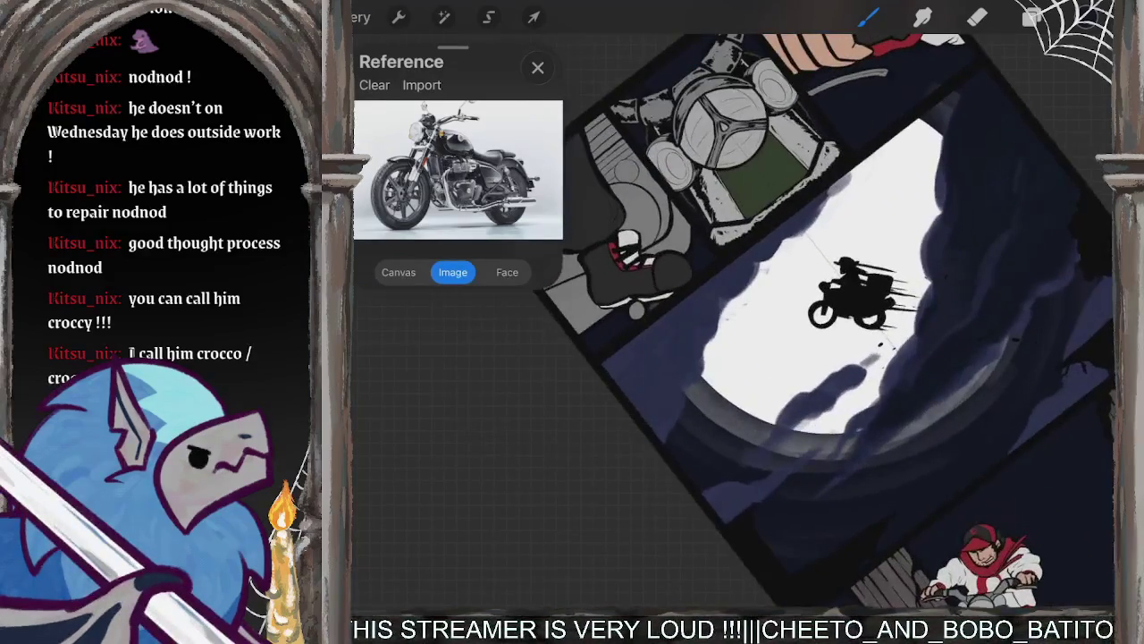
scroll(680, 322, "up", 2)
scroll(680, 322, "up", 2)
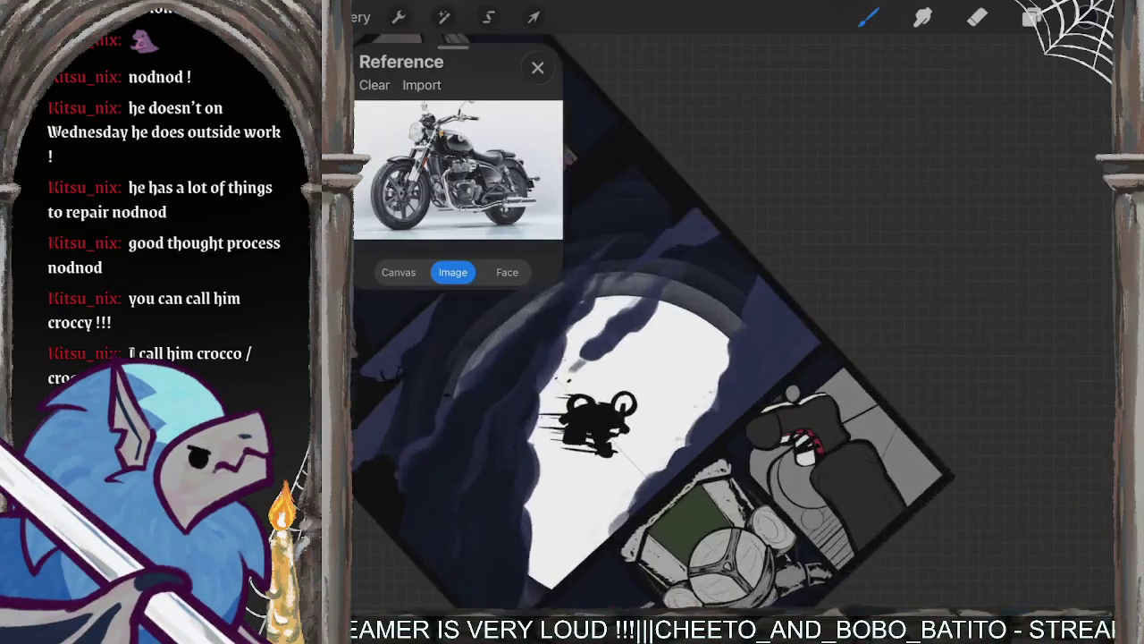
scroll(680, 322, "up", 2)
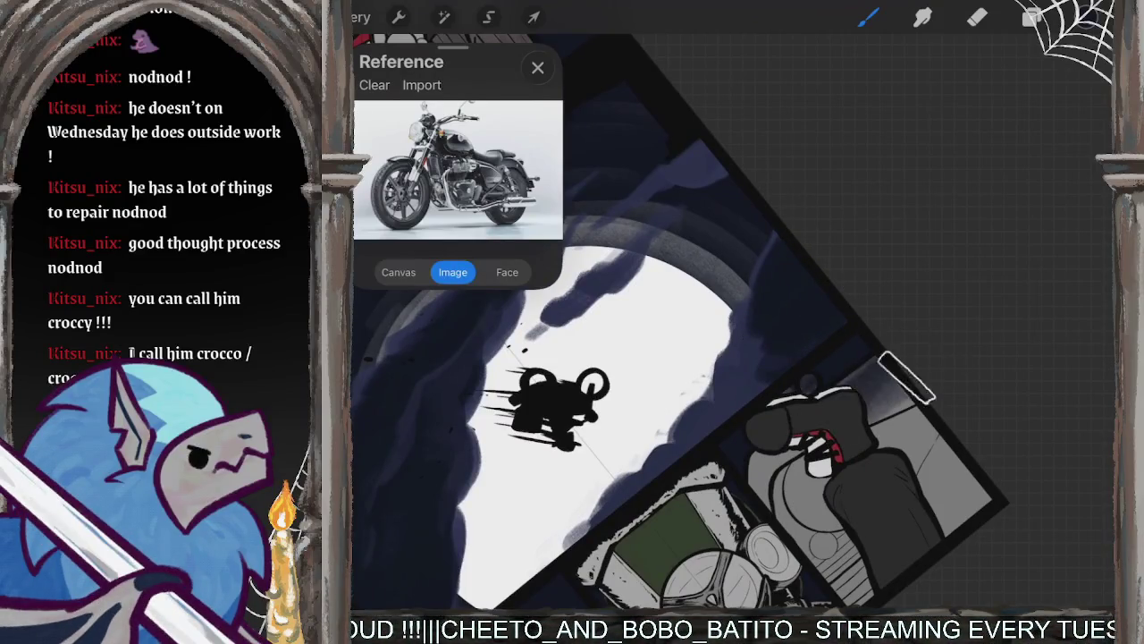
key("ctrl+z")
left_click(1032, 16)
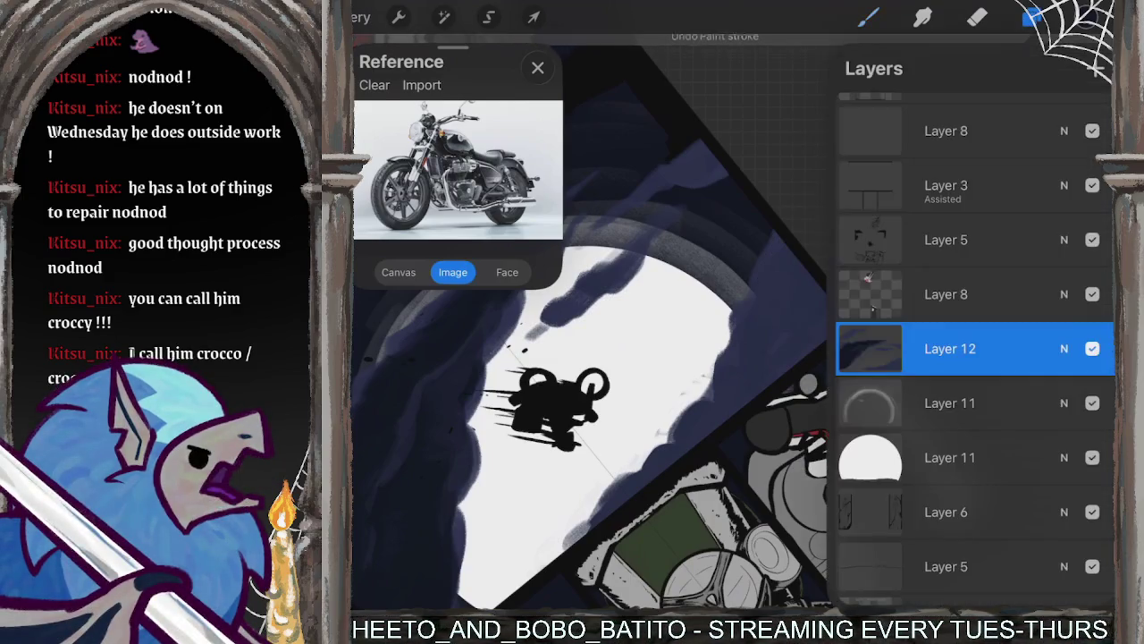
left_click(949, 348)
left_click(794, 342)
left_click(1031, 16)
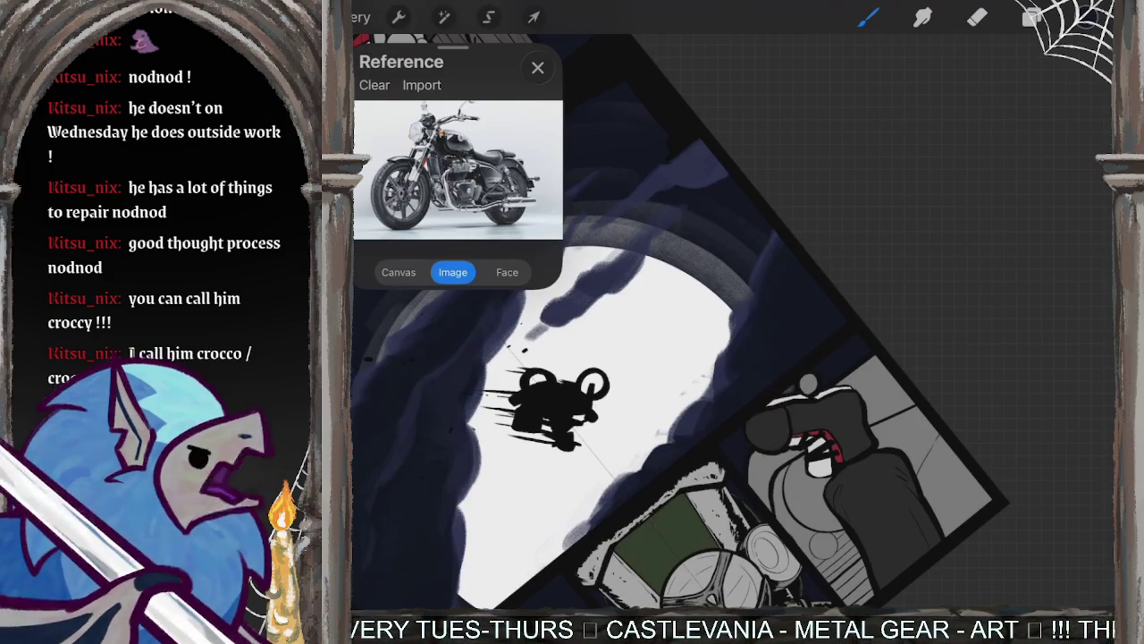
left_click(1086, 17)
left_click(867, 17)
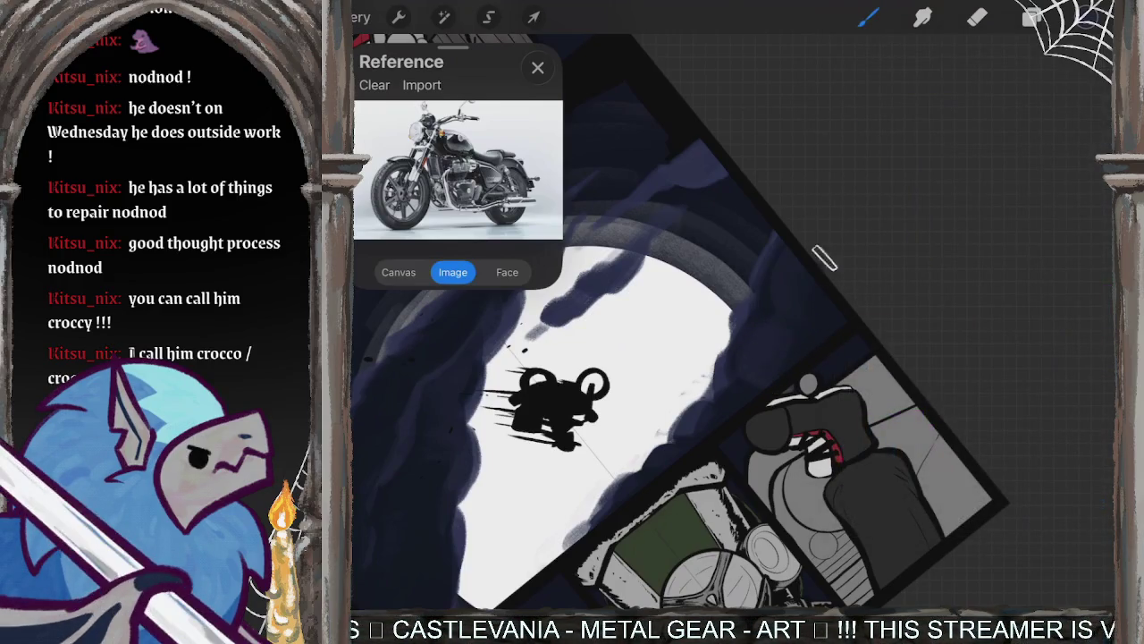
left_click(1086, 17)
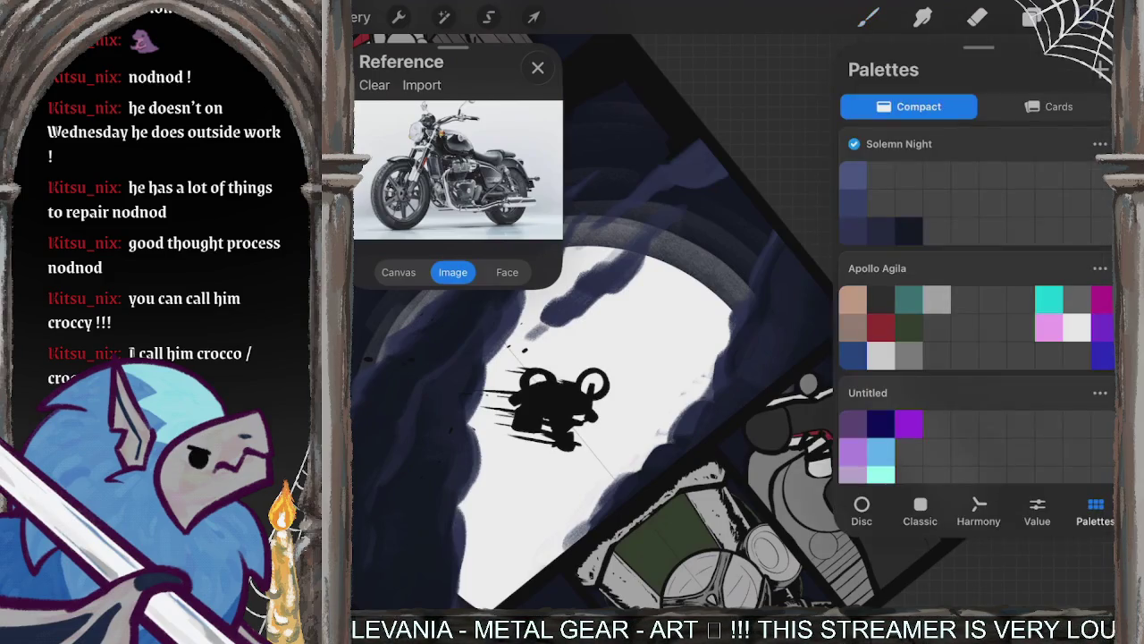
left_click(867, 17)
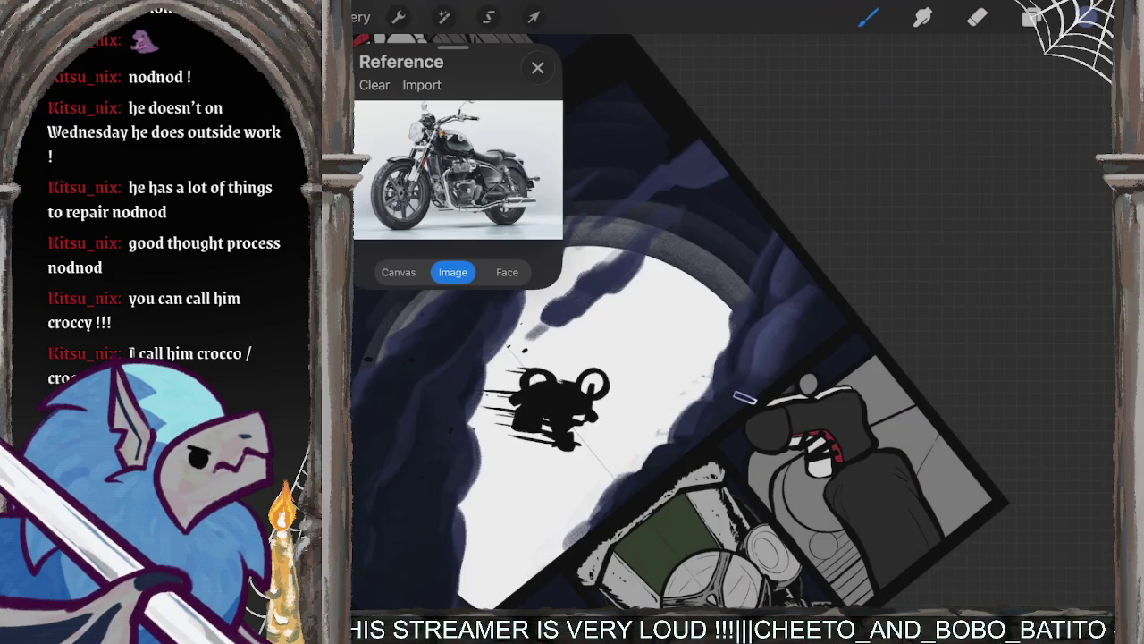
scroll(745, 397, "down", 5)
scroll(744, 397, "down", 3)
scroll(744, 397, "down", 2)
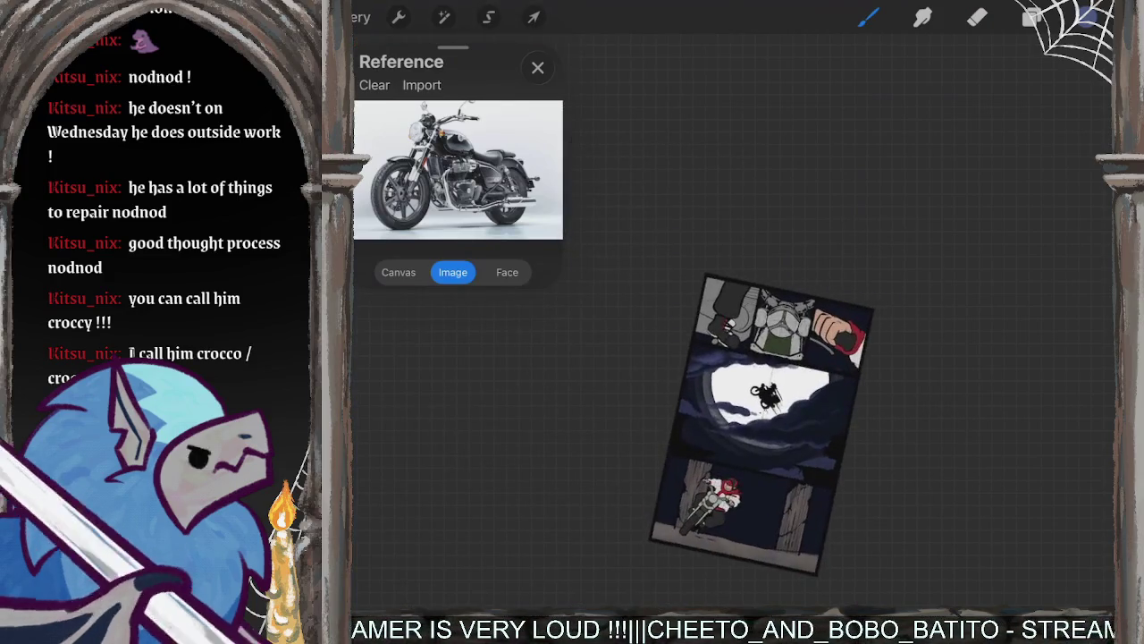
Zoom around the moon and undo the last brush stroke
scroll(679, 376, "up", 3)
scroll(679, 375, "up", 2)
scroll(680, 376, "up", 3)
scroll(680, 376, "up", 1)
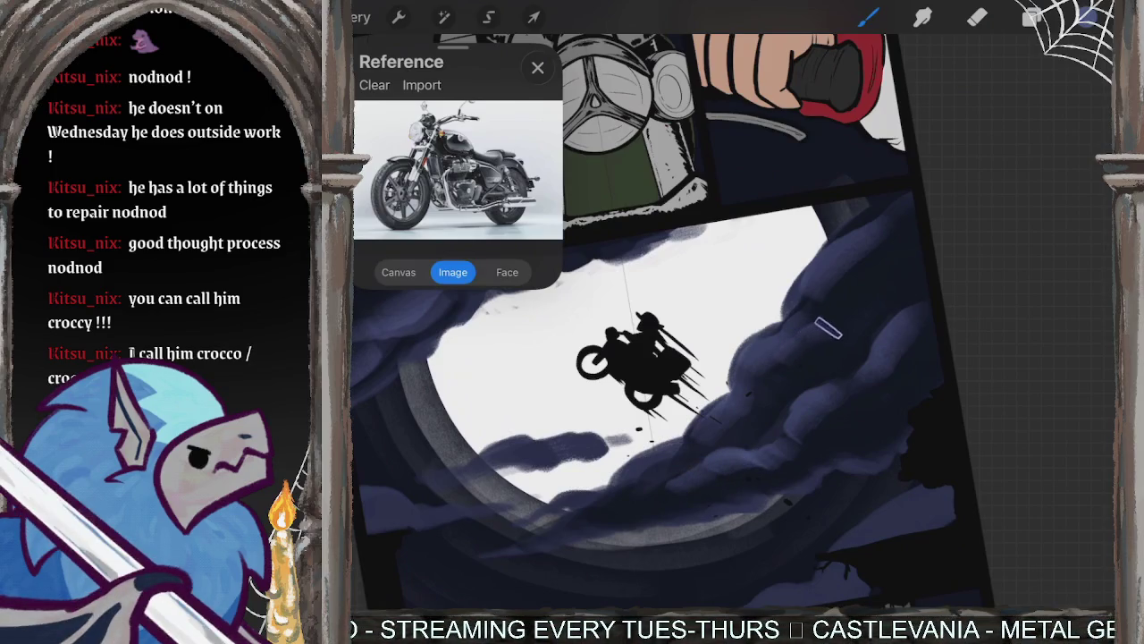
scroll(680, 322, "down", 5)
scroll(786, 358, "up", 5)
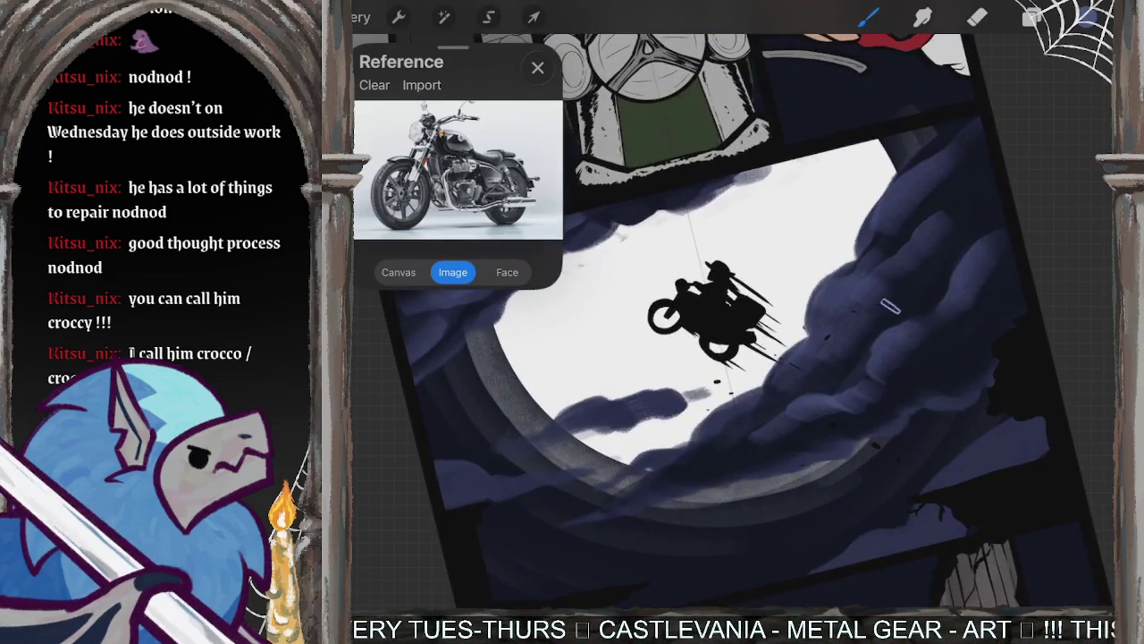
scroll(804, 322, "down", 3)
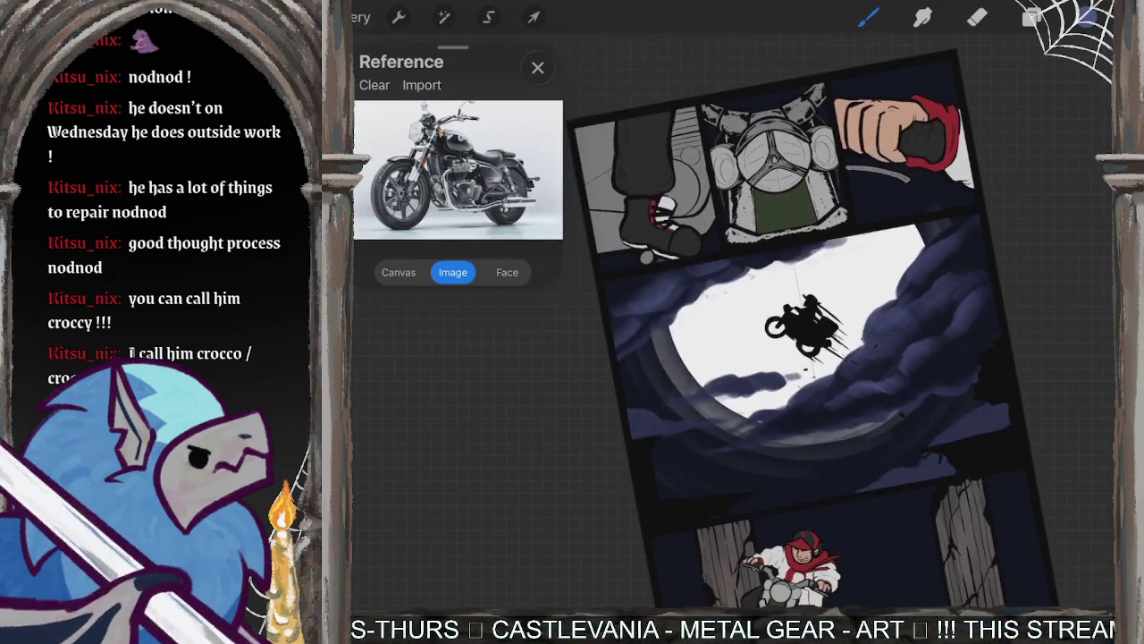
scroll(805, 331, "up", 3)
scroll(804, 330, "up", 3)
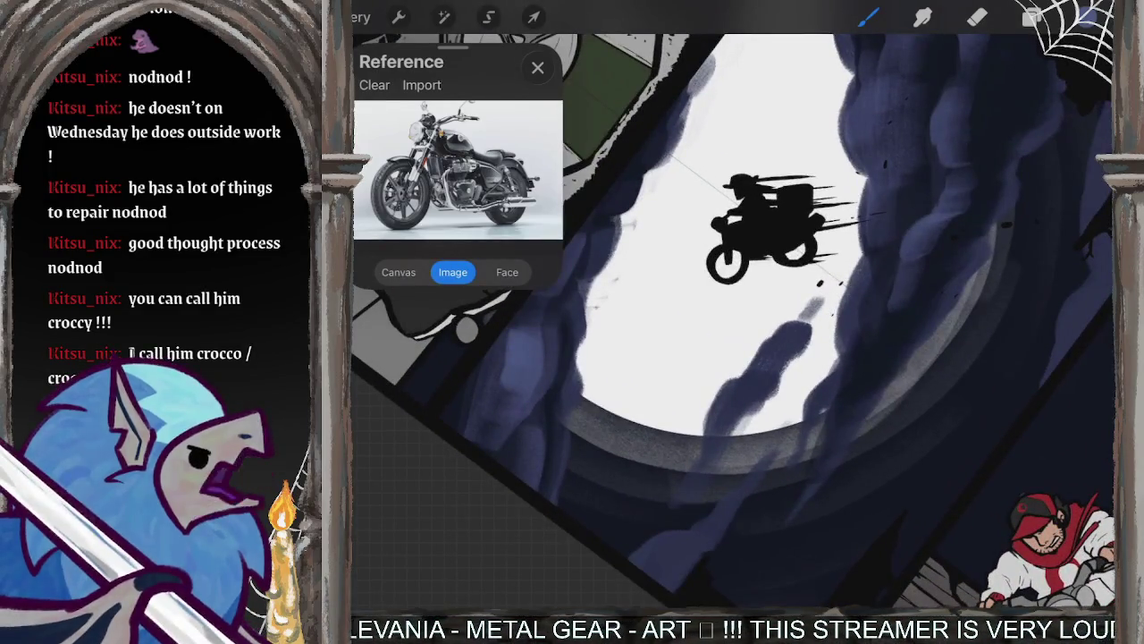
key("ctrl+z")
scroll(733, 322, "down", 5)
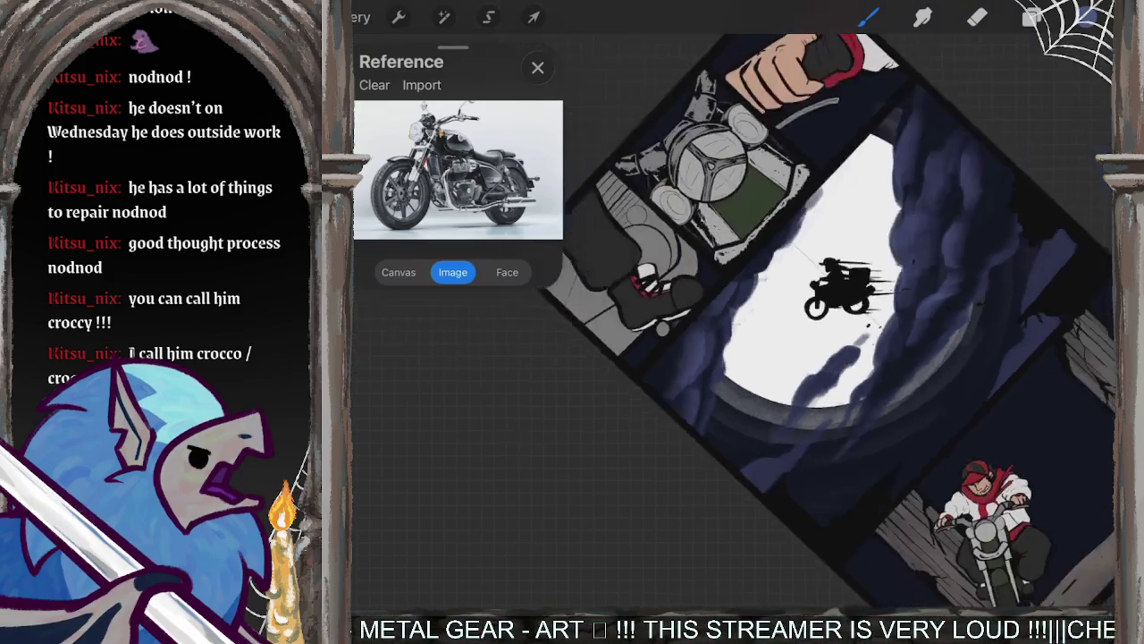
scroll(733, 322, "up", 3)
Rotate the rider panel upright, paint darker cloud shading, then undo it
mouse_move(751, 340)
left_mouse_down()
mouse_move(721, 358)
mouse_move(766, 255)
mouse_move(792, 241)
left_mouse_up()
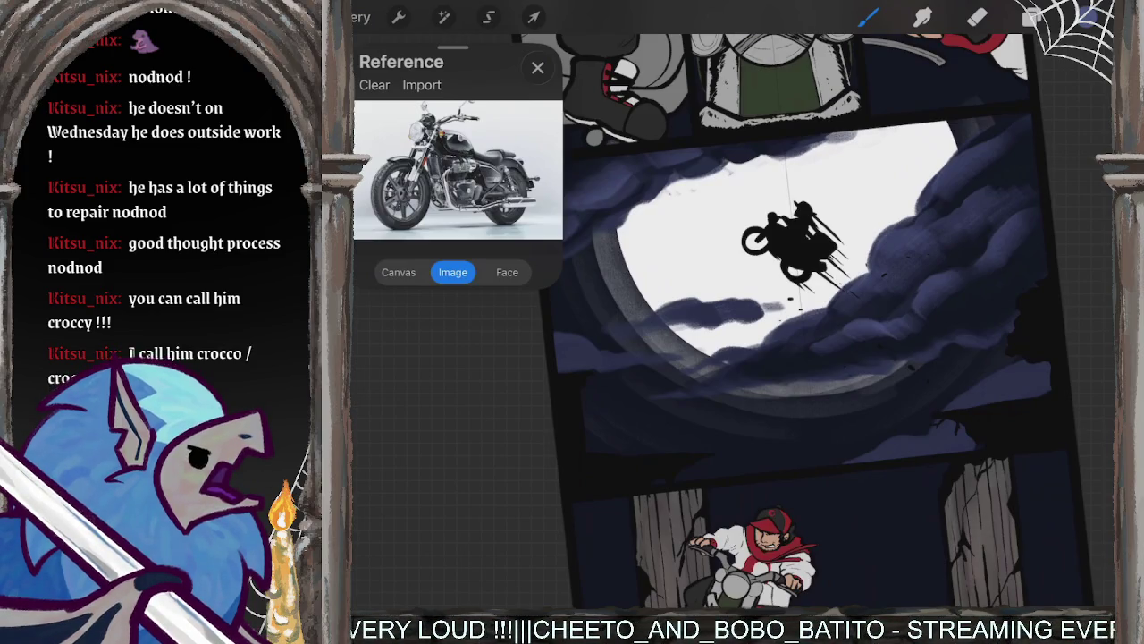
scroll(759, 268, "up", 3)
scroll(715, 224, "up", 3)
scroll(715, 304, "down", 3)
left_click_drag(626, 313, 849, 179)
scroll(759, 269, "up", 3)
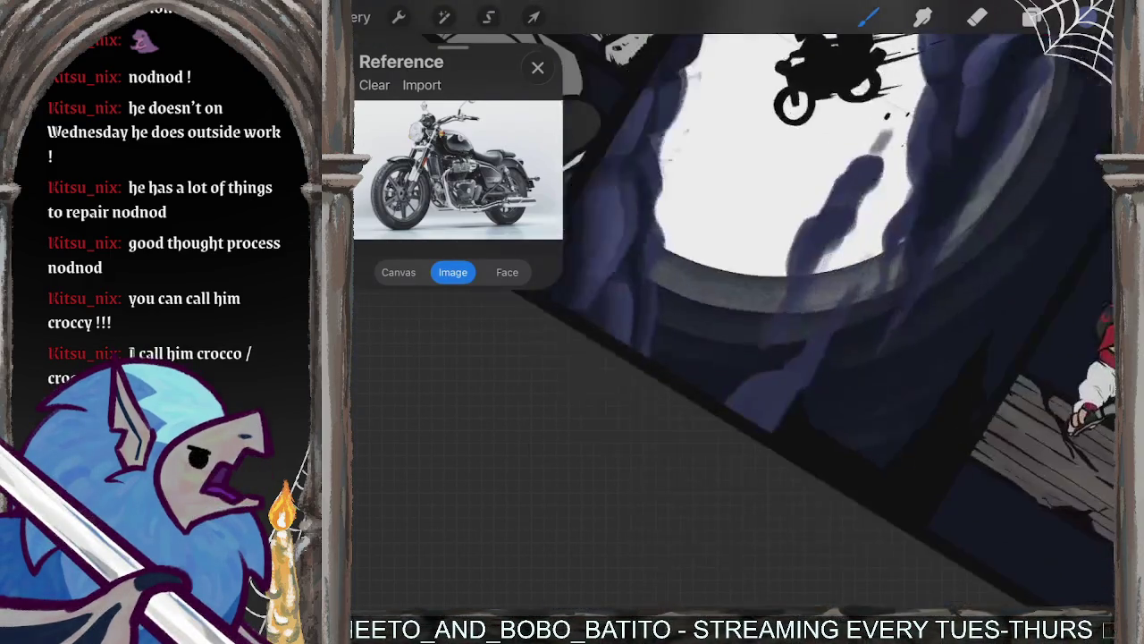
key("ctrl+z")
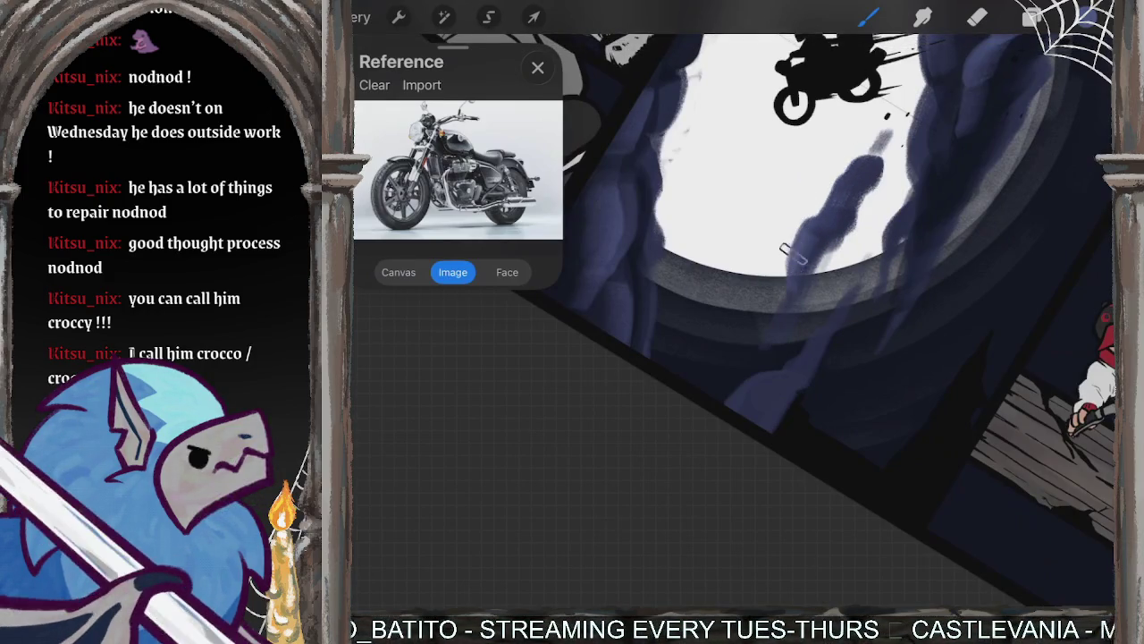
Add a lavender cloud stroke over the dark shading and pick a new palette colour
left_click_drag(726, 407, 797, 362)
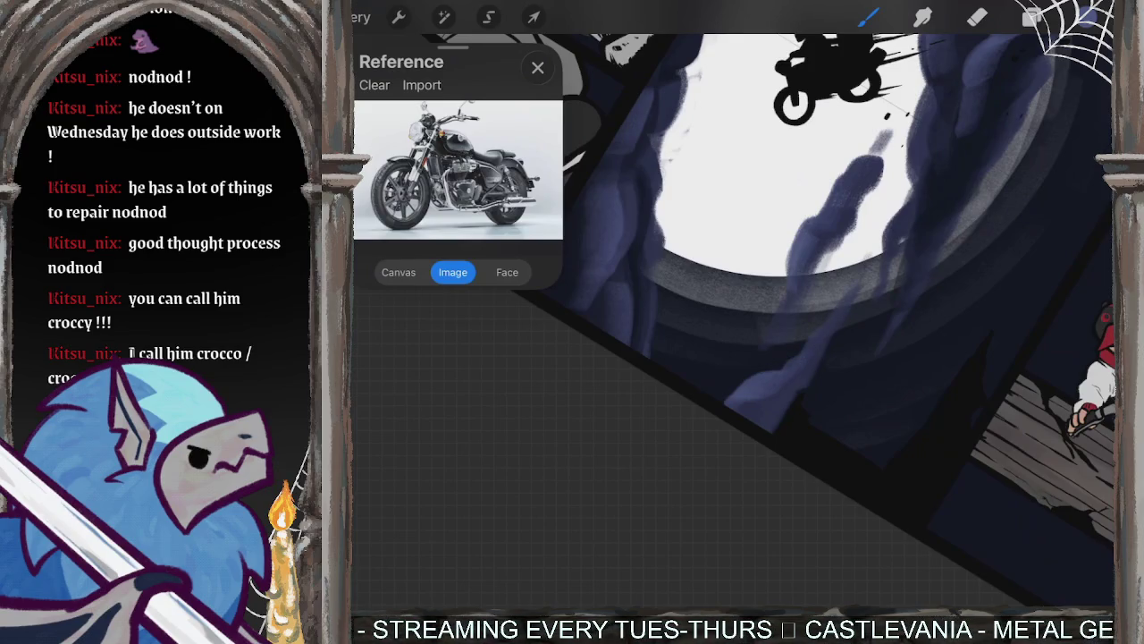
left_click(1086, 16)
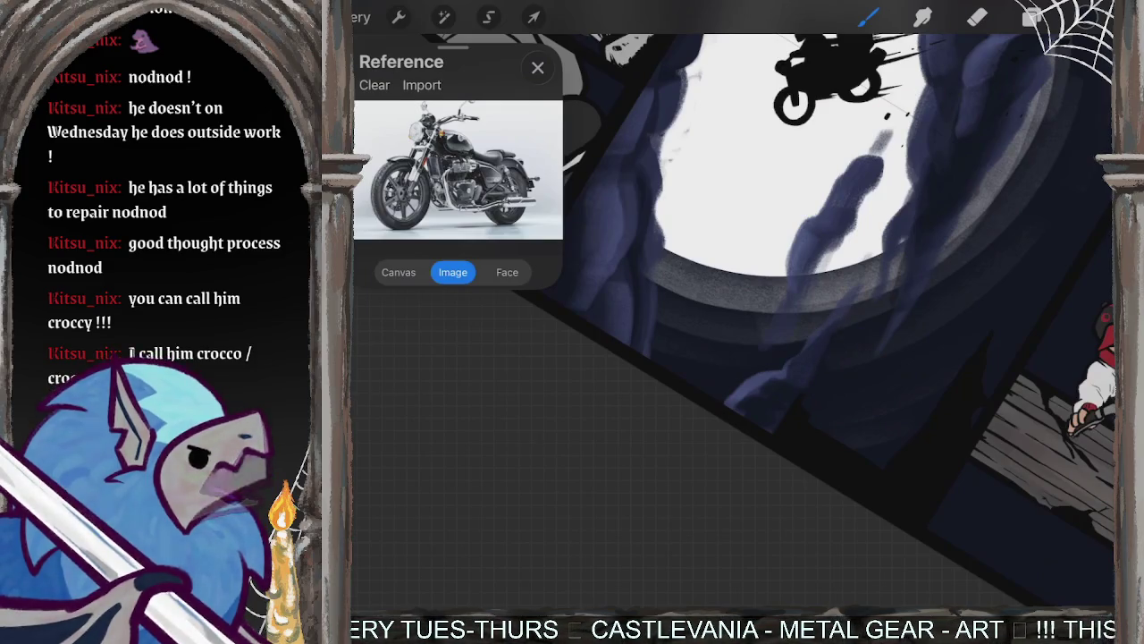
scroll(804, 304, "down", 5)
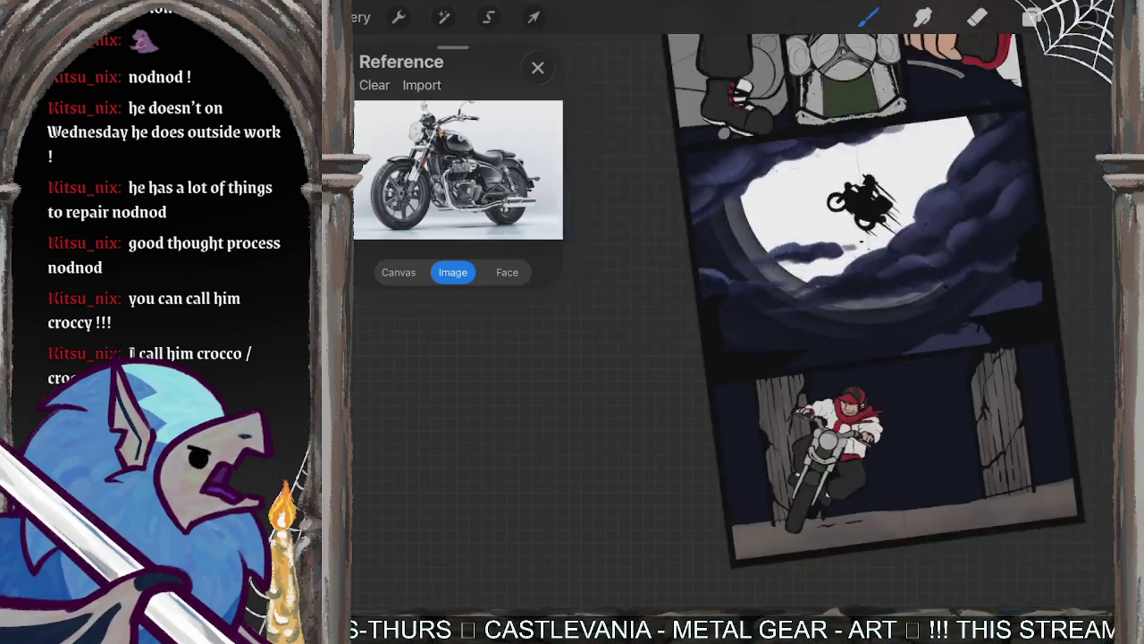
left_click(1032, 16)
Add a new empty Layer 13 directly above cloud Layer 12
left_click(870, 348)
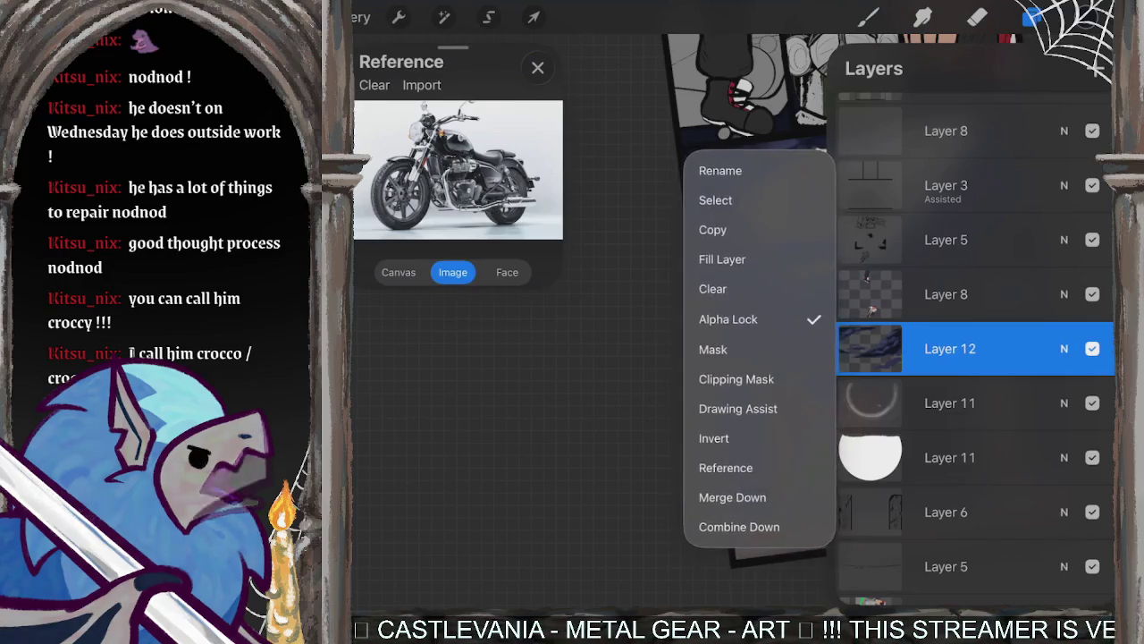
left_click(1098, 68)
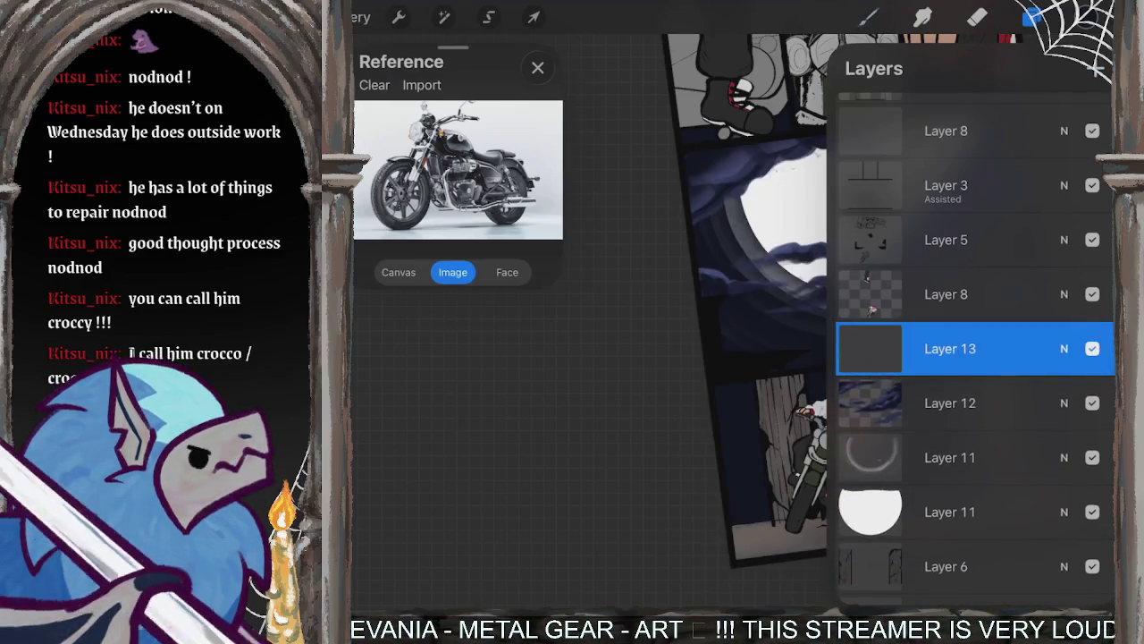
left_click(868, 16)
Browse the Lettering, Comics, Design and Grunge sets and choose a Comics inking brush
left_click(765, 445)
left_click(761, 492)
left_click(759, 541)
left_click(761, 589)
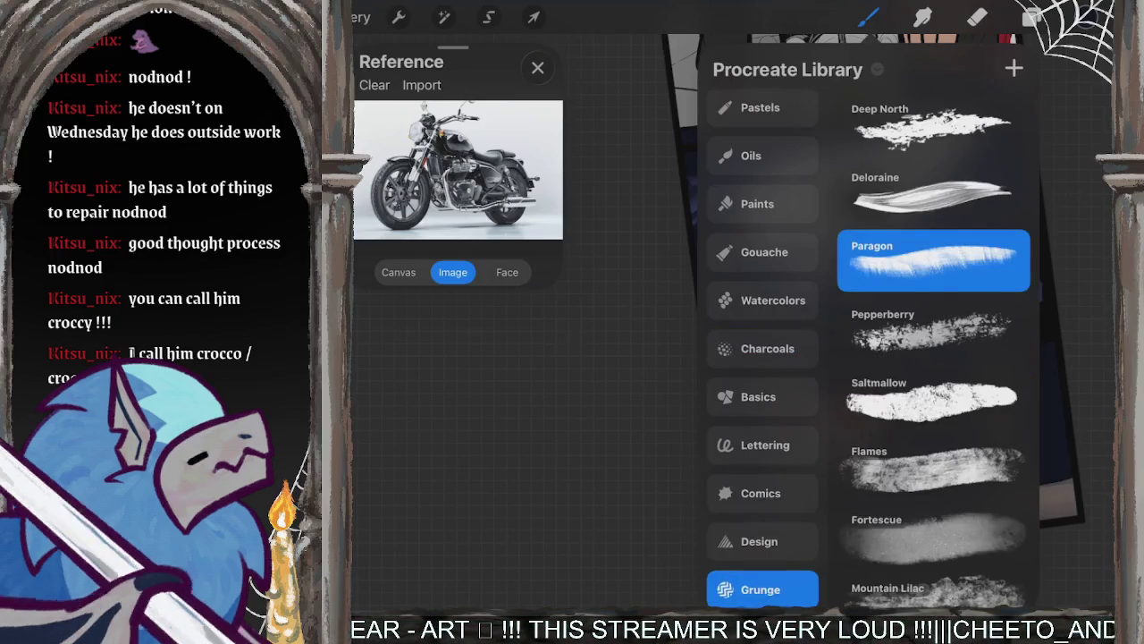
left_click(765, 444)
left_click(760, 493)
left_click(867, 16)
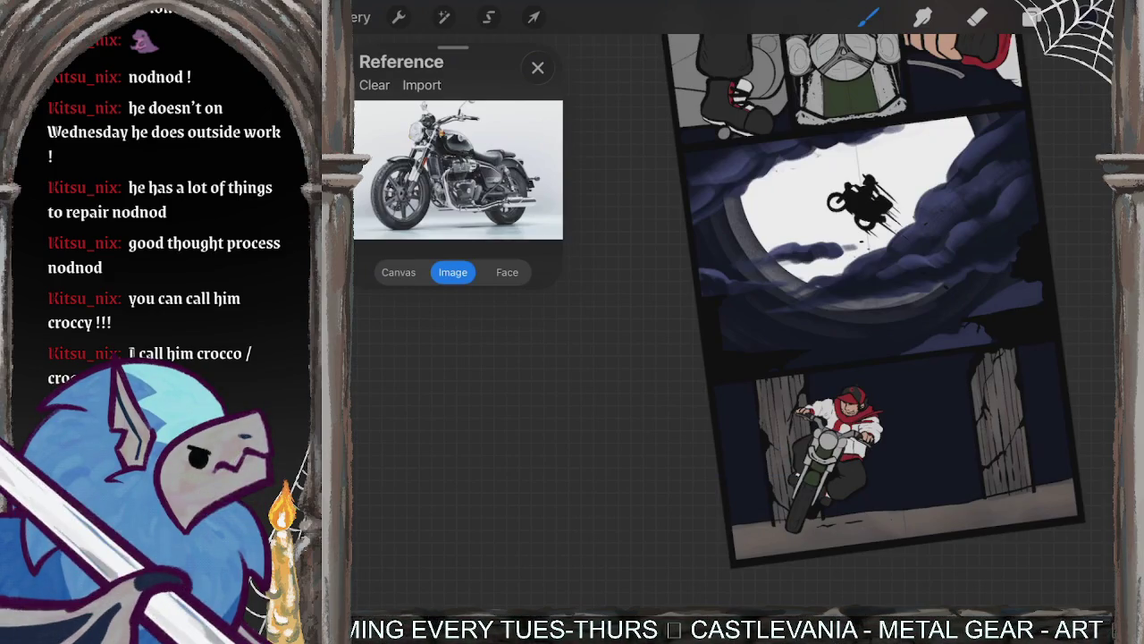
scroll(1055, 147, "up", 3)
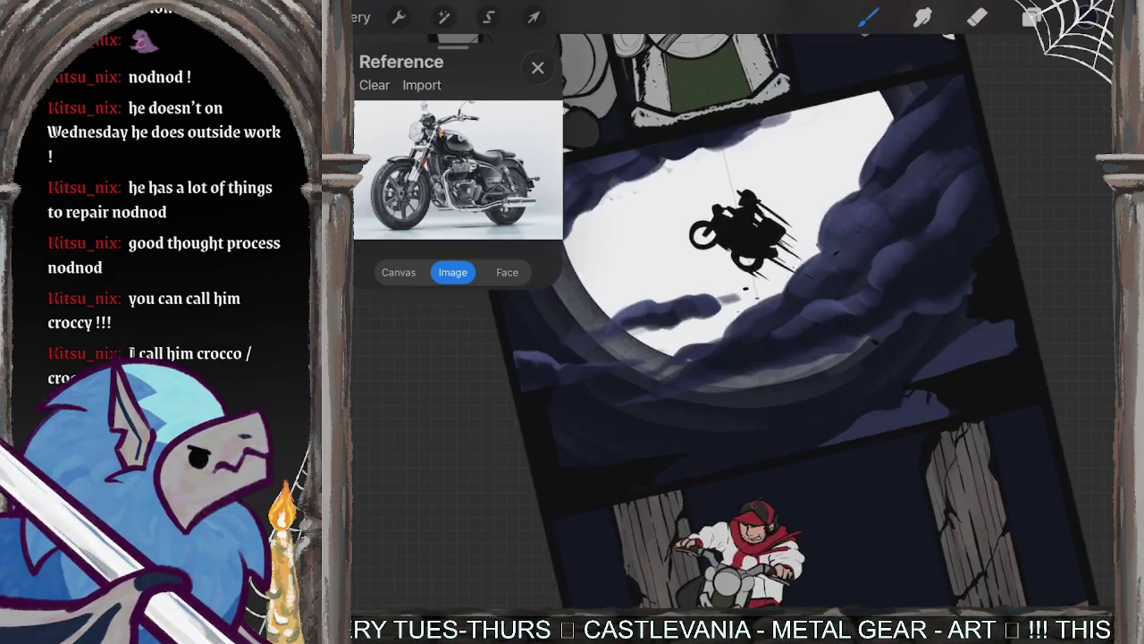
Undo the last stroke and set the colour to black in the Classic picker
scroll(894, 36, "up", 5)
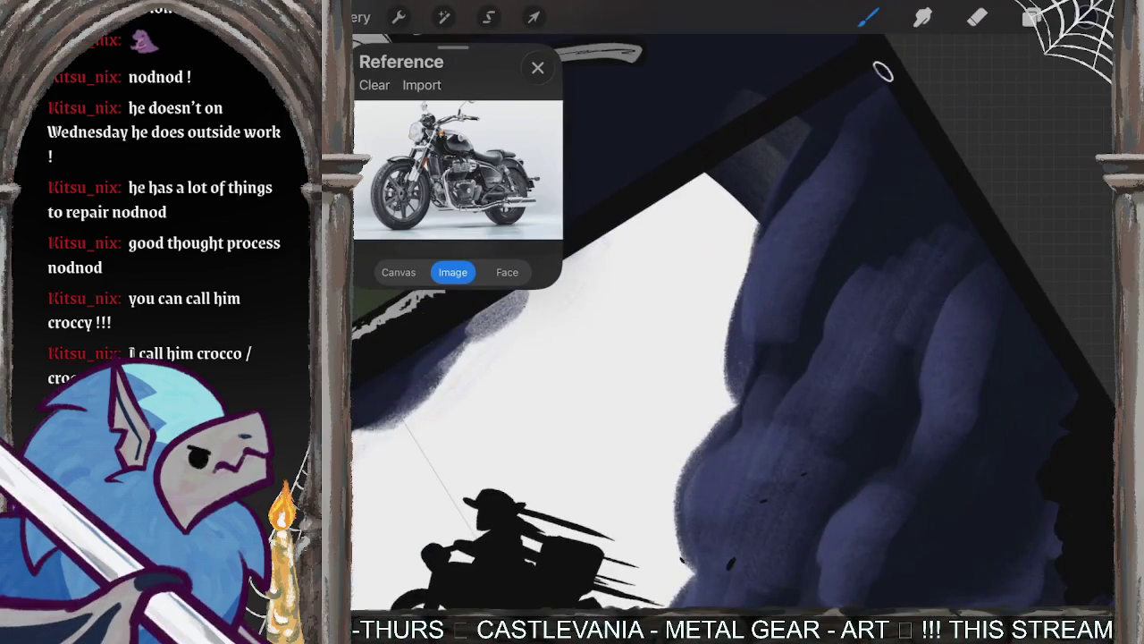
scroll(894, 268, "up", 3)
key("ctrl+z")
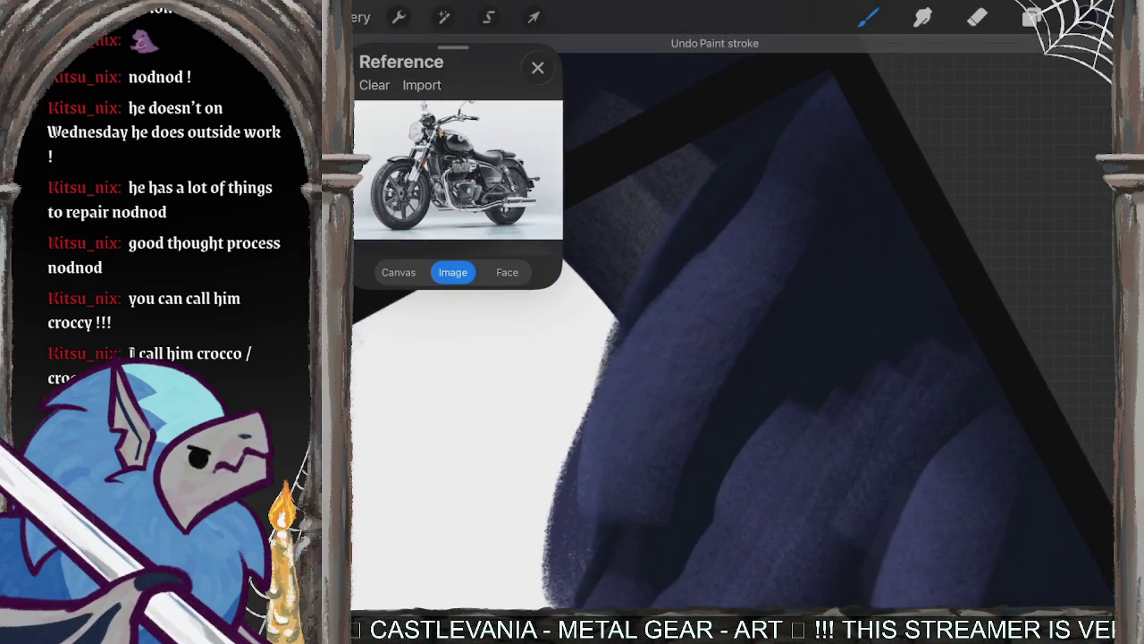
left_click(1087, 18)
left_click(920, 581)
left_click(851, 356)
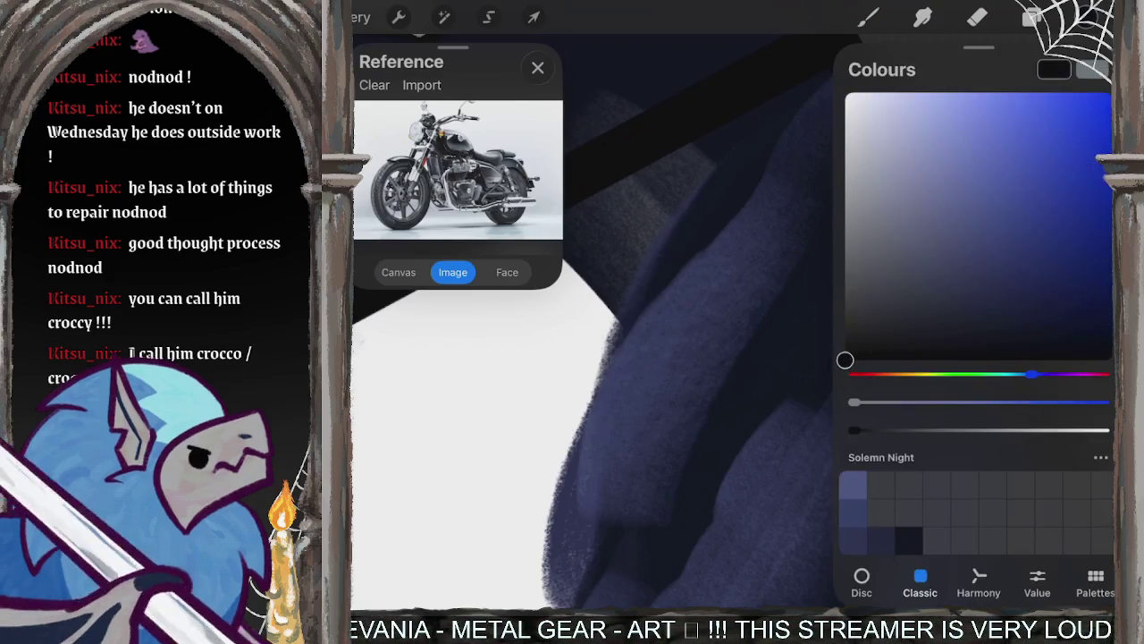
left_click(894, 269)
Ink black outlines along the cloud's top and upper-left edges
left_click_drag(846, 91, 1003, 236)
left_click_drag(767, 113, 610, 326)
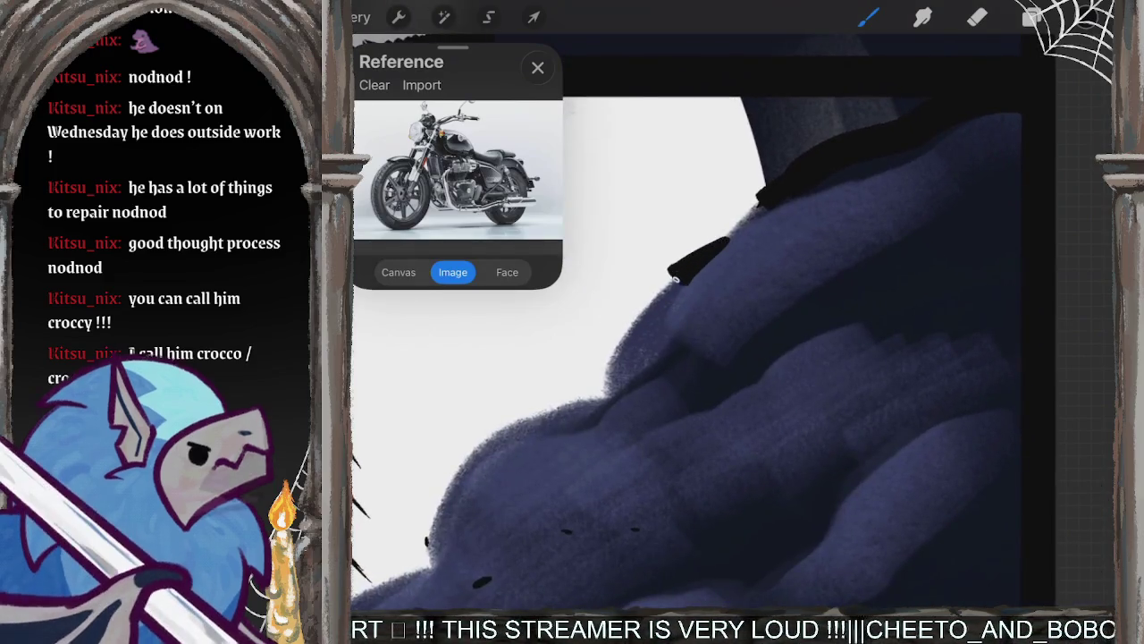
mouse_move(728, 242)
left_mouse_down()
mouse_move(644, 308)
mouse_move(617, 355)
left_mouse_up()
left_click_drag(556, 403, 531, 414)
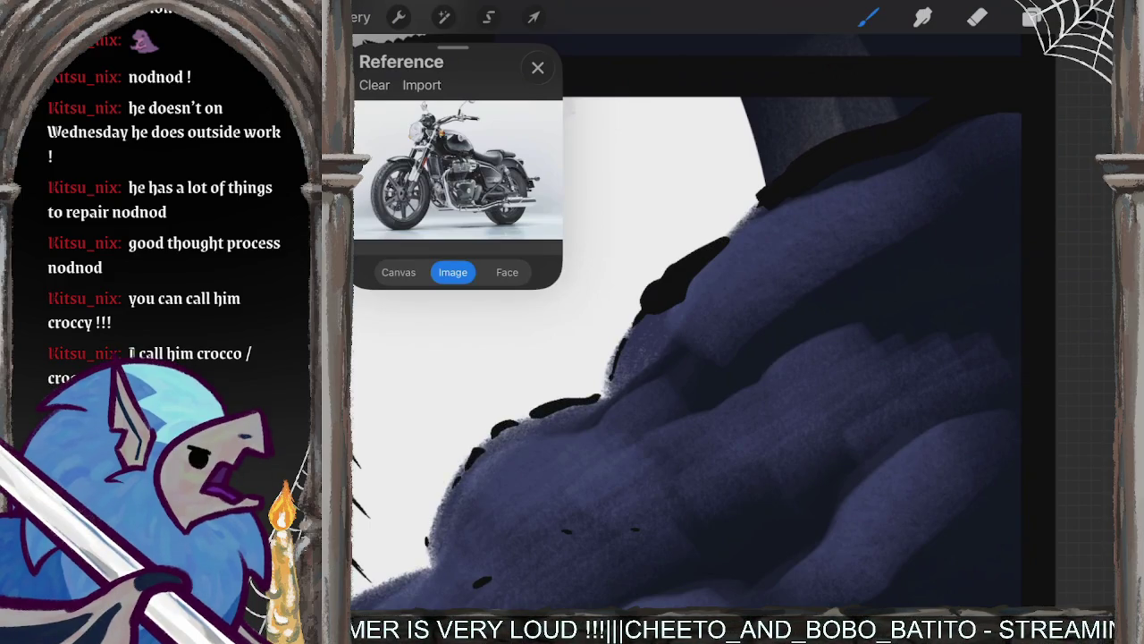
scroll(733, 322, "down", 5)
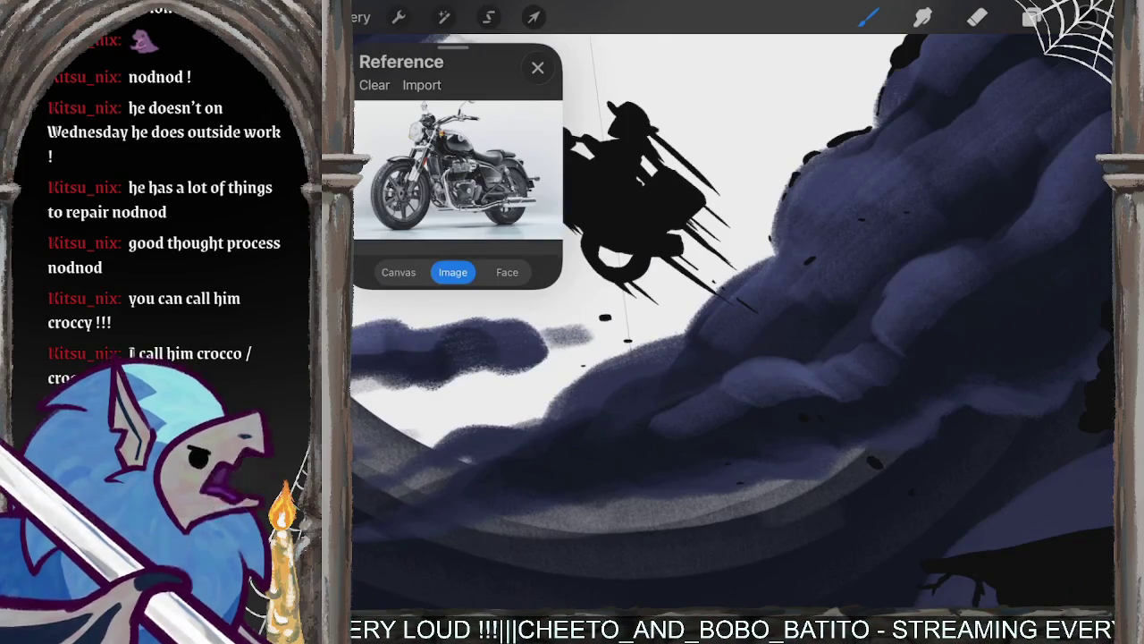
scroll(706, 179, "up", 5)
mouse_move(807, 318)
left_mouse_down()
mouse_move(840, 295)
mouse_move(781, 349)
left_mouse_up()
left_click_drag(744, 413, 707, 488)
Undo and clear the ink layer, then redraw a thin outline along the cloud's upper-left edge
key("ctrl+z")
key("ctrl+z")
key("ctrl+z")
scroll(733, 322, "down", 3)
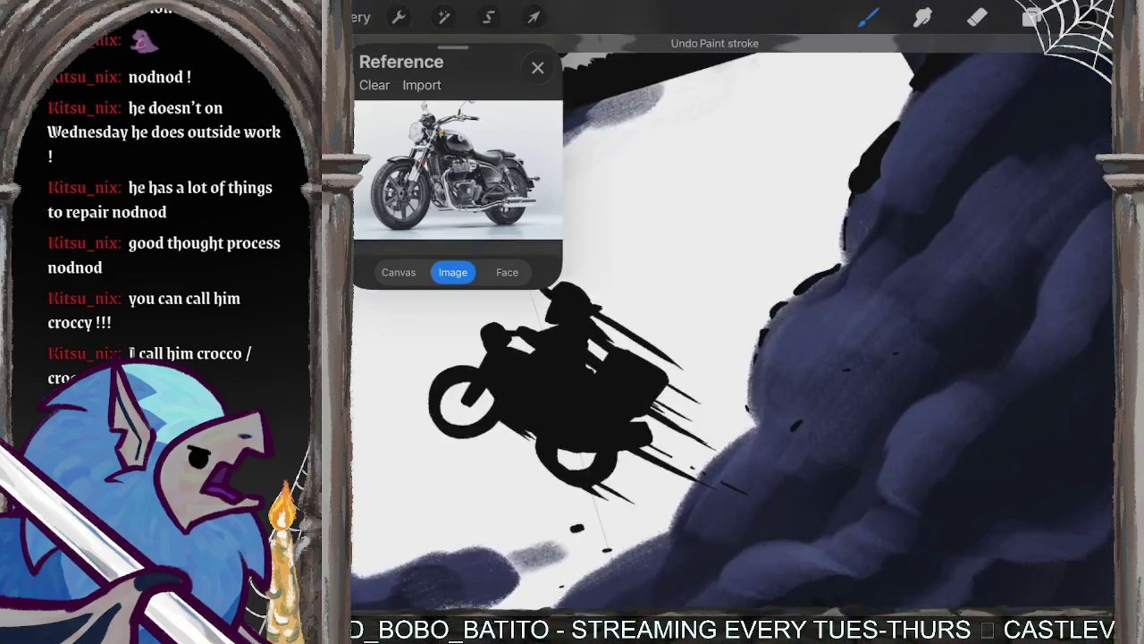
key("Delete")
scroll(733, 322, "up", 3)
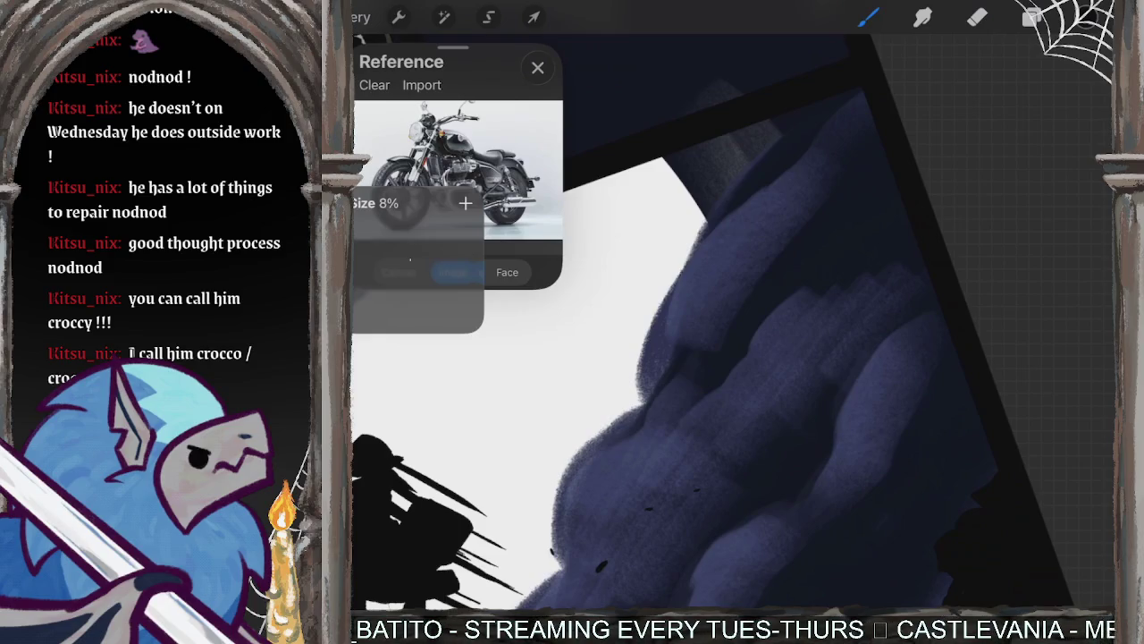
left_click(1032, 18)
left_click(1033, 18)
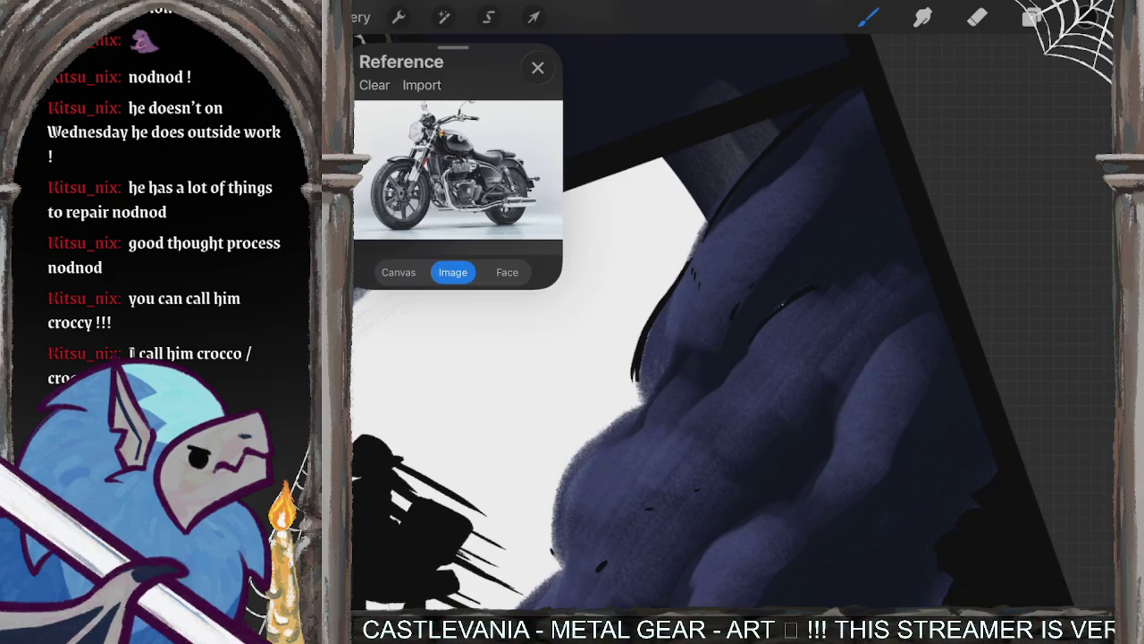
left_click_drag(608, 500, 680, 367)
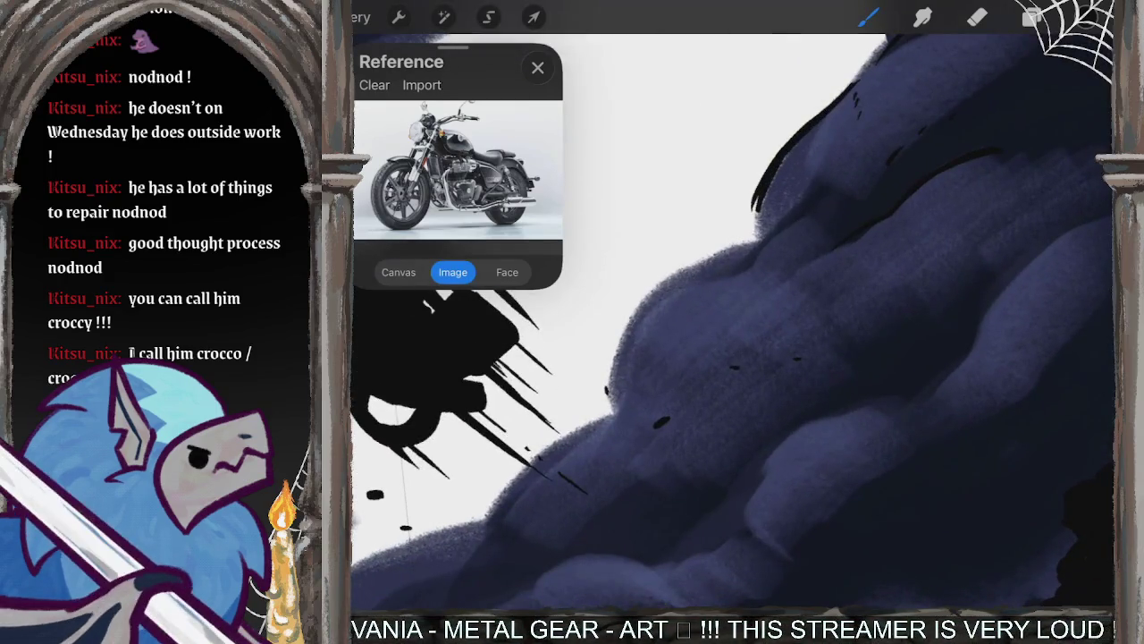
left_click_drag(618, 336, 732, 251)
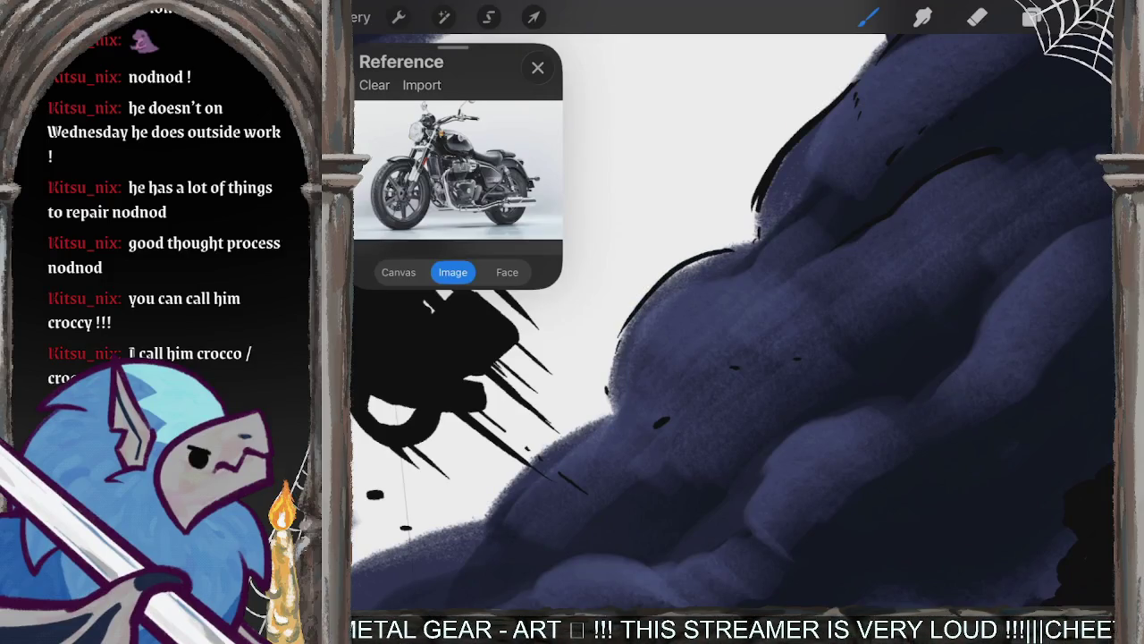